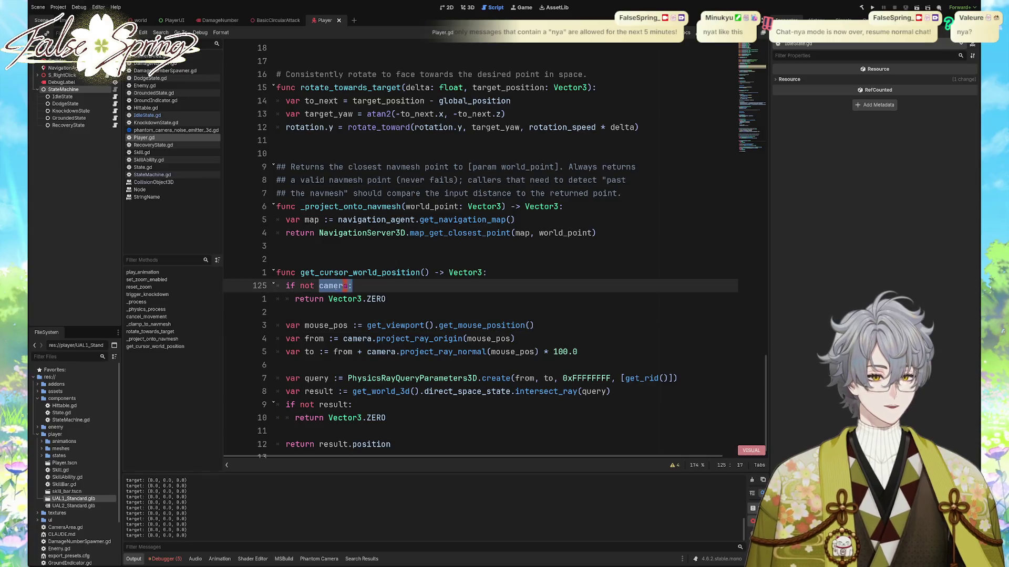
# Scroll back up to the rotate_towards_target function in the script.
pyautogui.scroll(20, 407, 307)
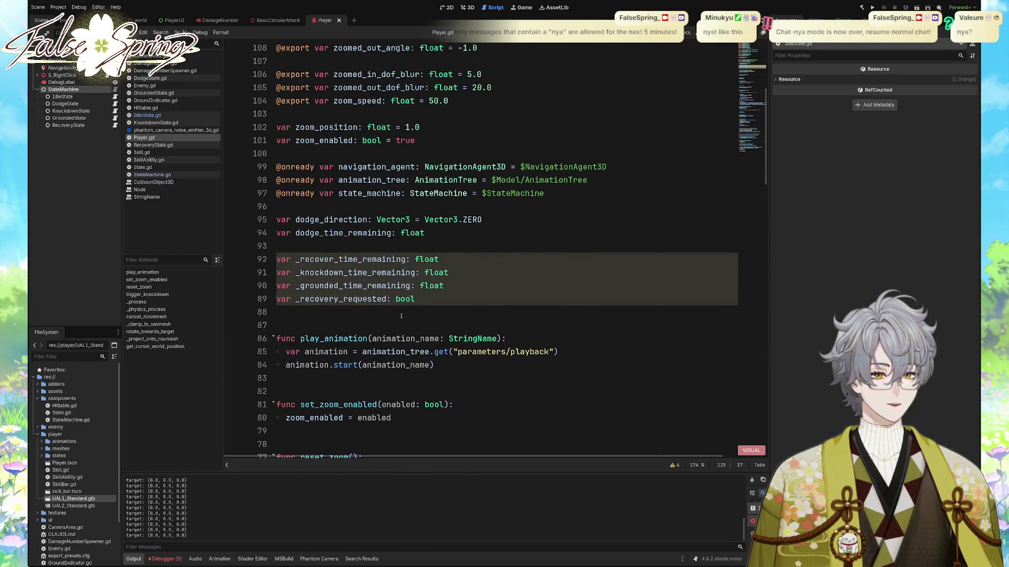
pyautogui.scroll(5, 401, 316)
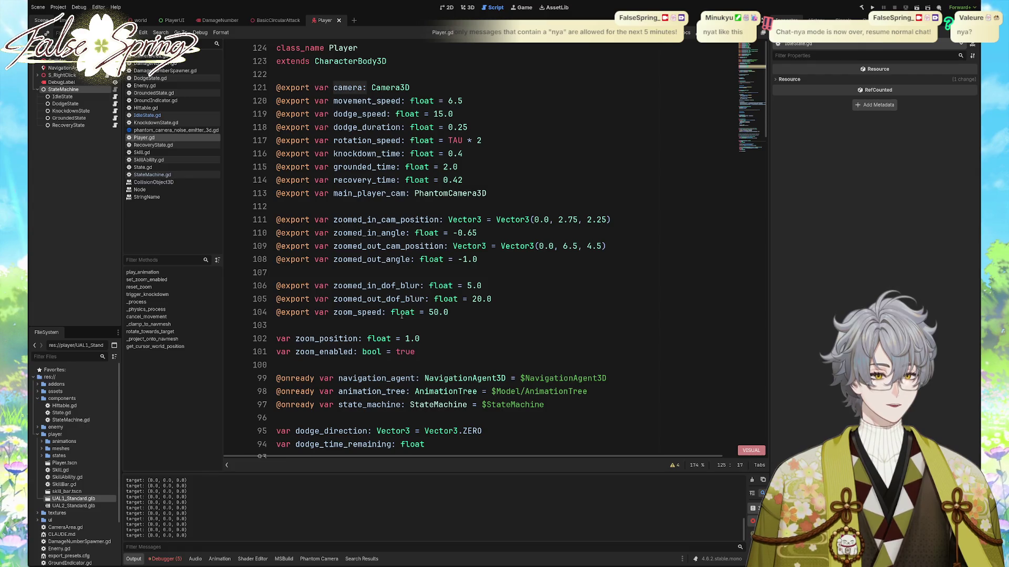
pyautogui.click(149, 331)
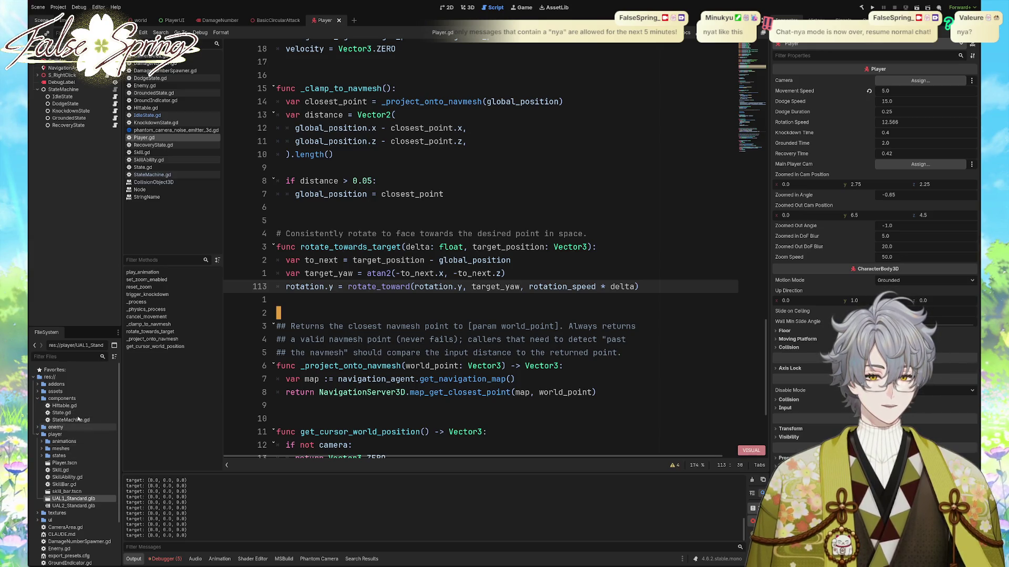
# In the world scene, assign PlayerCamera as the Player's Camera, save, and run the project.
pyautogui.click(141, 20)
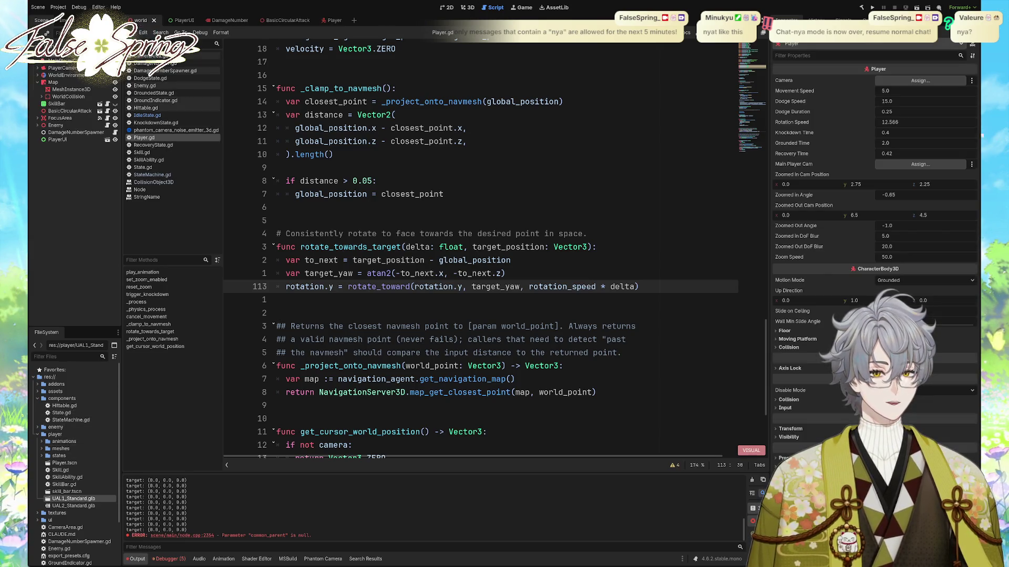
pyautogui.moveTo(933, 92); pyautogui.dragTo(936, 80)
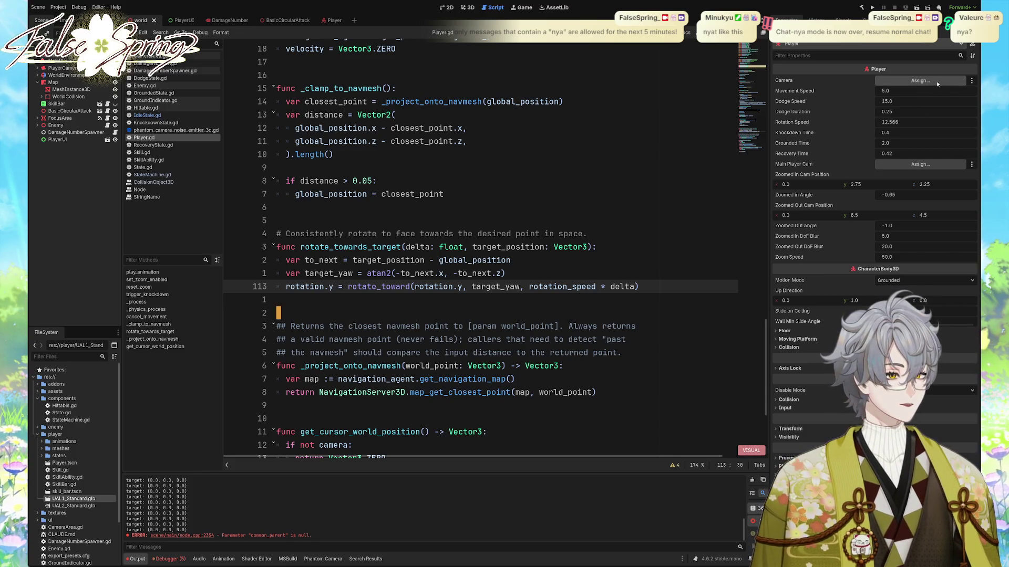
pyautogui.click(515, 260)
pyautogui.hotkey('ctrl', 's')
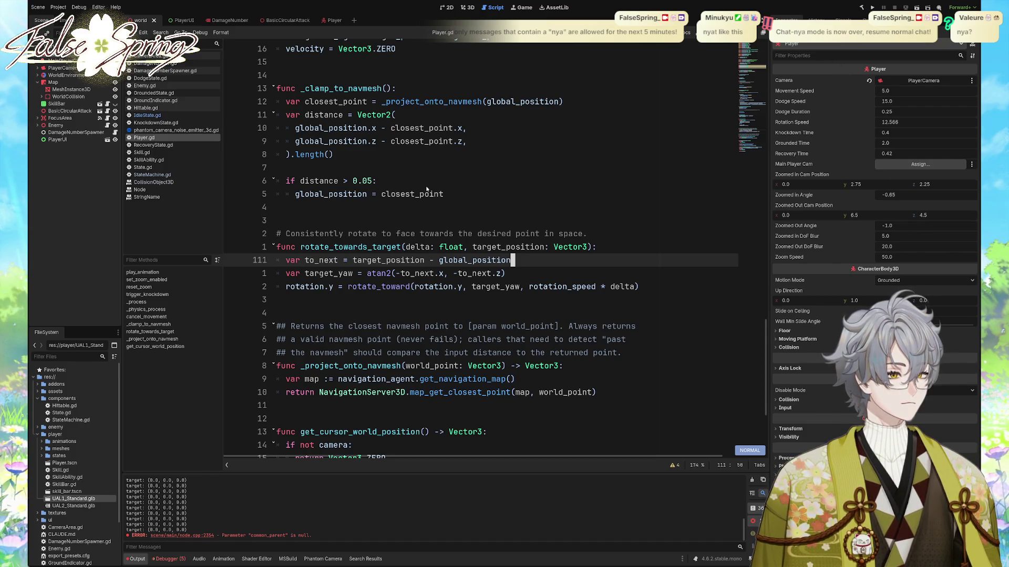
pyautogui.press('k')
pyautogui.press('k')
pyautogui.press('k')
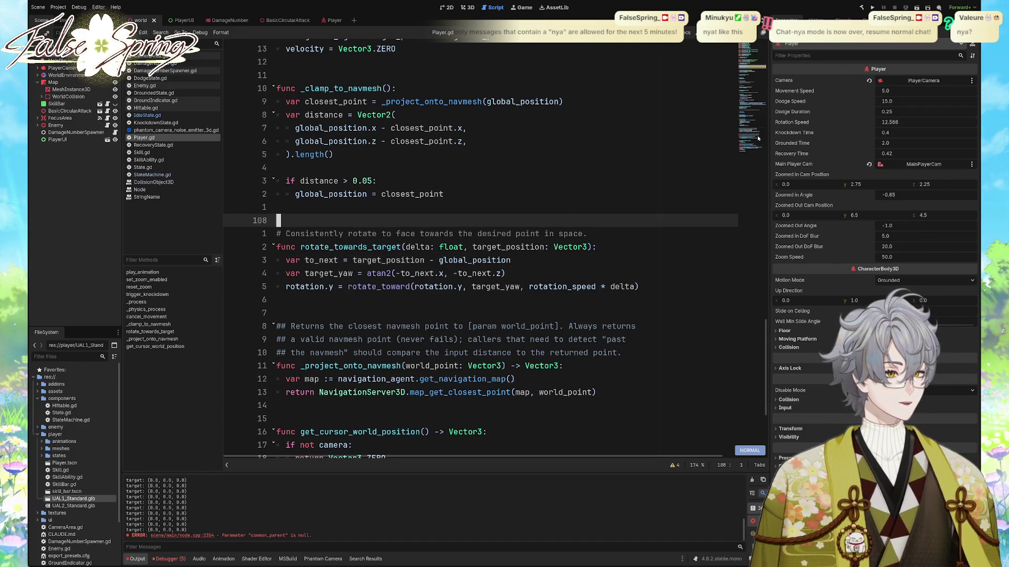
pyautogui.press('F5')
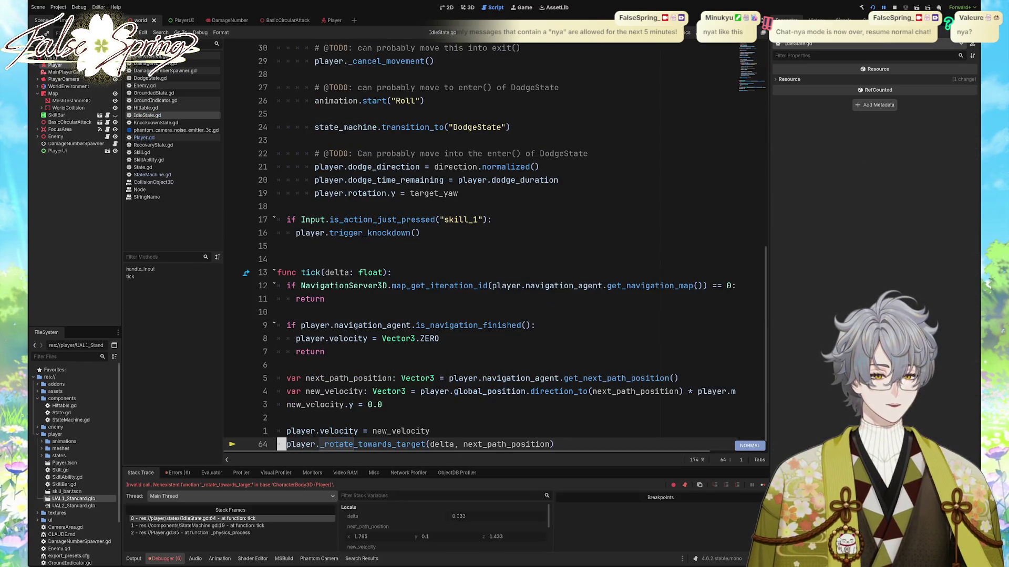
# Stop the game, change line 64 to call player.rotate_towards_target without underscore, and rerun.
pyautogui.press('F8')
pyautogui.scroll(-1, 349, 428)
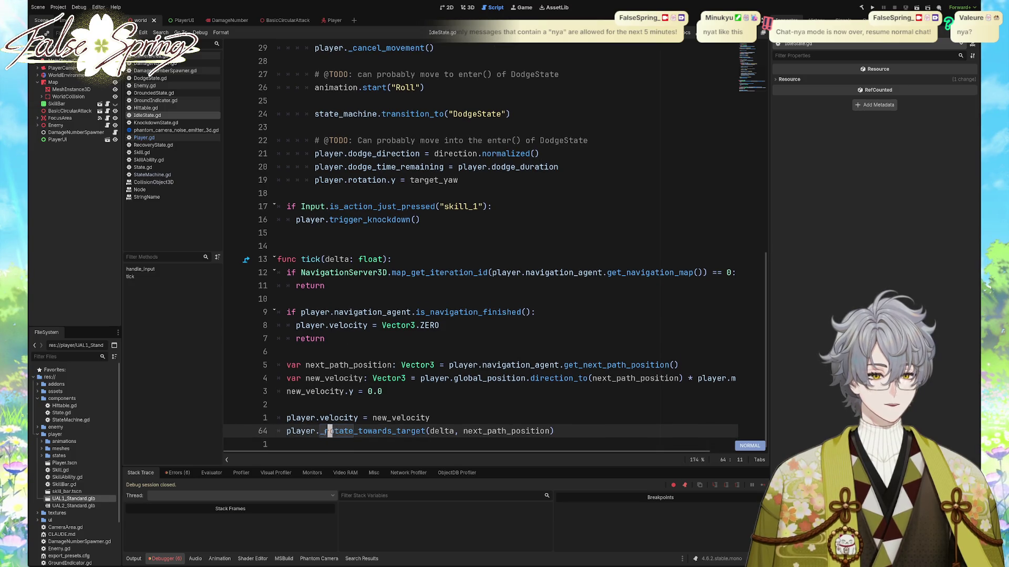
pyautogui.press('x')
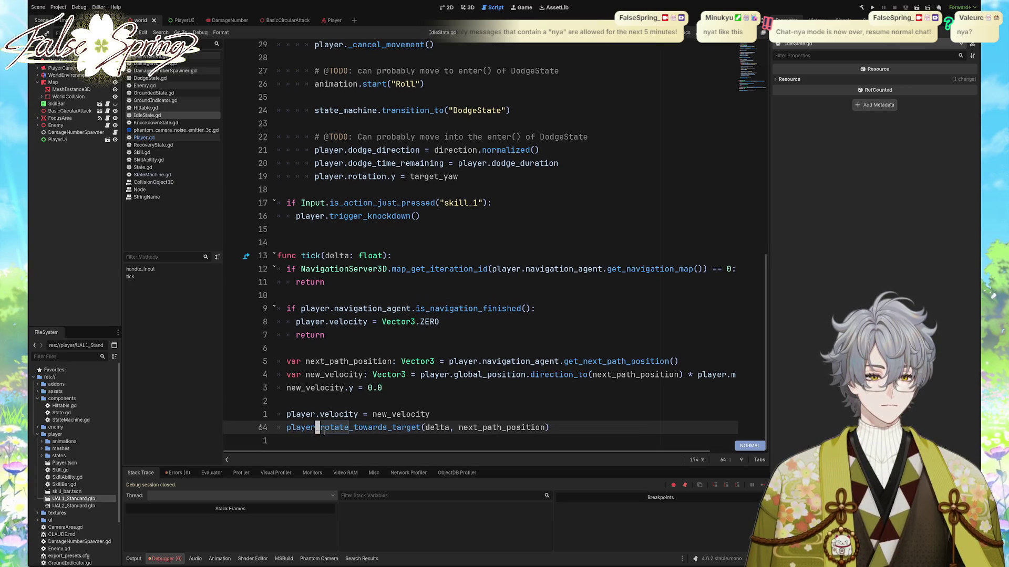
pyautogui.press('j')
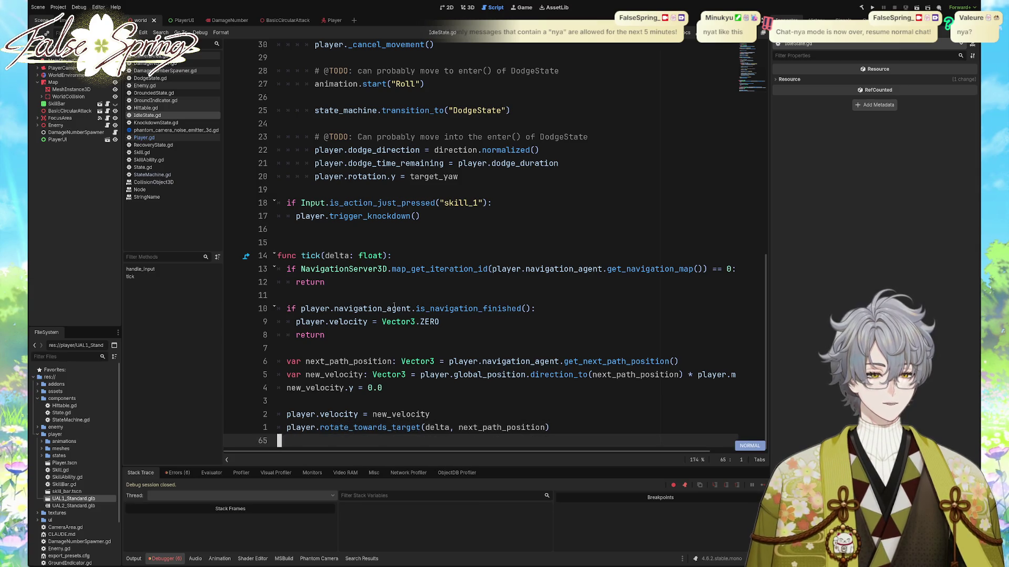
pyautogui.press('F5')
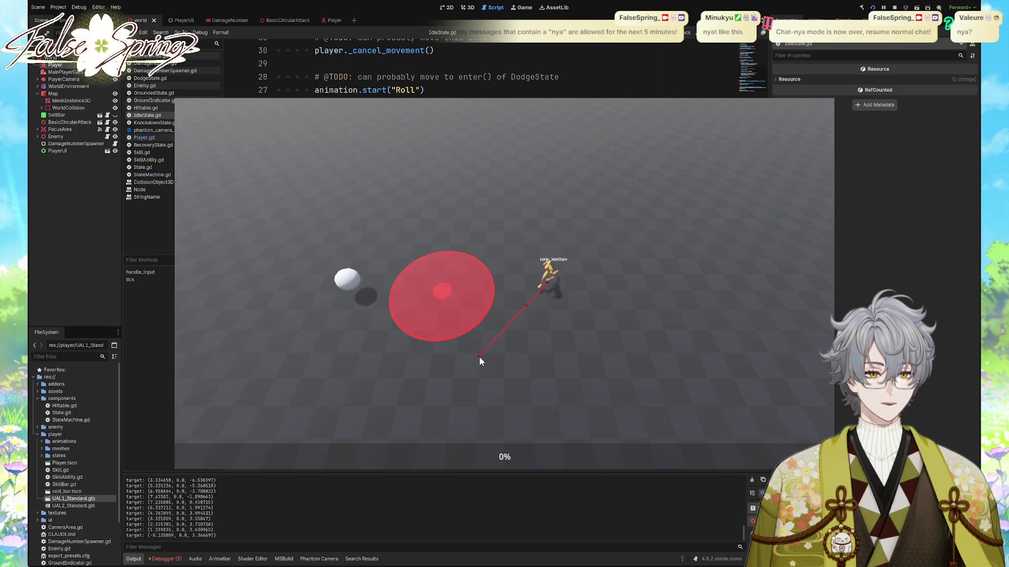
# Dodge in the running game, delete the failing anim_tree line in IdleState.gd, and select Player.
pyautogui.press('space')
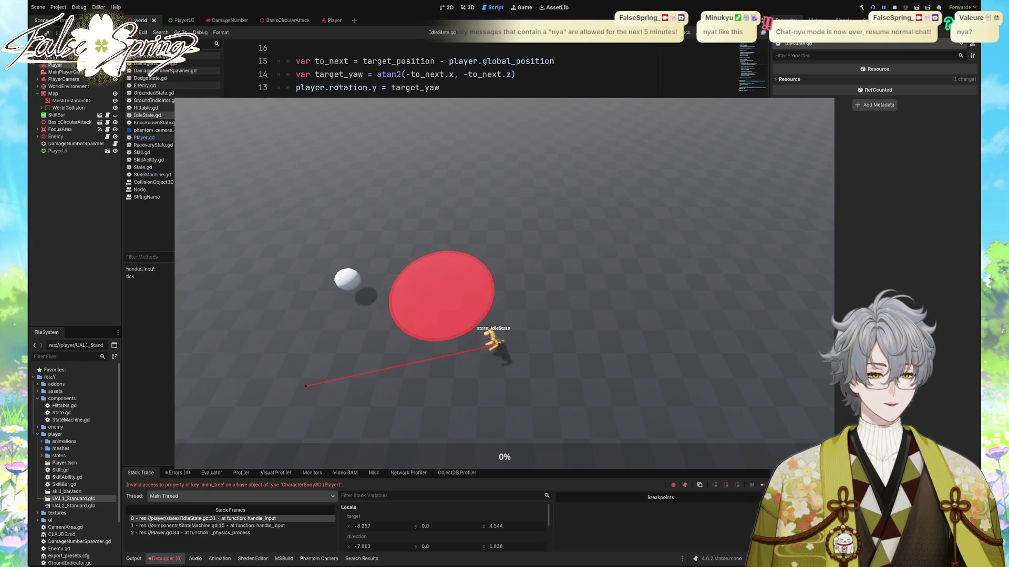
pyautogui.press('BackSpace')
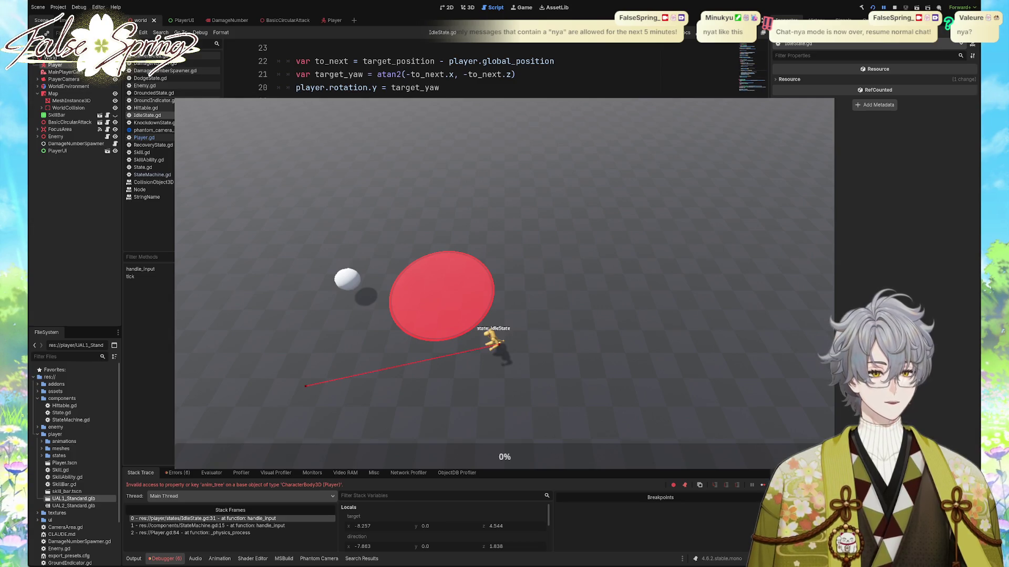
pyautogui.click(62, 66)
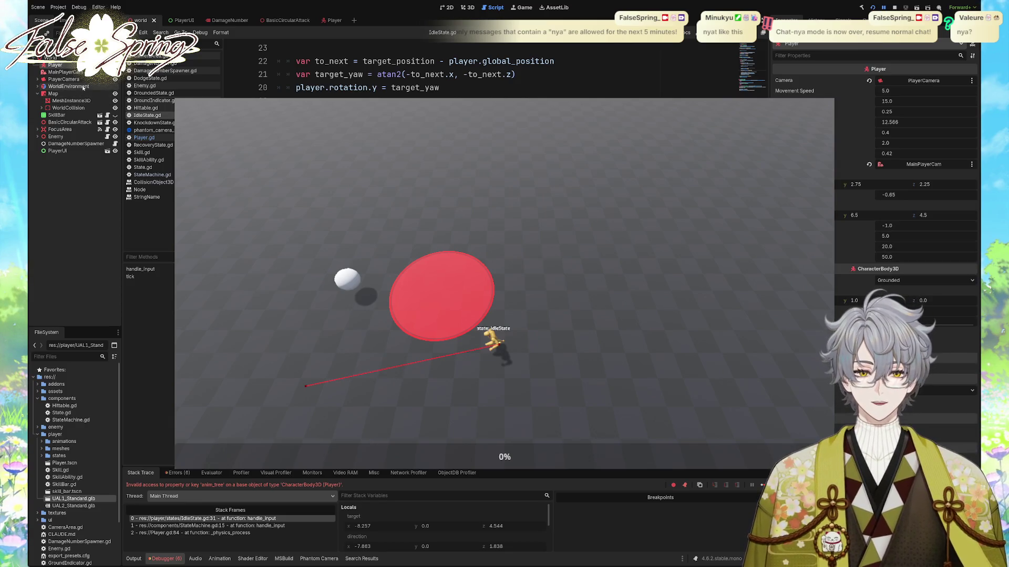
# Set Player as MainPlayerCam's Follow Target, save the world scene, and stop the game.
pyautogui.click(63, 79)
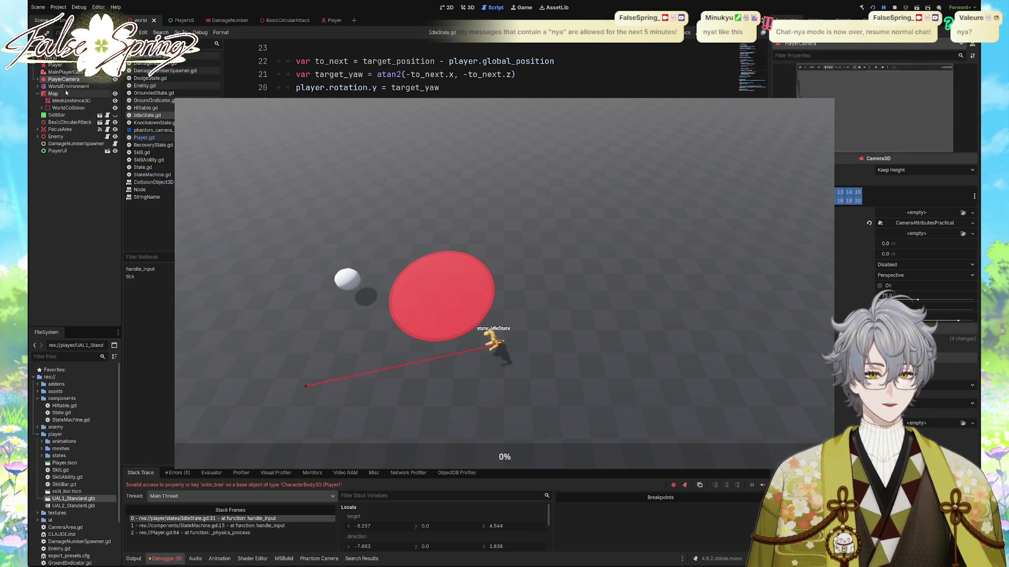
pyautogui.click(63, 72)
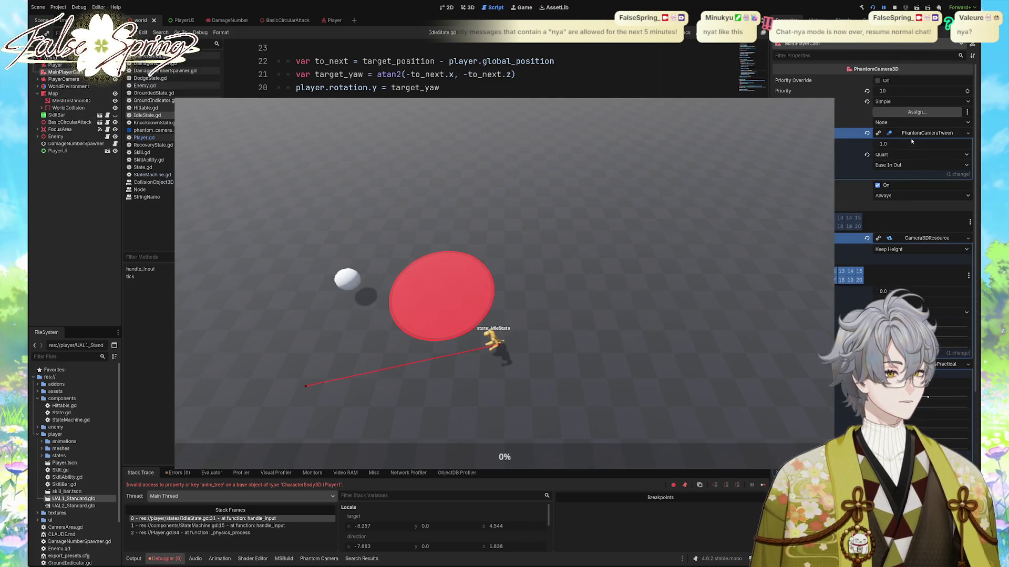
pyautogui.moveTo(55, 64); pyautogui.dragTo(916, 112)
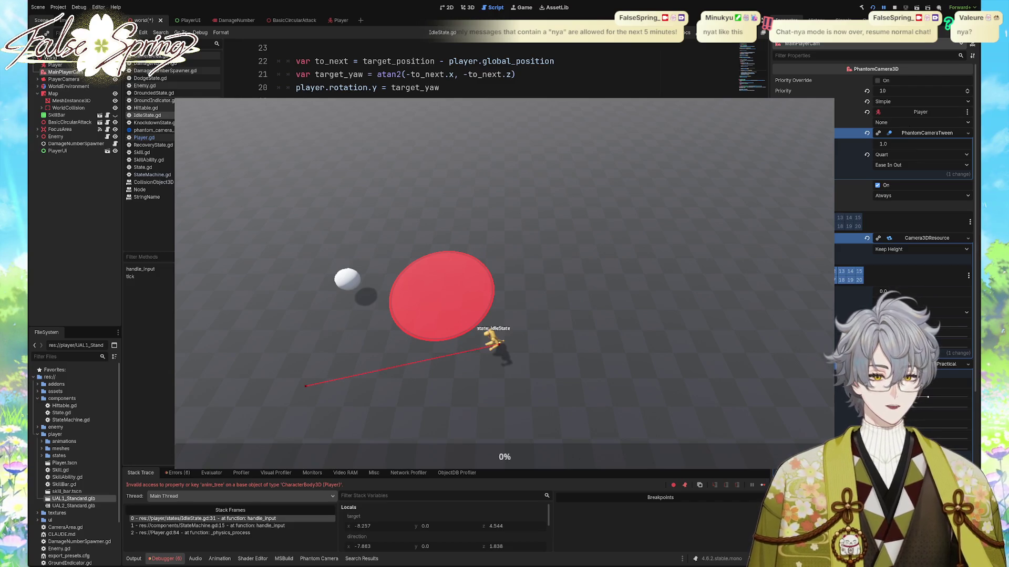
pyautogui.hotkey('ctrl', 's')
pyautogui.press('F8')
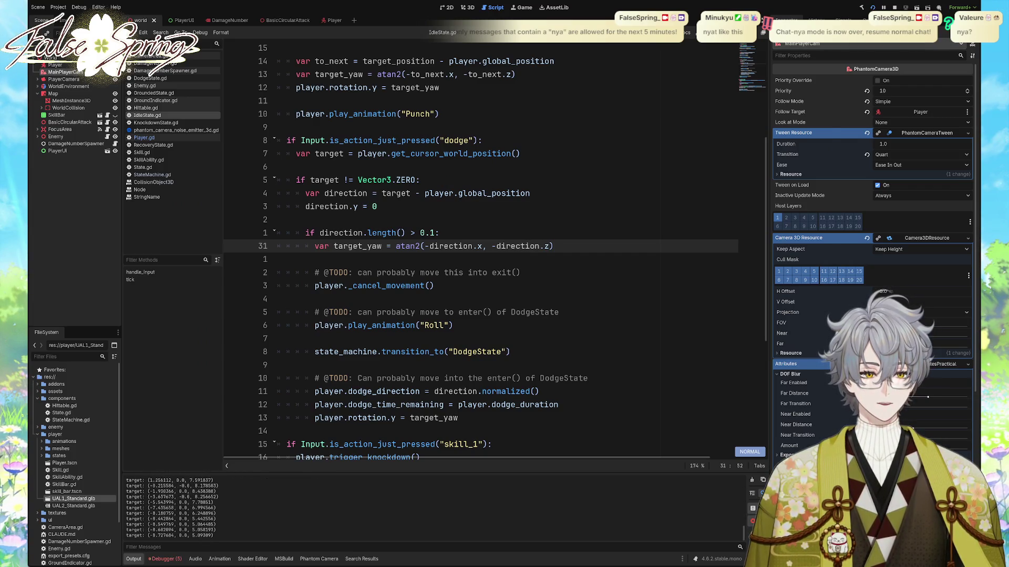
# Test the dodge in game, stop it, and review IdleState.gd's cancel_movement calls.
pyautogui.press('space')
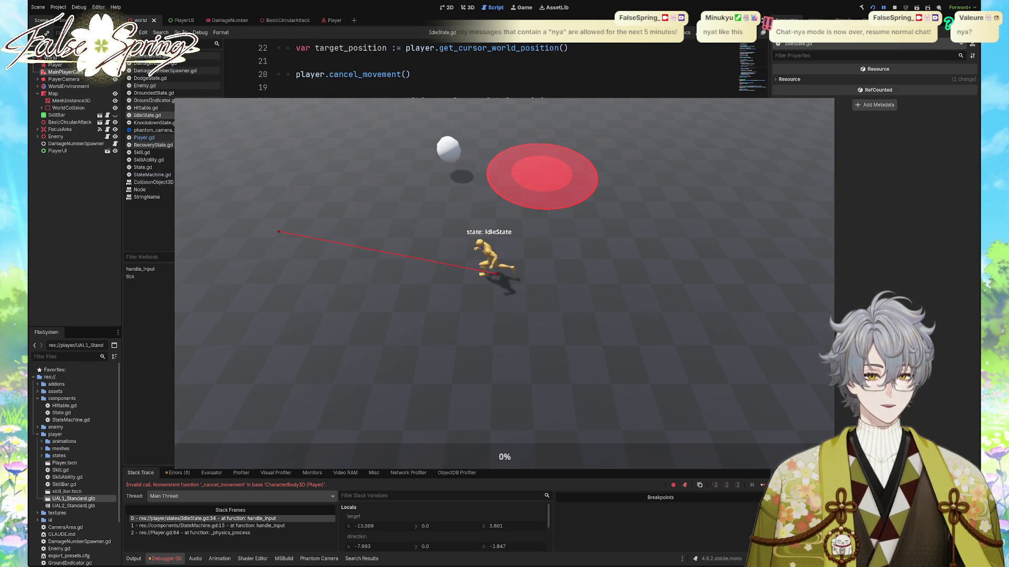
pyautogui.press('F8')
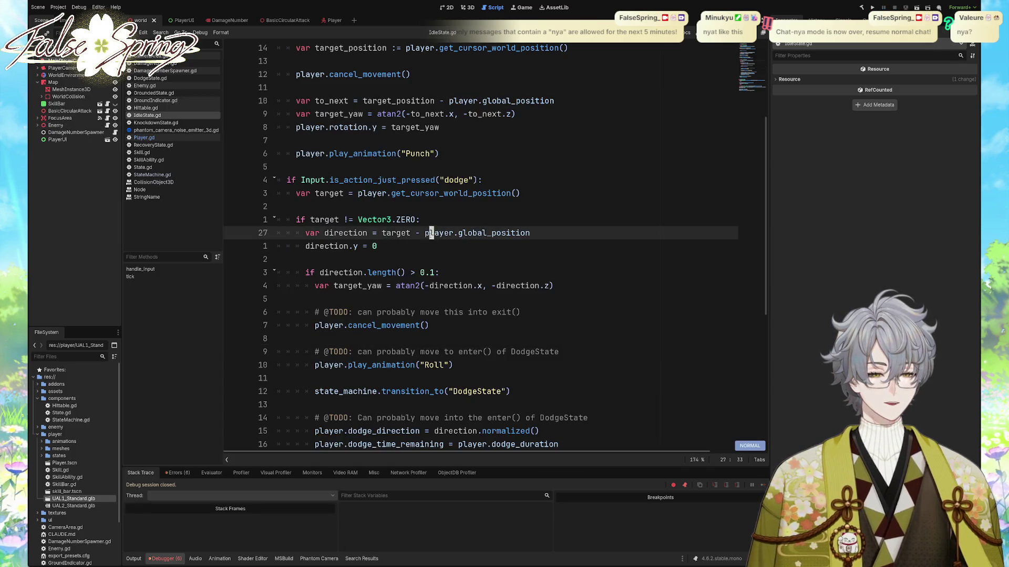
pyautogui.scroll(4, 409, 240)
pyautogui.scroll(-5, 409, 239)
pyautogui.scroll(-5, 409, 240)
pyautogui.scroll(8, 394, 226)
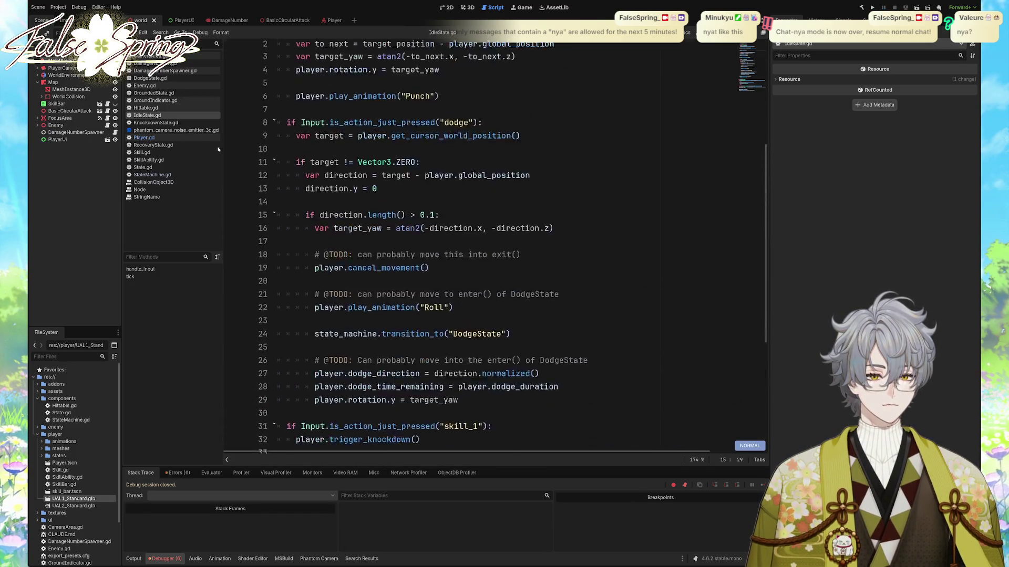
pyautogui.scroll(-5, 372, 215)
pyautogui.scroll(-4, 372, 216)
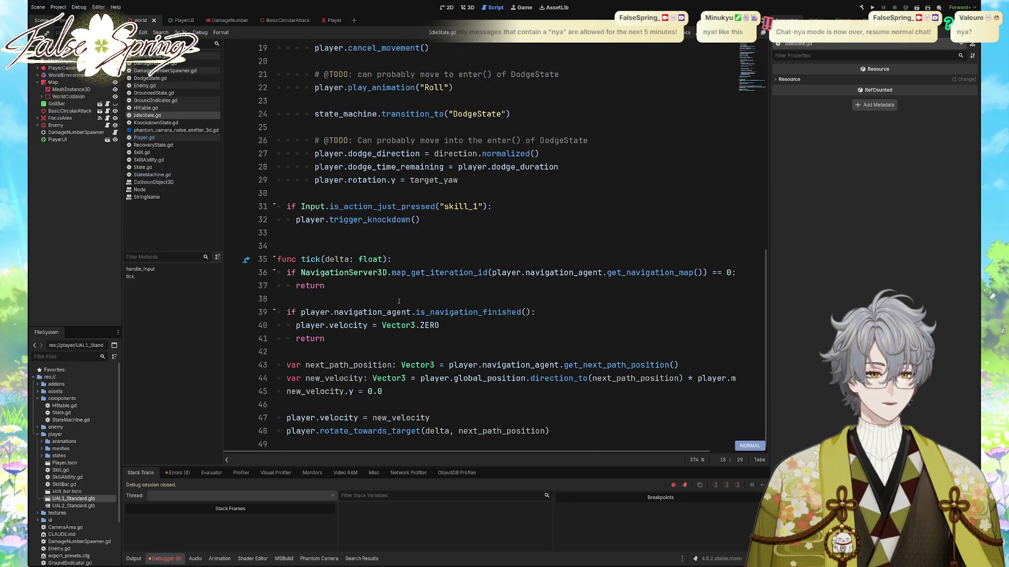
pyautogui.scroll(6, 412, 42)
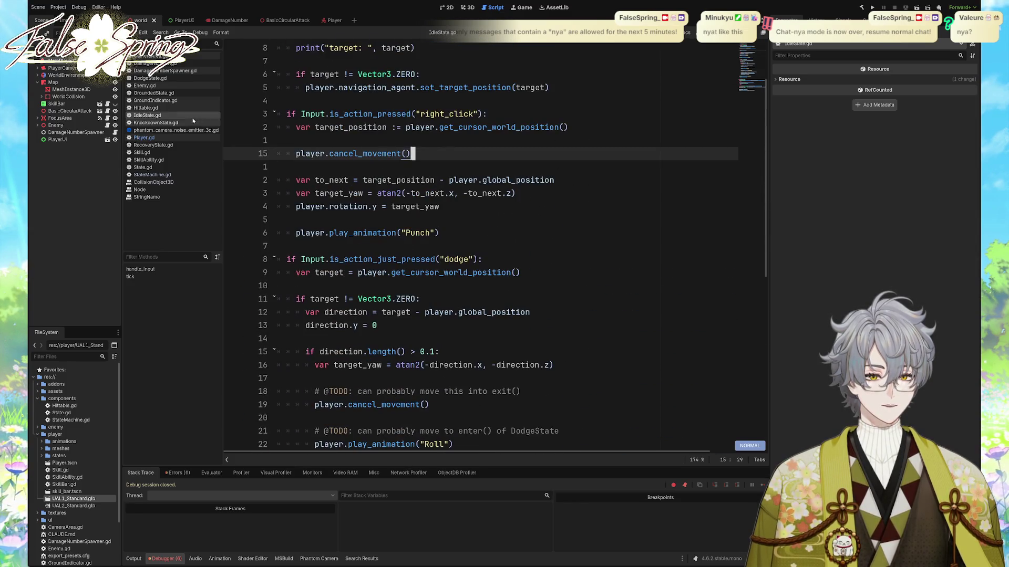
# Check Player.gd's functions, then return to IdleState.gd.
pyautogui.click(159, 136)
pyautogui.scroll(-5, 371, 247)
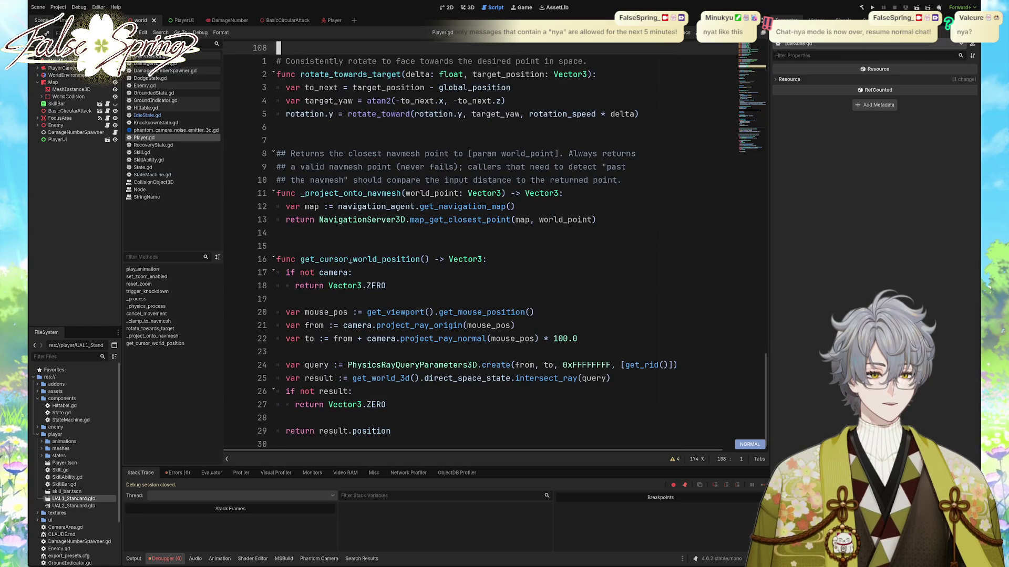
pyautogui.hotkey('alt', 'Left')
pyautogui.scroll(-3, 377, 218)
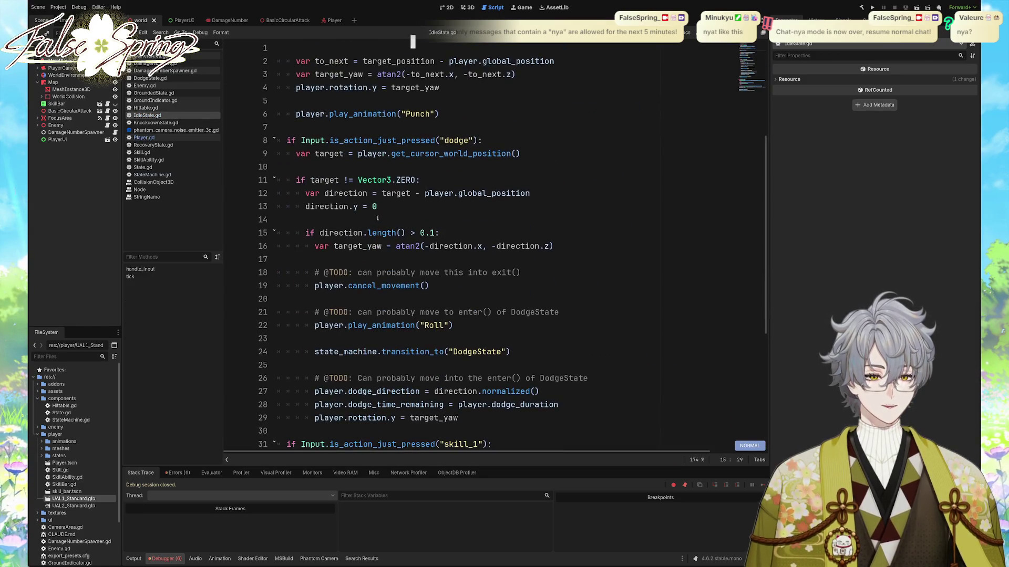
pyautogui.scroll(5, 371, 268)
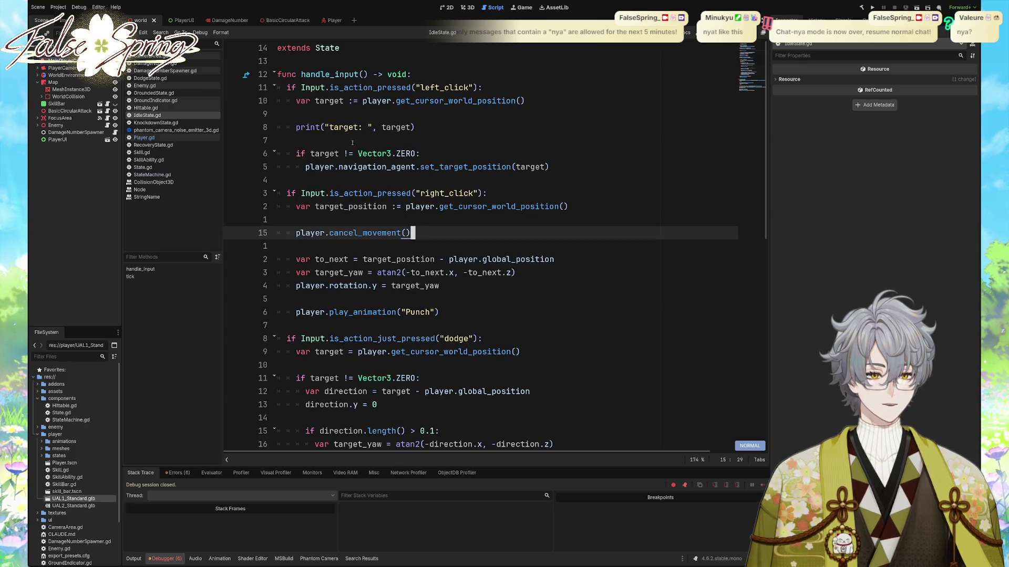
# Delete the print("target: ", target) line and run the project again.
pyautogui.click(368, 128)
pyautogui.press('V')
pyautogui.press('d')
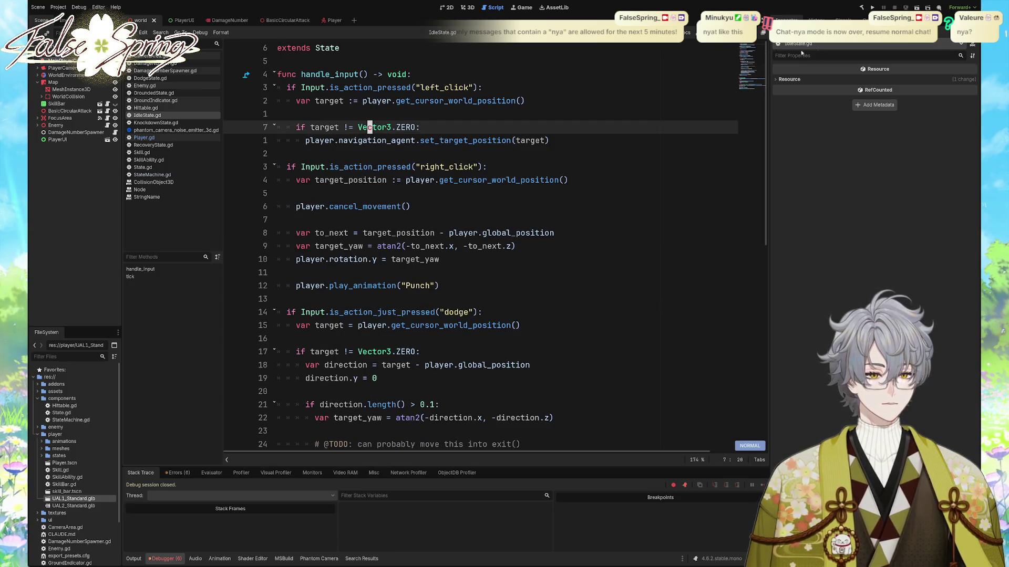
pyautogui.click(864, 7)
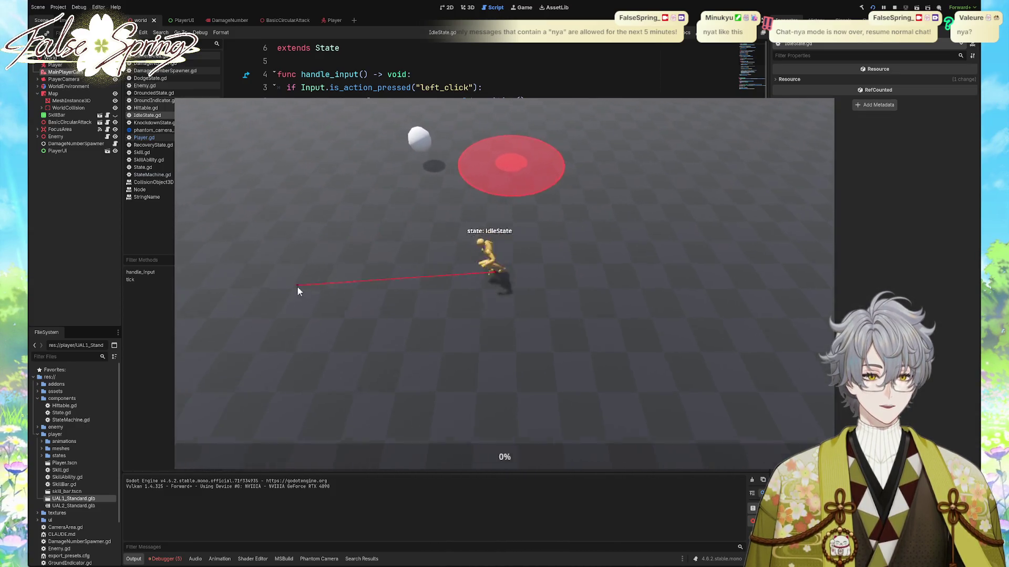
# Knock the player down with A, dodge roll with Space repeatedly, watch the state label, then stop.
pyautogui.press('a')
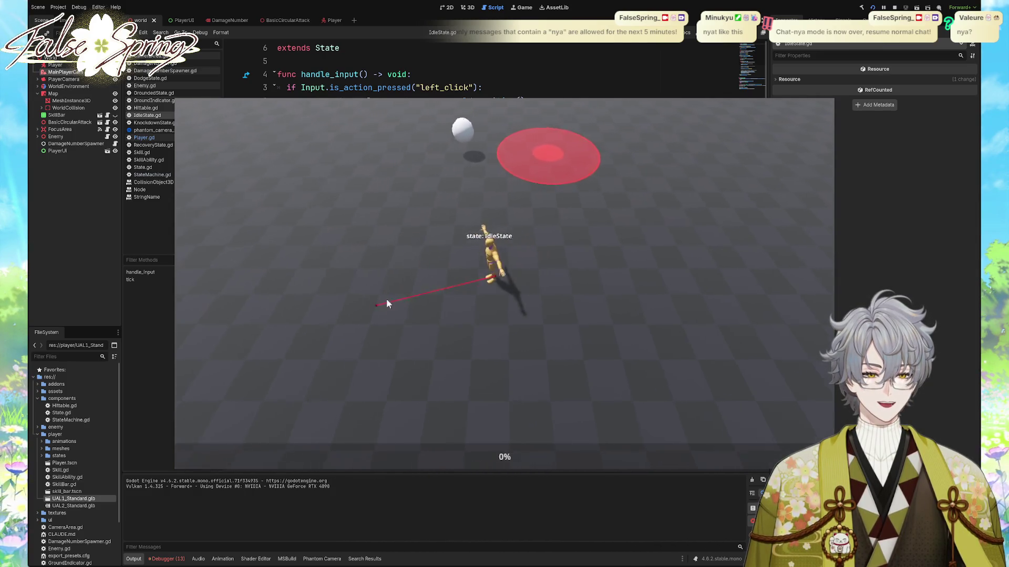
pyautogui.scroll(3, 387, 299)
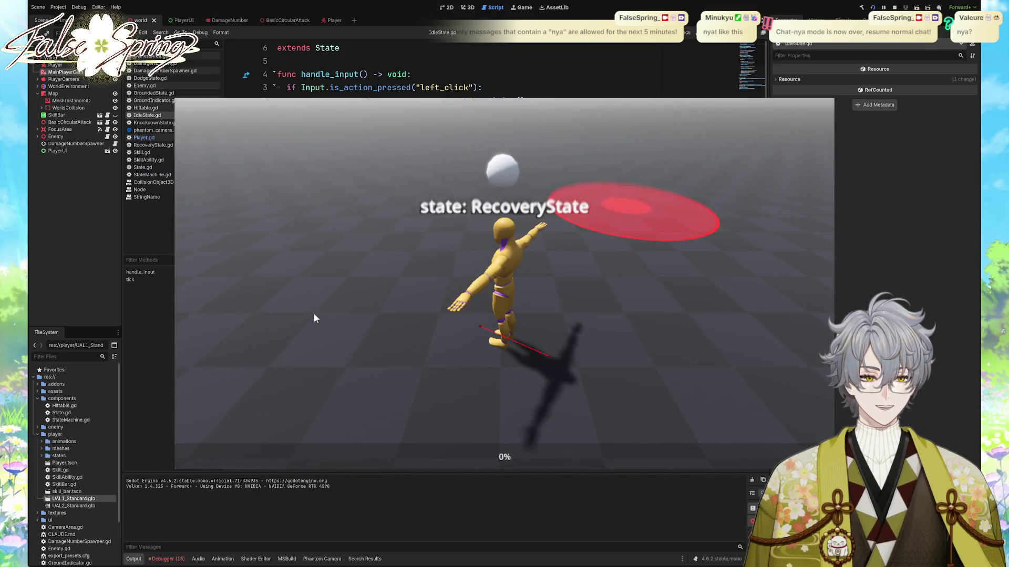
pyautogui.scroll(-3, 316, 362)
pyautogui.press('space')
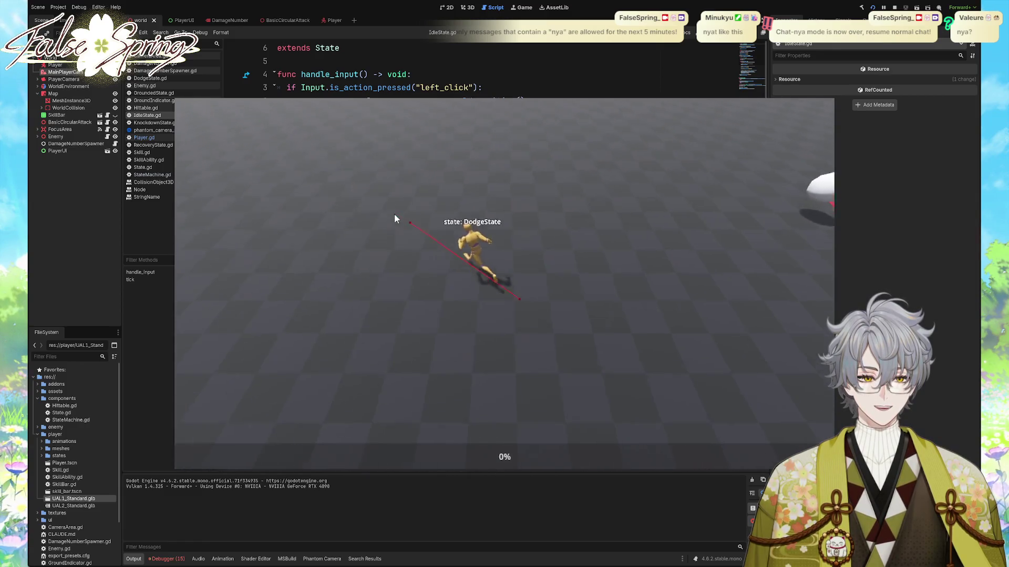
pyautogui.press('space')
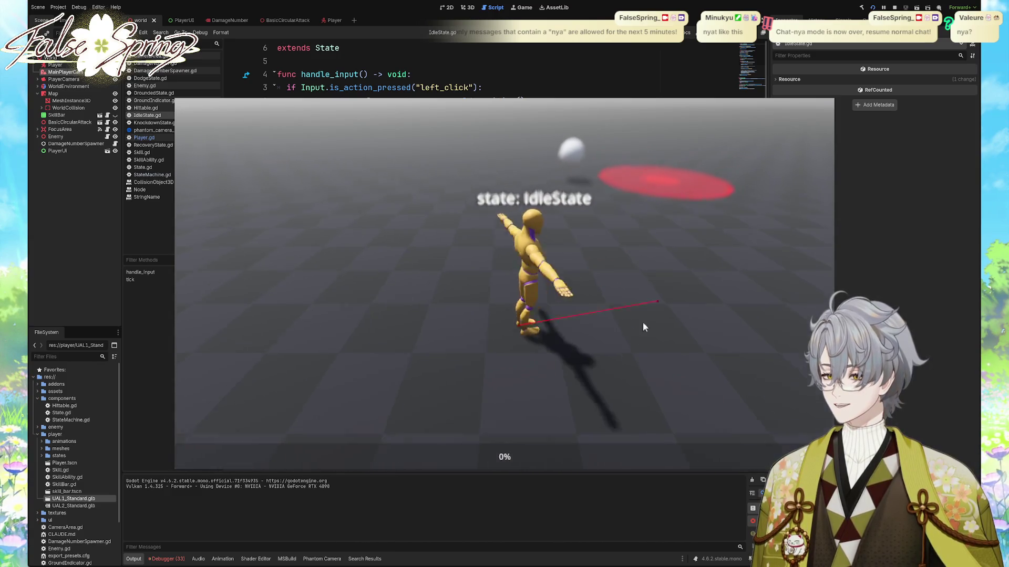
pyautogui.press('space')
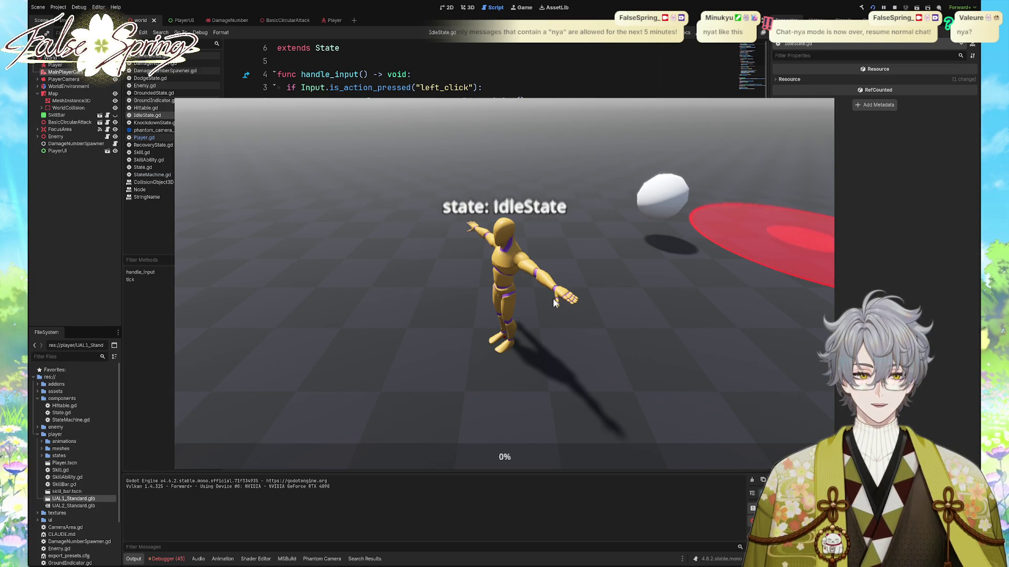
pyautogui.press('F8')
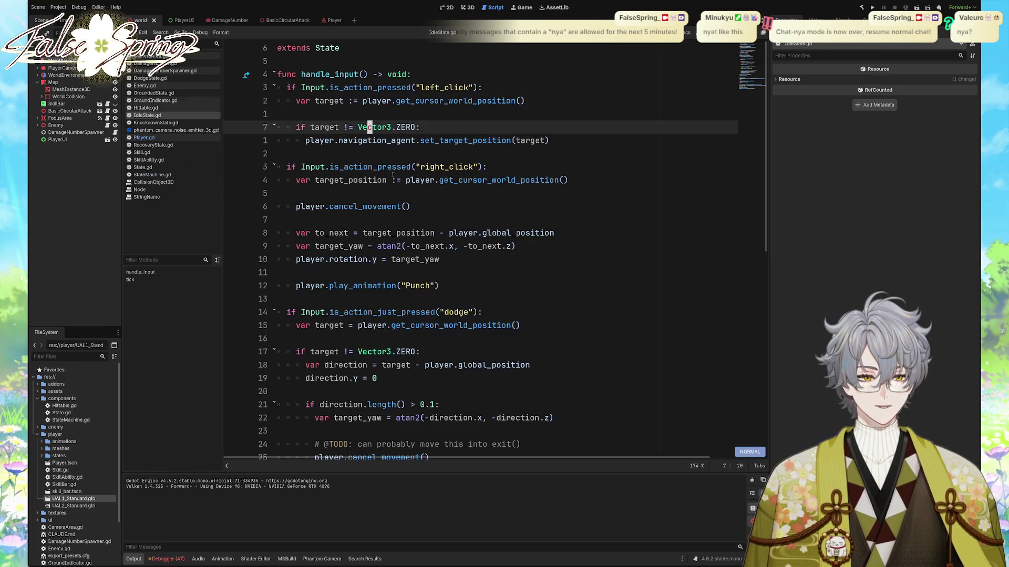
# Open GroundedState.gd and inspect its _recovery_requested and _grounded_time_remaining lines.
pyautogui.click(393, 178)
pyautogui.click(184, 135)
pyautogui.click(166, 94)
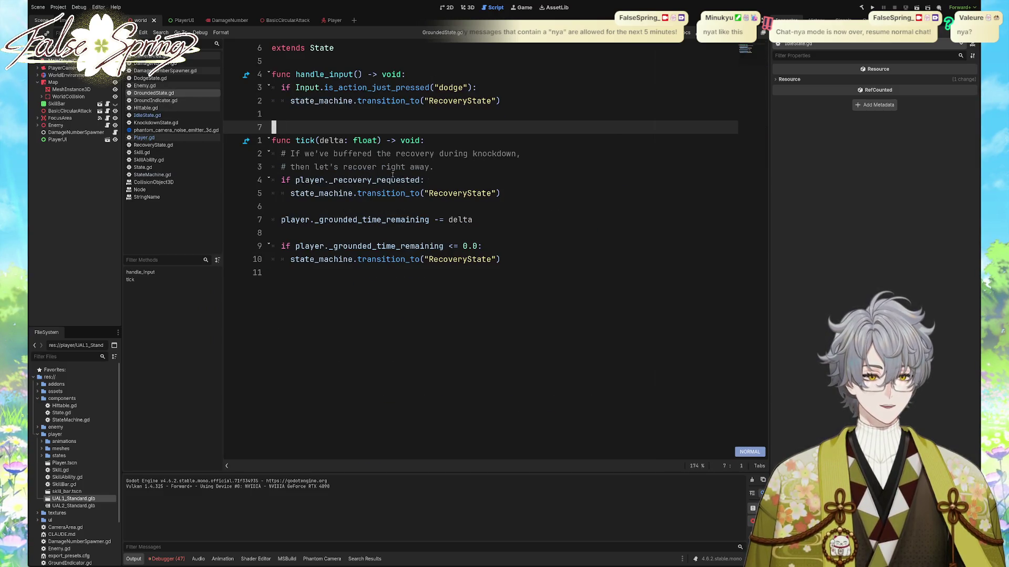
pyautogui.click(373, 189)
pyautogui.doubleClick(385, 181)
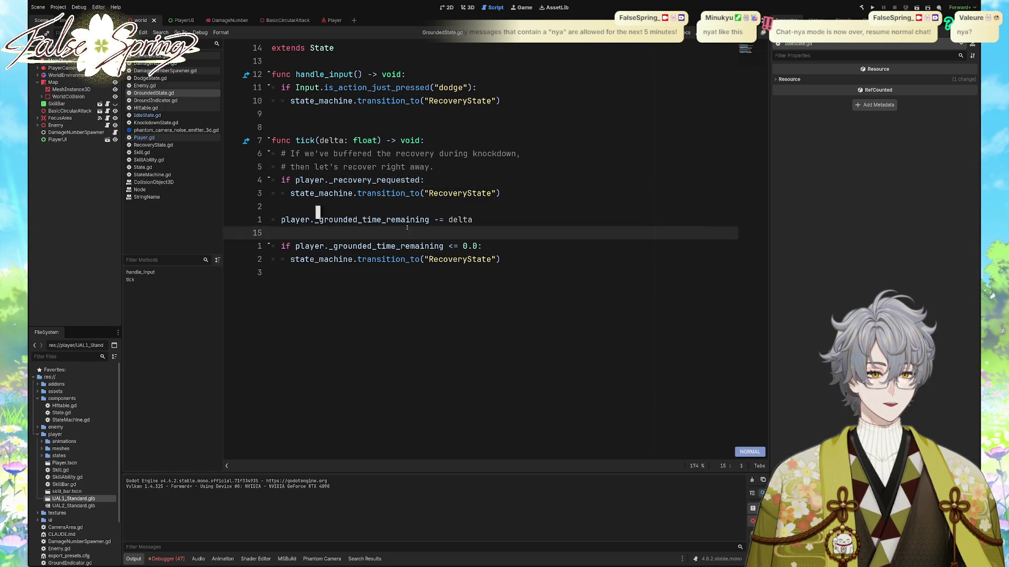
pyautogui.click(396, 202)
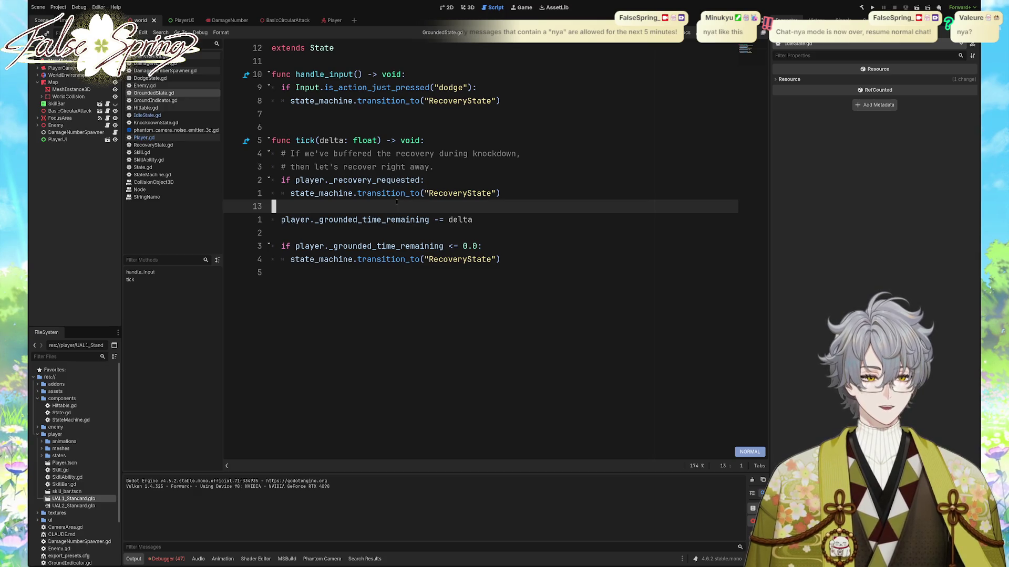
pyautogui.click(376, 221)
pyautogui.click(409, 101)
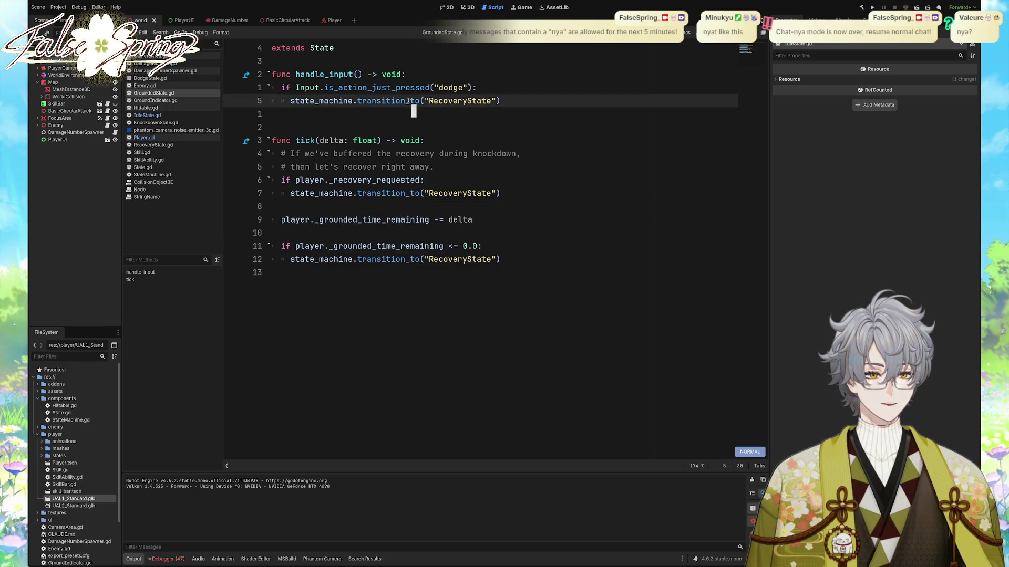
# Add a func enter() -> void: header above handle_input in GroundedState.gd.
pyautogui.press('o')
pyautogui.press('d')
pyautogui.press('d')
pyautogui.press('k')
pyautogui.press('k')
pyautogui.press('k')
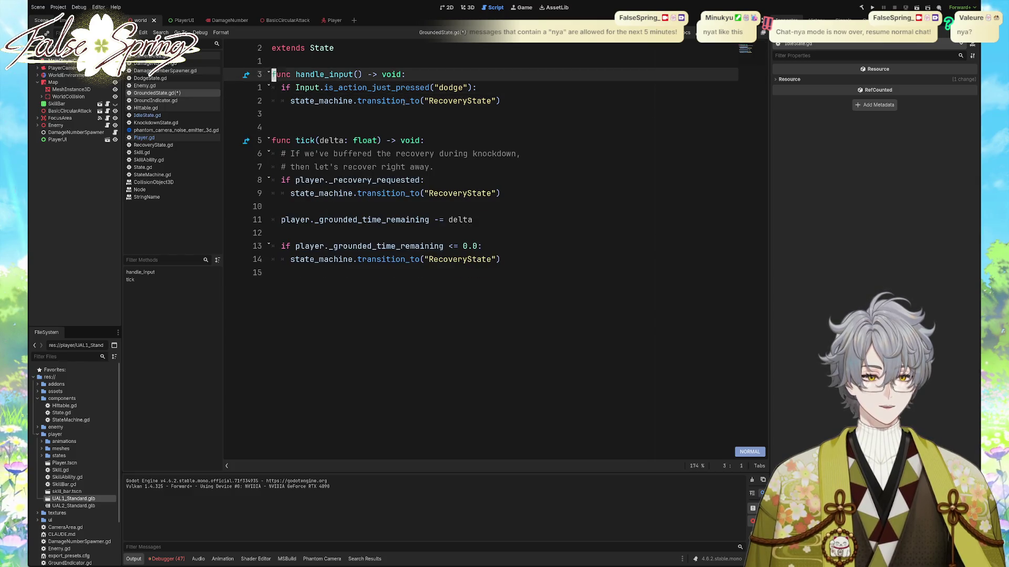
pyautogui.press('O')
pyautogui.press('Escape')
pyautogui.write('Ofunc enter() -')
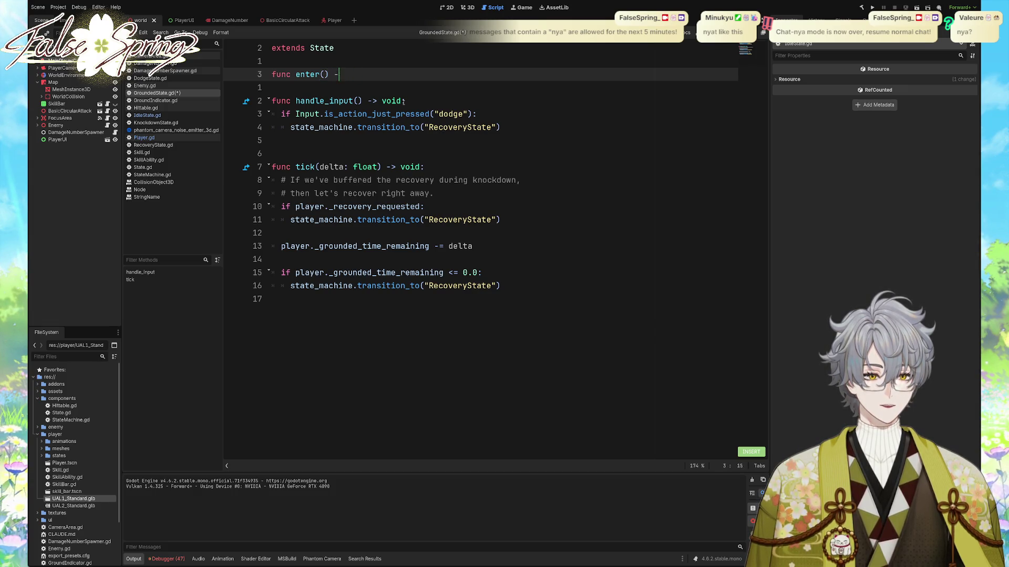
pyautogui.write('> void:')
pyautogui.press('Return')
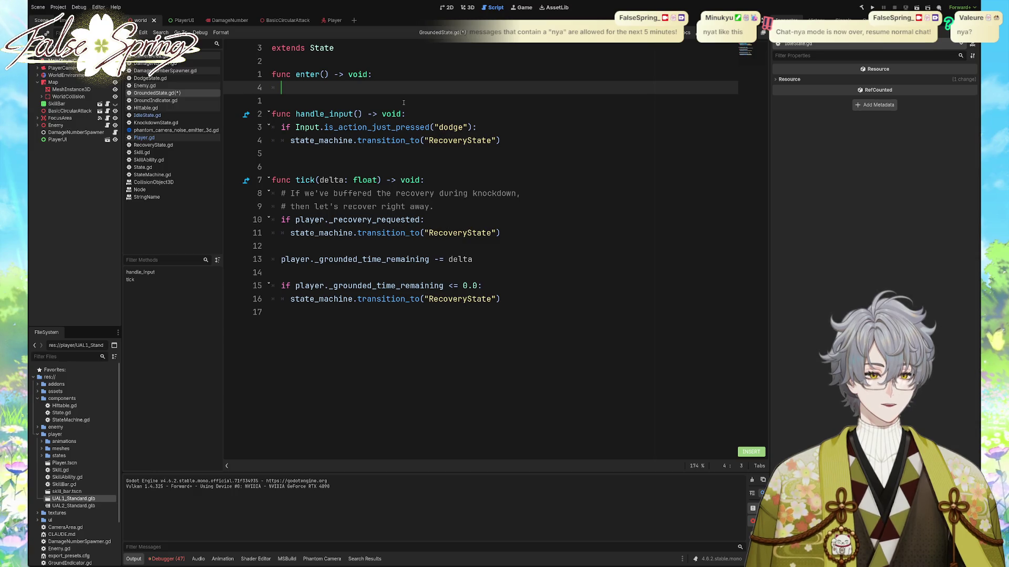
# Fill enter() with player._grounded_time_remaining = player.grounded_time and save the script.
pyautogui.write('player.ground')
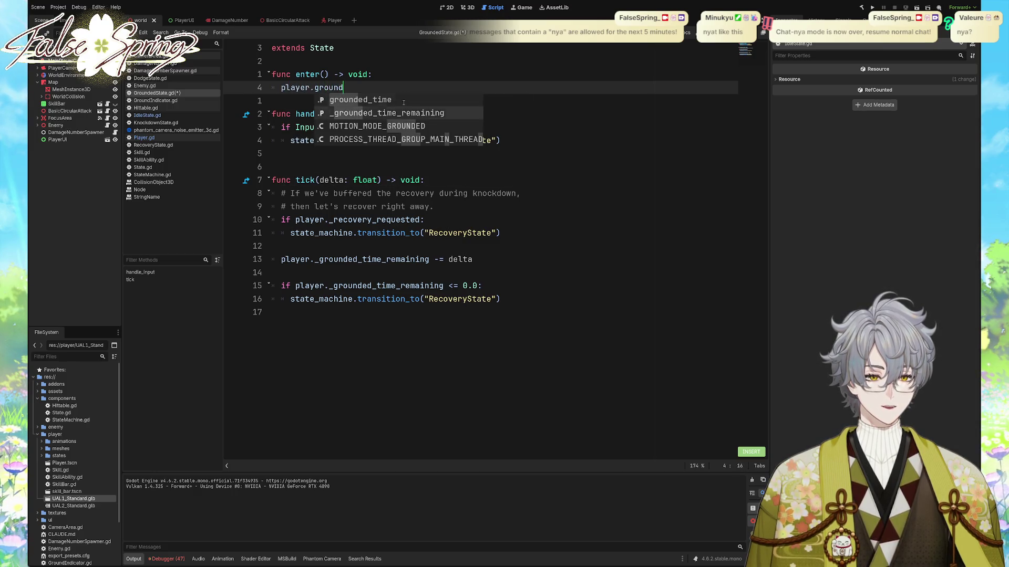
pyautogui.press('Return')
pyautogui.write('grou')
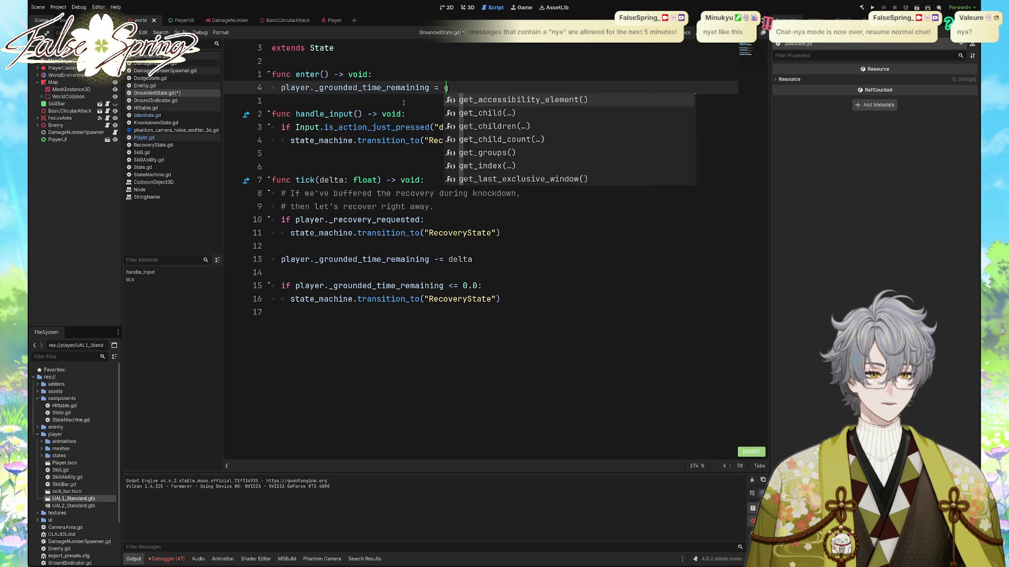
pyautogui.write('nded')
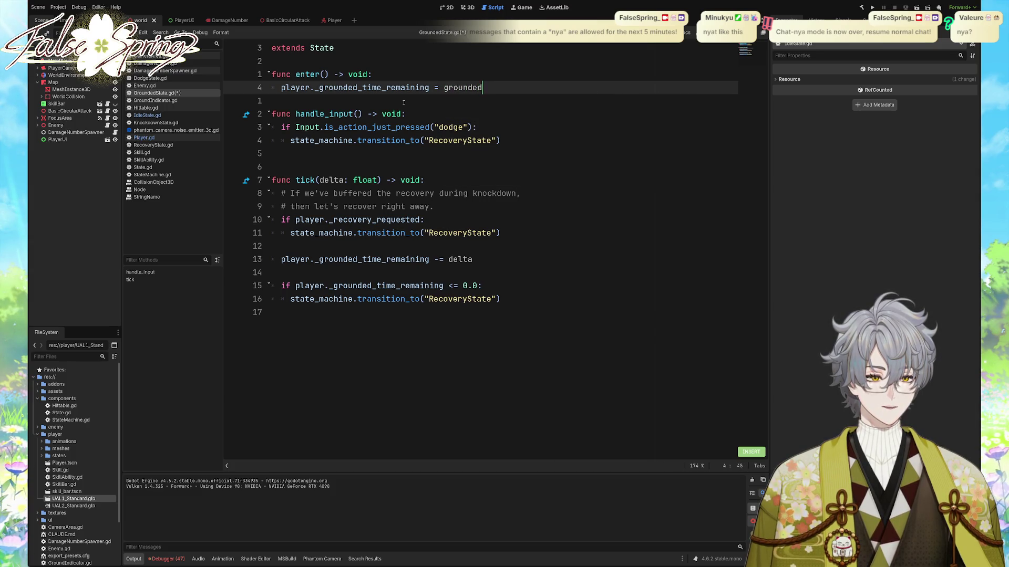
pyautogui.press('BackSpace')
pyautogui.press('BackSpace')
pyautogui.press('BackSpace')
pyautogui.write('ground')
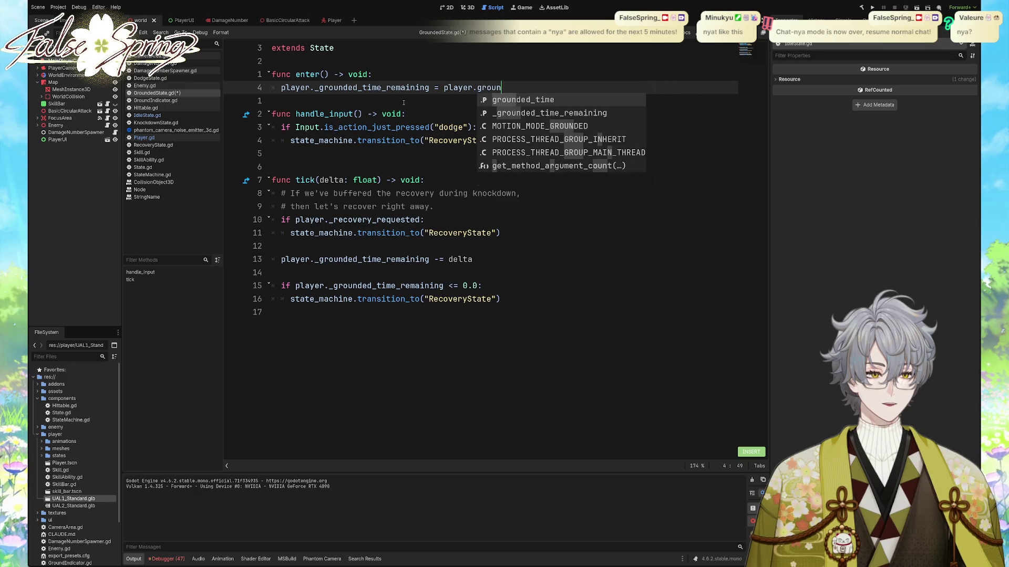
pyautogui.press('Return')
pyautogui.press('Escape')
pyautogui.press('j')
pyautogui.hotkey('ctrl', 's')
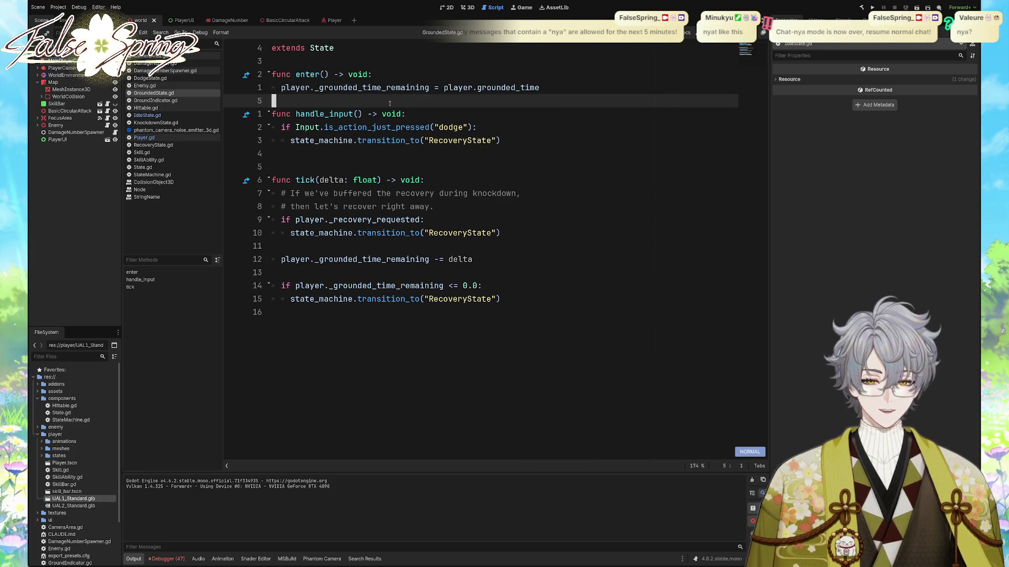
# Run the game to test the grounded timer.
pyautogui.click(423, 149)
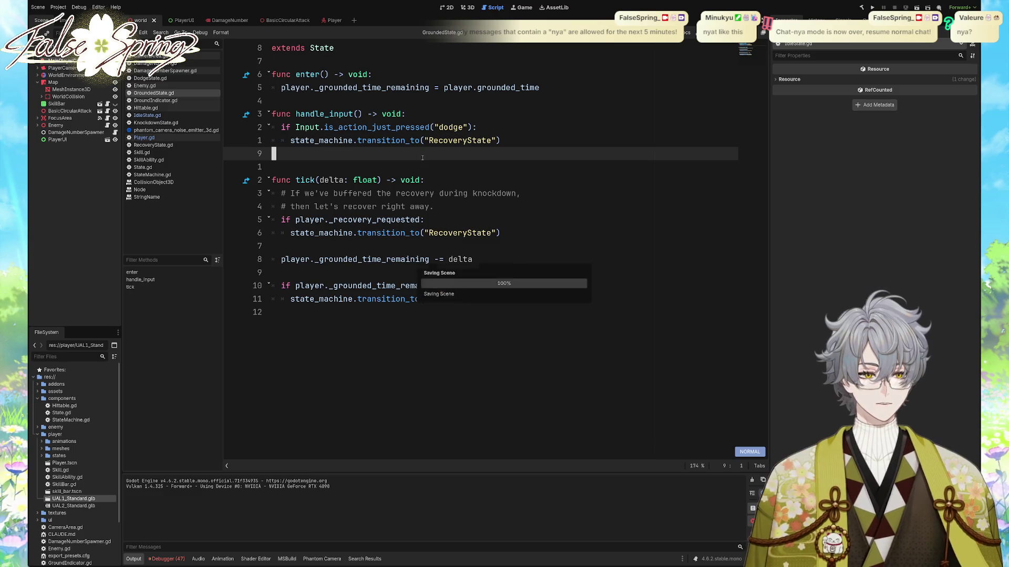
pyautogui.click(415, 246)
pyautogui.press('j')
pyautogui.click(872, 8)
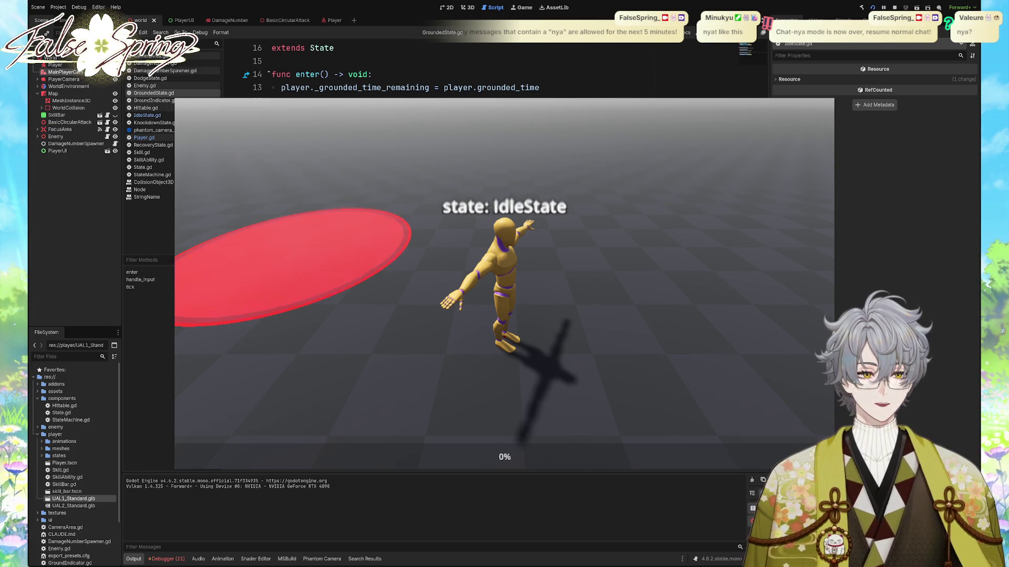
pyautogui.press('F8')
pyautogui.press('k')
pyautogui.press('k')
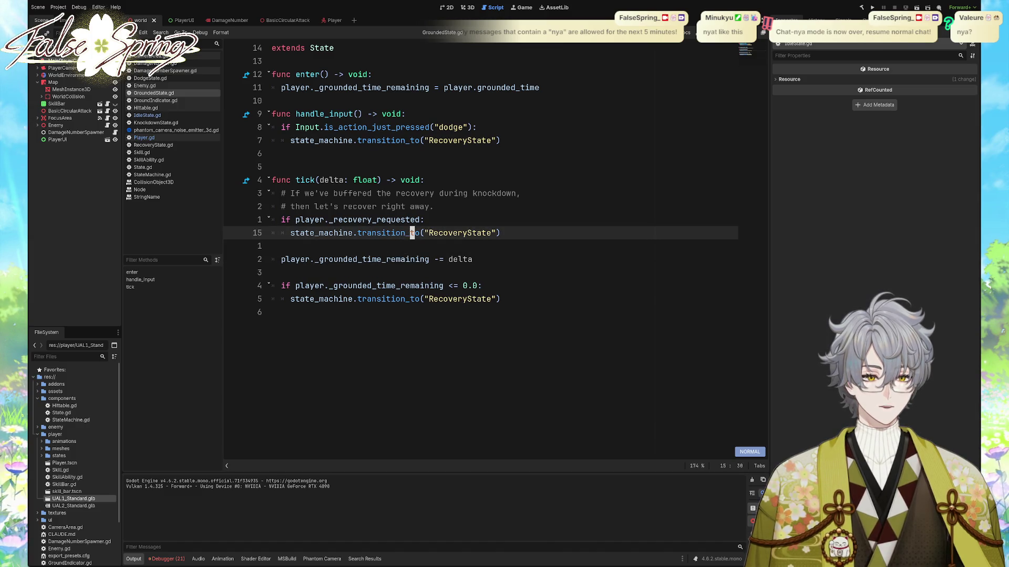
pyautogui.click(360, 206)
pyautogui.click(314, 219)
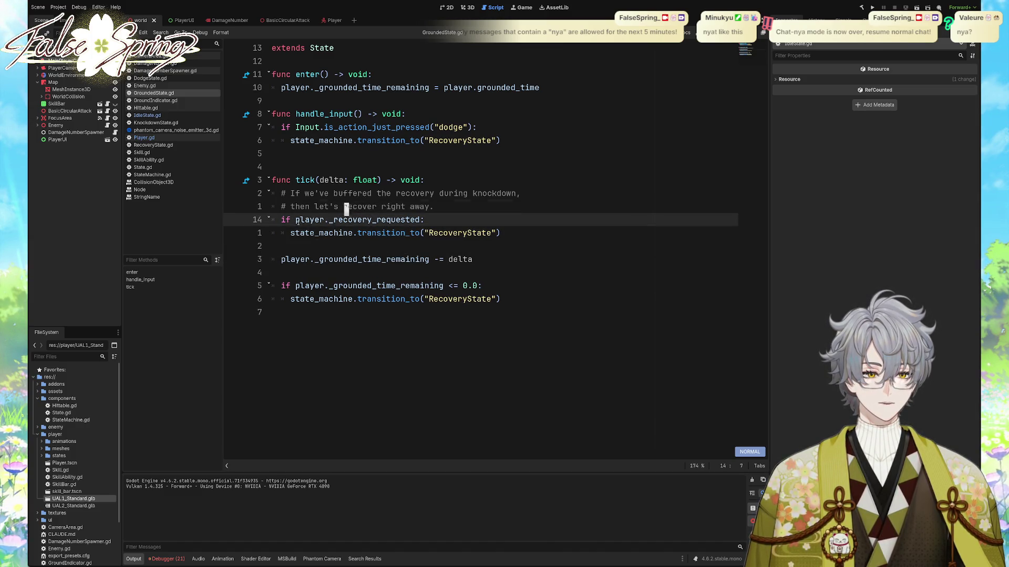
pyautogui.hotkey('shift', 'o')
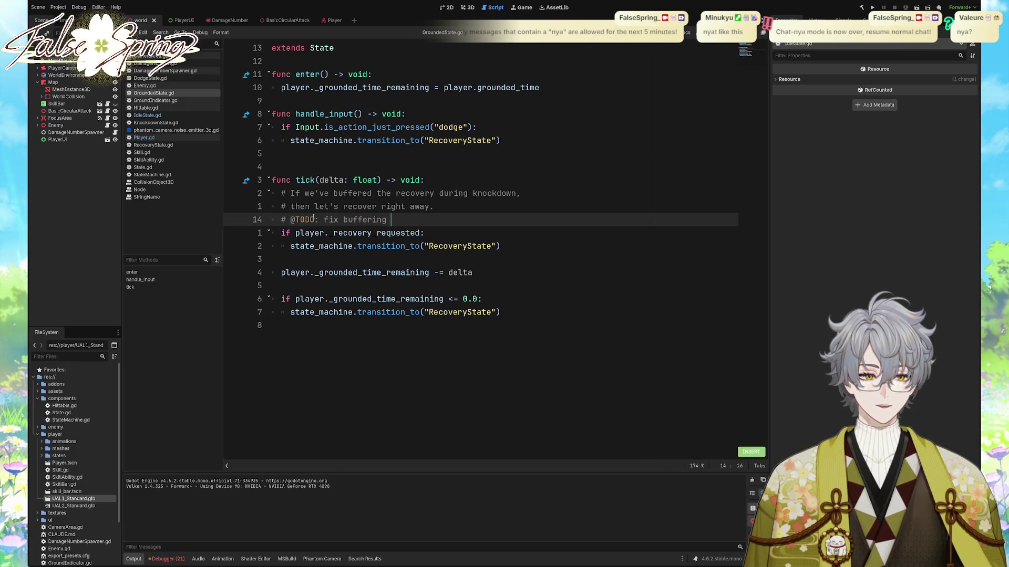
pyautogui.hotkey('ctrl', 'Left')
pyautogui.write('input buff')
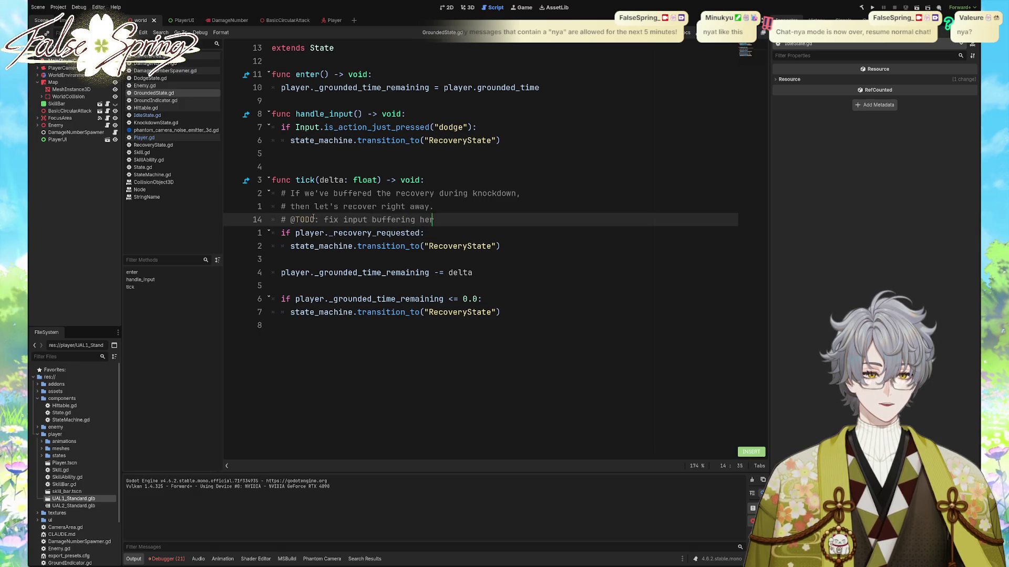
pyautogui.write('e')
pyautogui.press('Escape')
pyautogui.press('j')
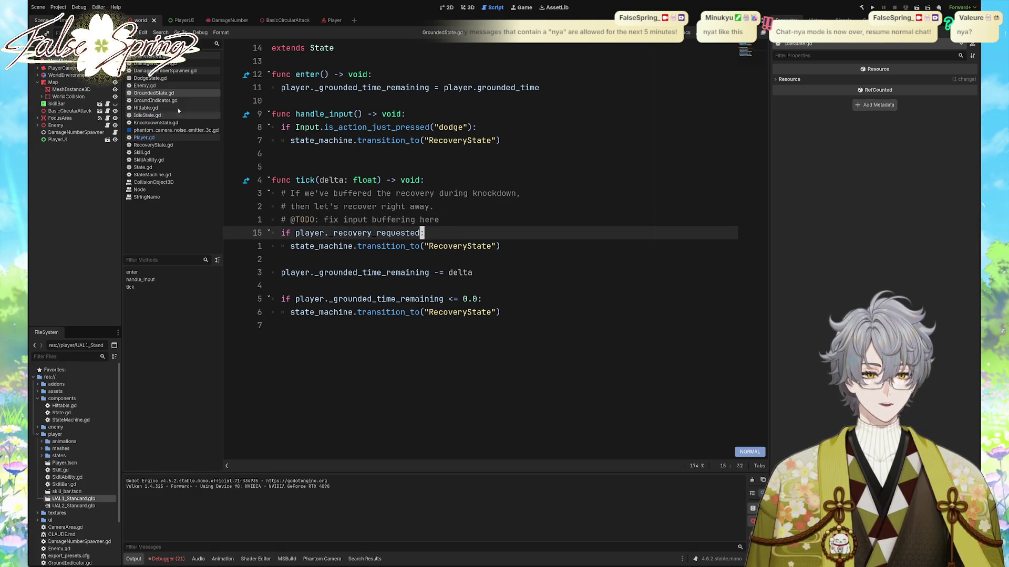
# Glance at IdleState.gd, then open RecoveryState.gd with the caret above tick().
pyautogui.click(147, 115)
pyautogui.scroll(-3, 388, 65)
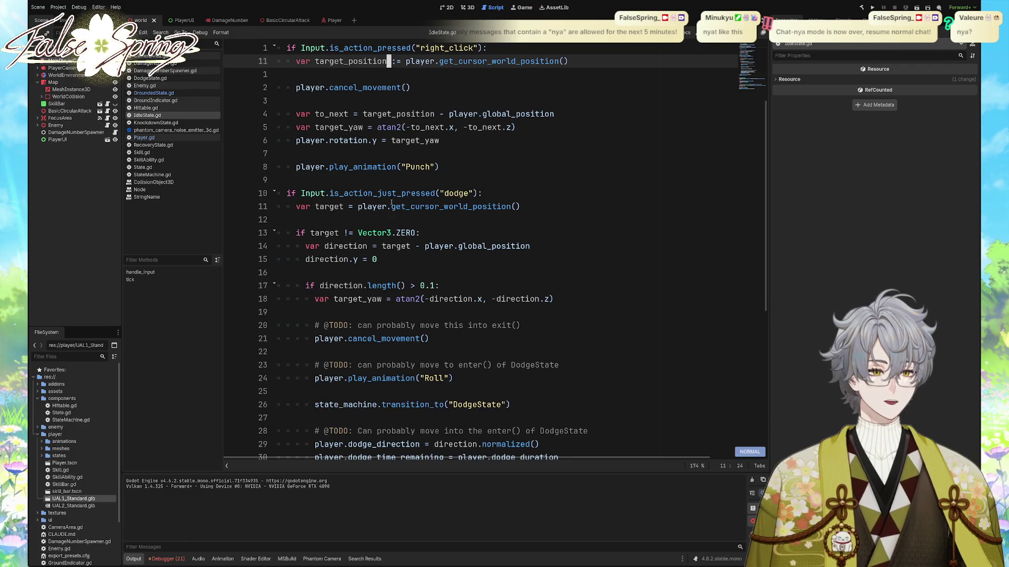
pyautogui.scroll(-7, 388, 202)
pyautogui.scroll(10, 388, 203)
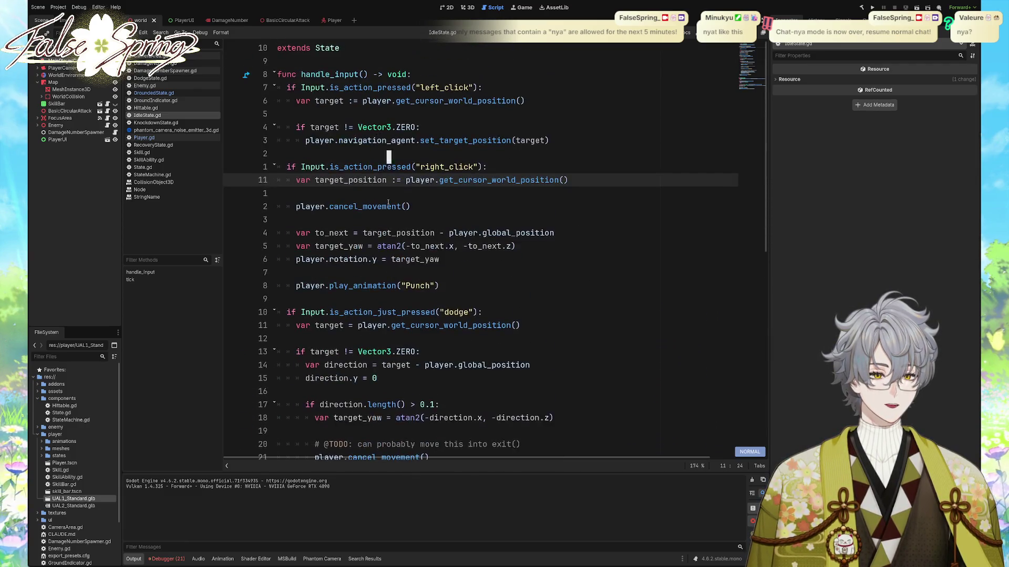
pyautogui.click(188, 93)
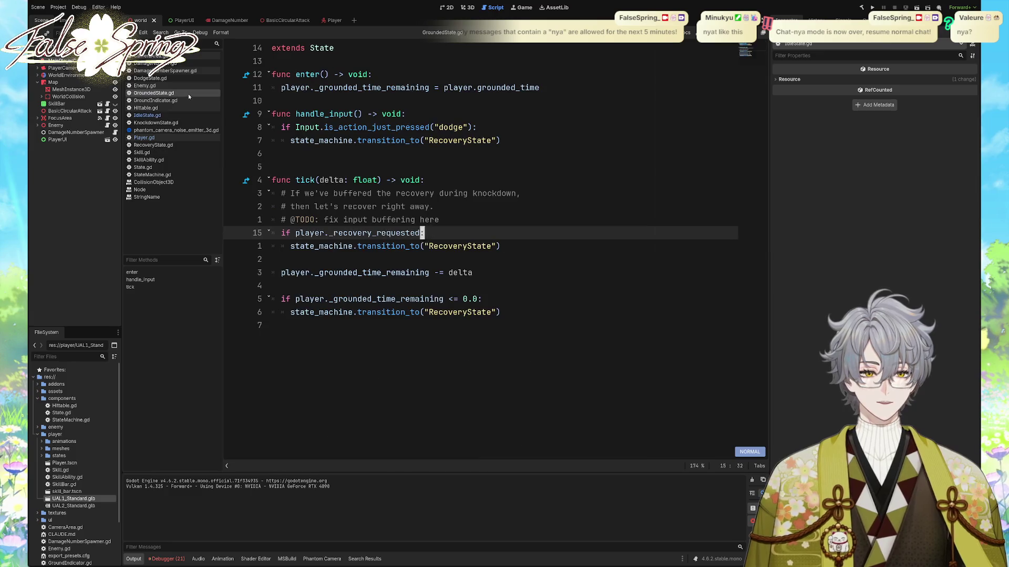
pyautogui.click(172, 146)
pyautogui.click(332, 136)
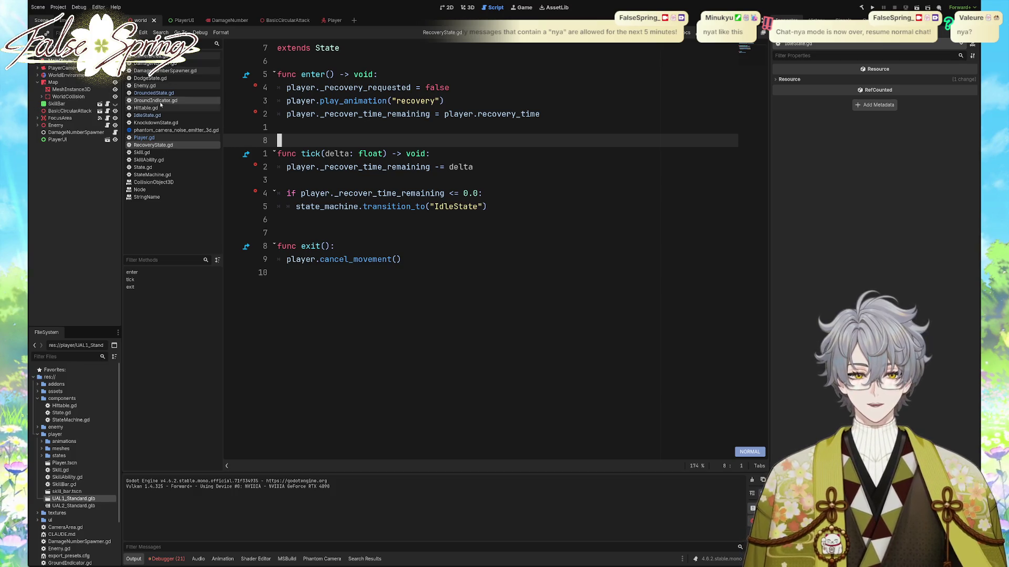
# In KnockdownState.gd, declare a new handle_input function.
pyautogui.click(155, 123)
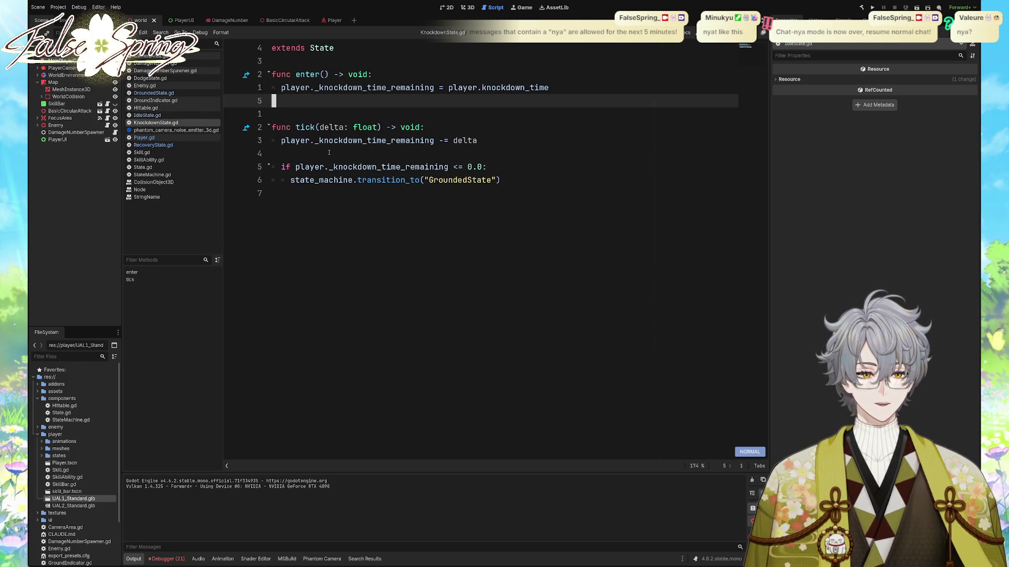
pyautogui.write('o')
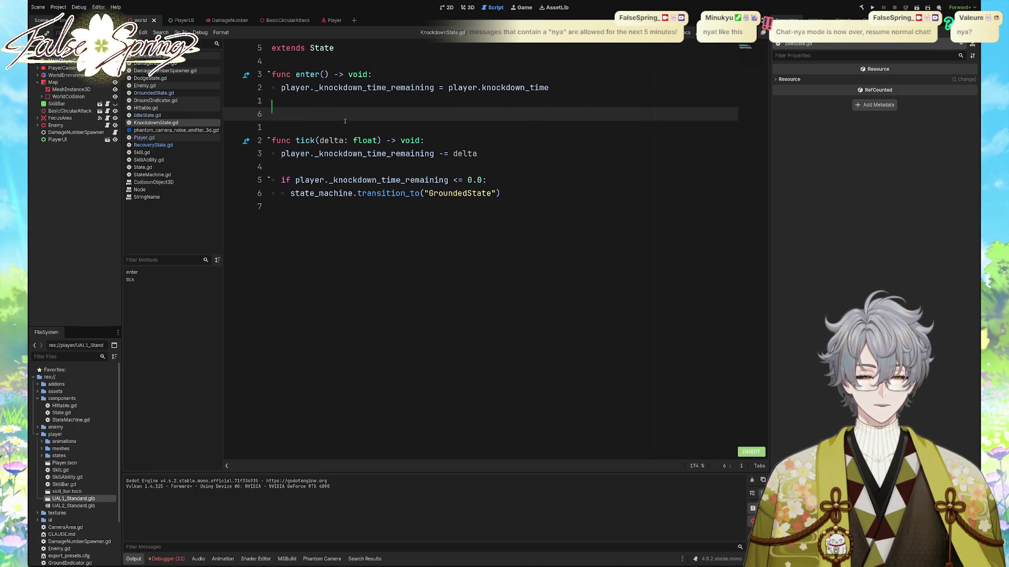
pyautogui.write('funbc')
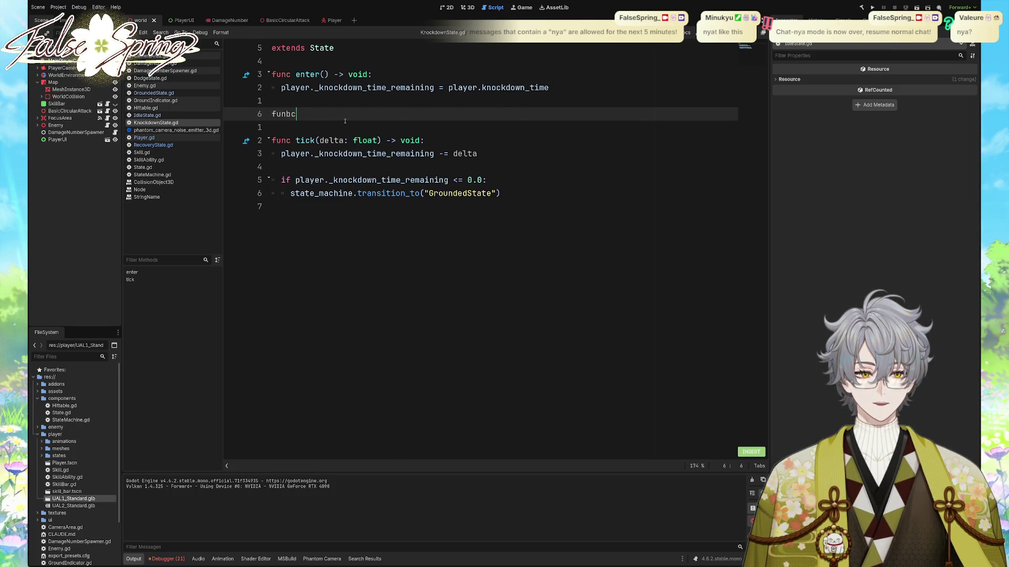
pyautogui.press('BackSpace')
pyautogui.press('BackSpace')
pyautogui.write('c hand')
pyautogui.press('Return')
pyautogui.press('Return')
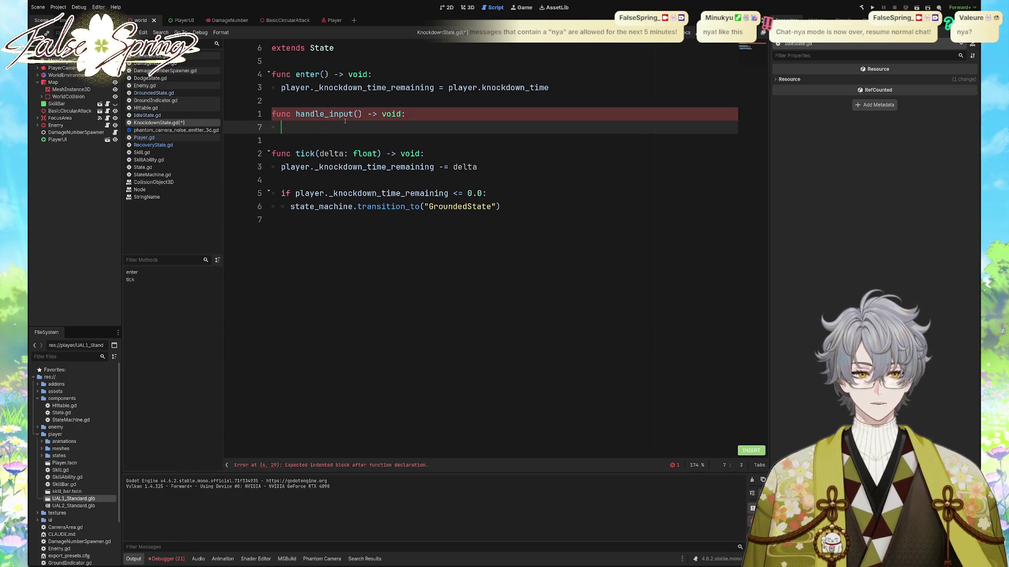
# Add the condition if Input.is_action_just_pressed("dodge"): inside handle_input.
pyautogui.write('if Input.has')
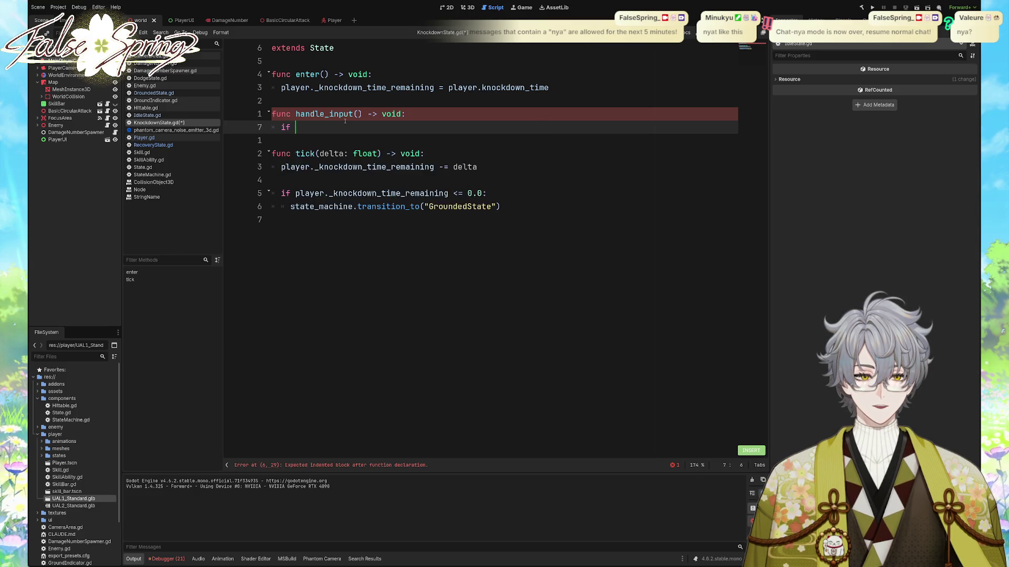
pyautogui.write('_')
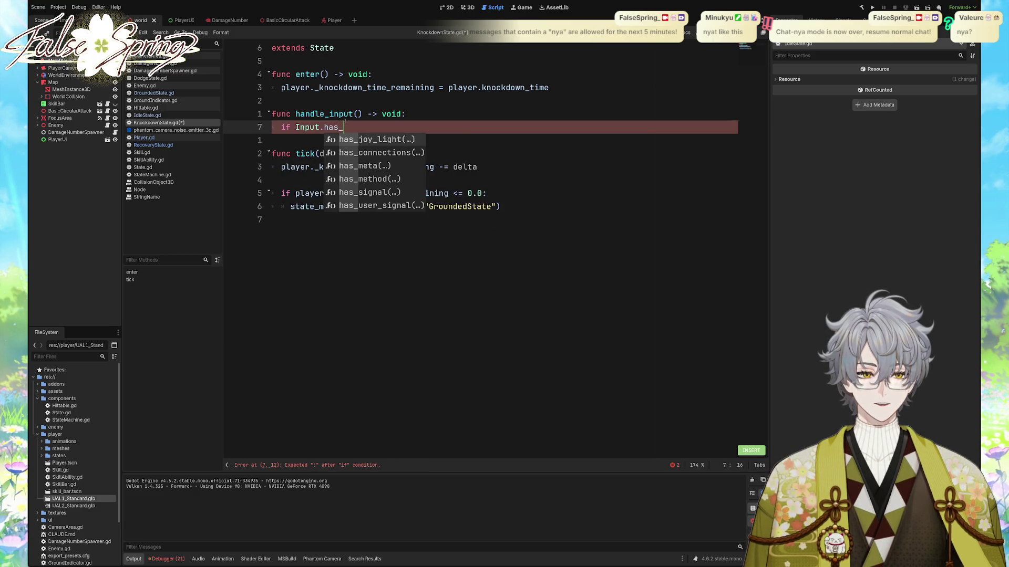
pyautogui.press('BackSpace')
pyautogui.press('BackSpace')
pyautogui.press('BackSpace')
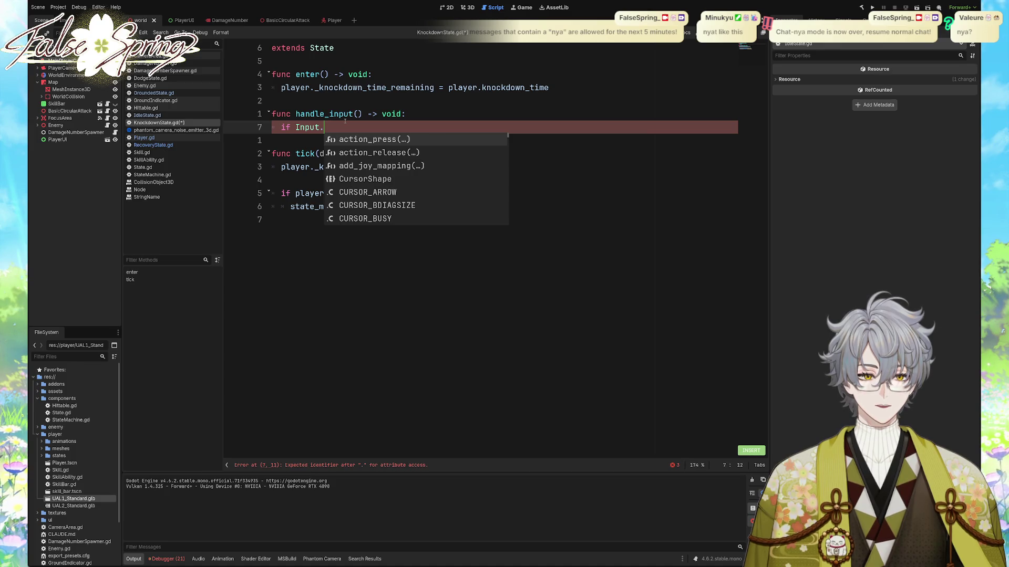
pyautogui.write('is_')
pyautogui.press('Return')
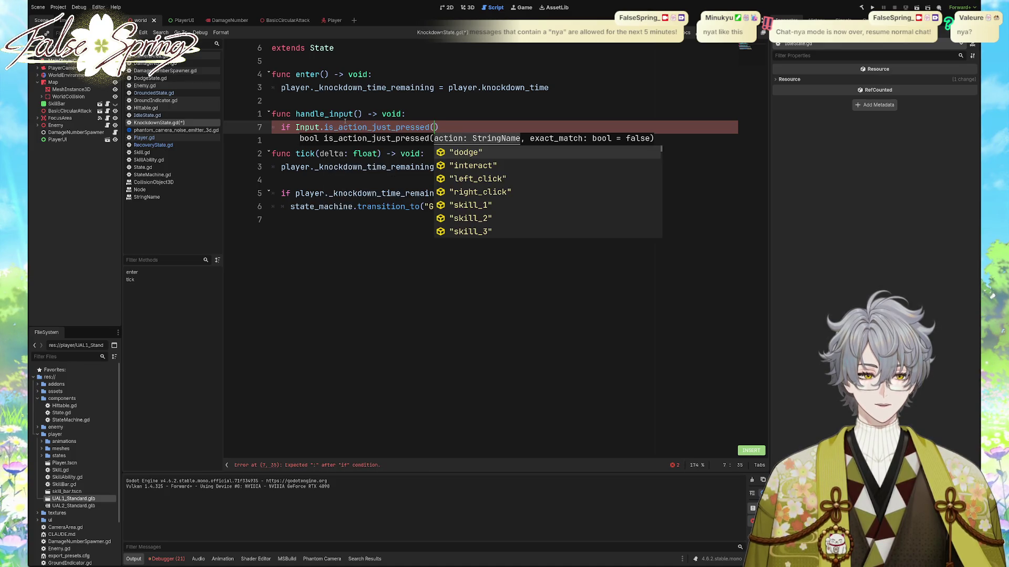
pyautogui.write('"')
pyautogui.press('Return')
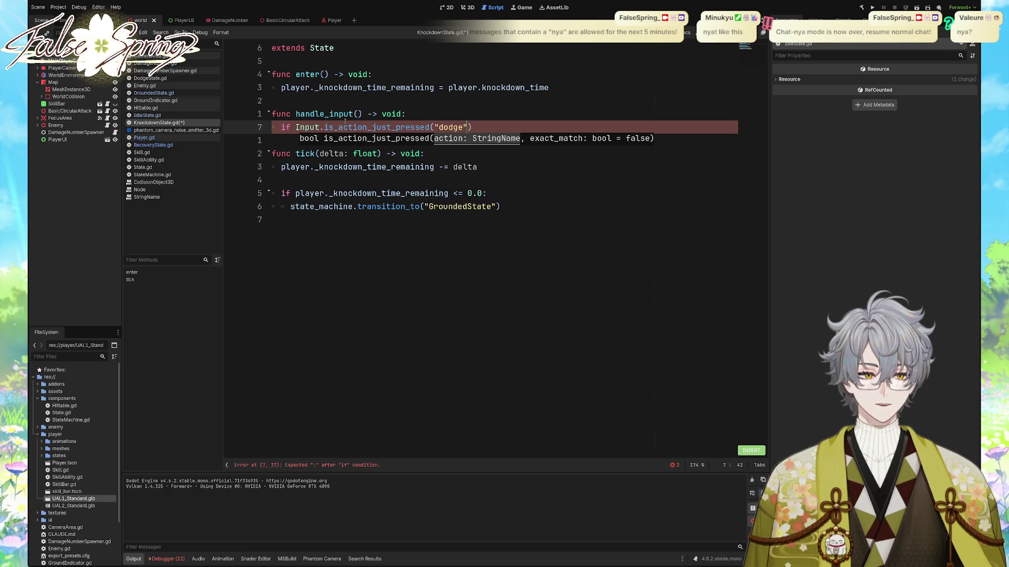
pyautogui.press('End')
pyautogui.write(':')
pyautogui.press('Return')
# Set player._recovery_requested = true under the dodge check and save KnockdownState.gd.
pyautogui.write('player.knock')
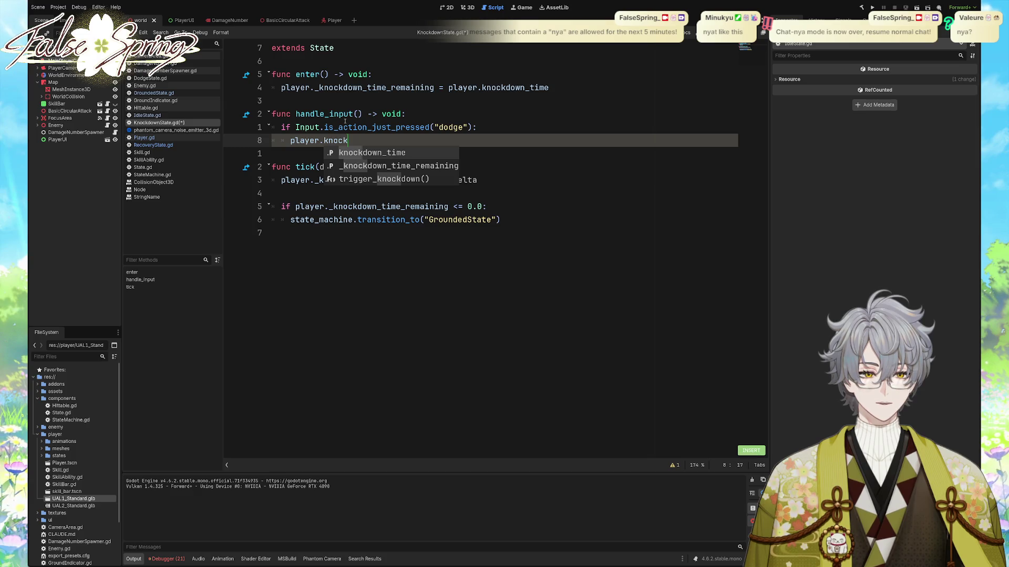
pyautogui.press('BackSpace')
pyautogui.press('BackSpace')
pyautogui.press('BackSpace')
pyautogui.write('_knoc')
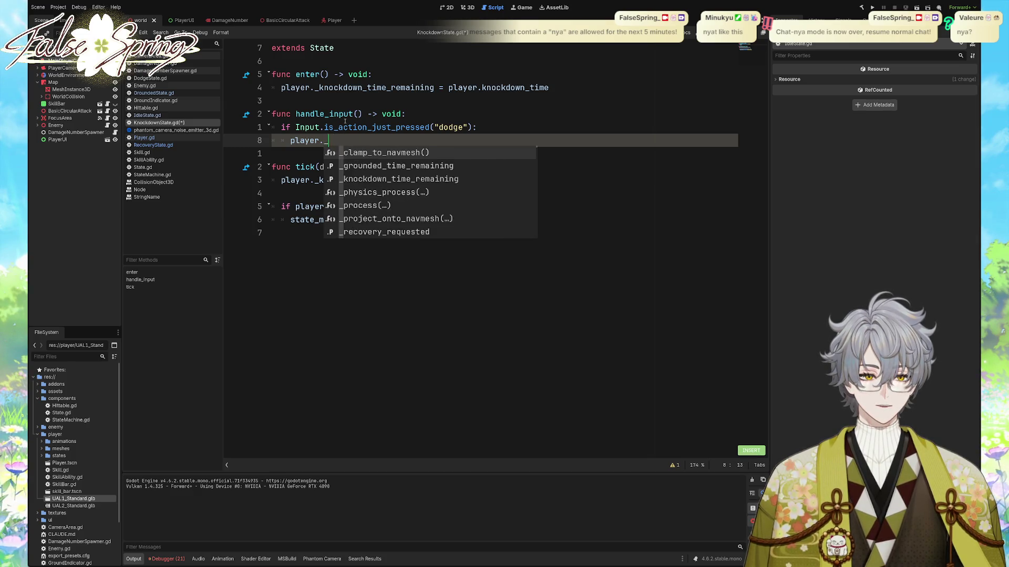
pyautogui.press('BackSpace')
pyautogui.press('BackSpace')
pyautogui.press('BackSpace')
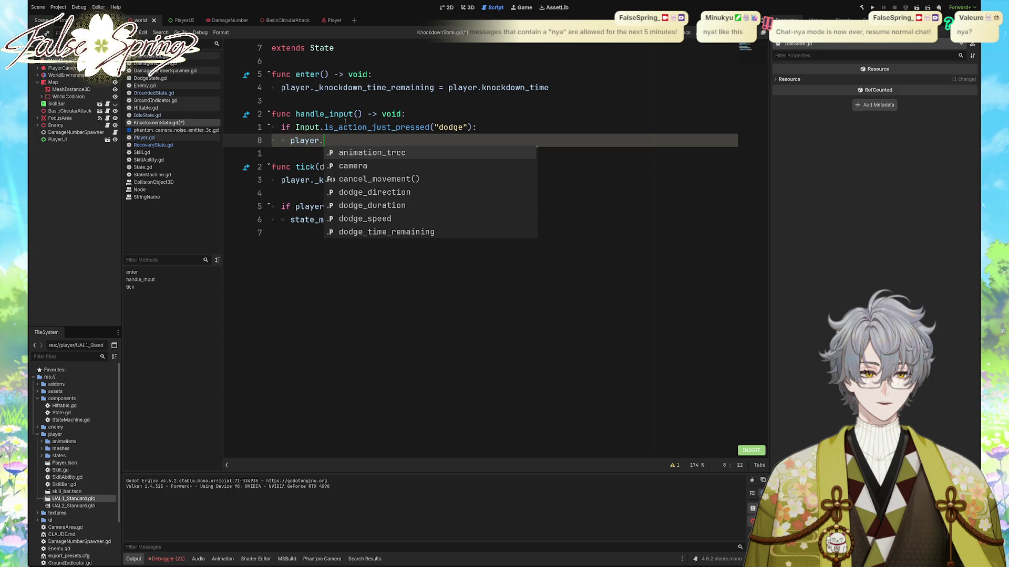
pyautogui.write('reco')
pyautogui.press('Return')
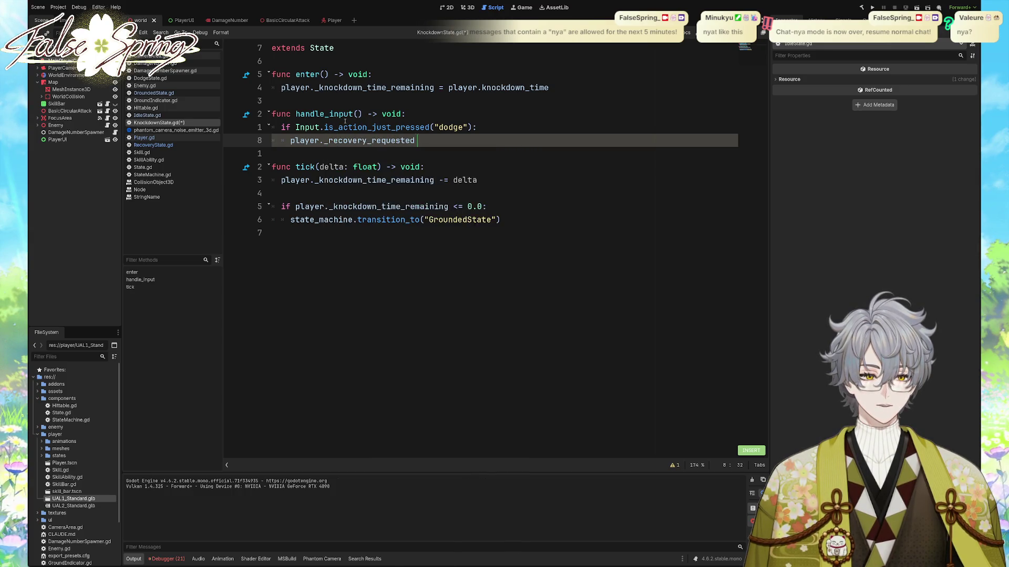
pyautogui.write('= true')
pyautogui.press('Return')
pyautogui.press('Escape')
pyautogui.hotkey('ctrl', 's')
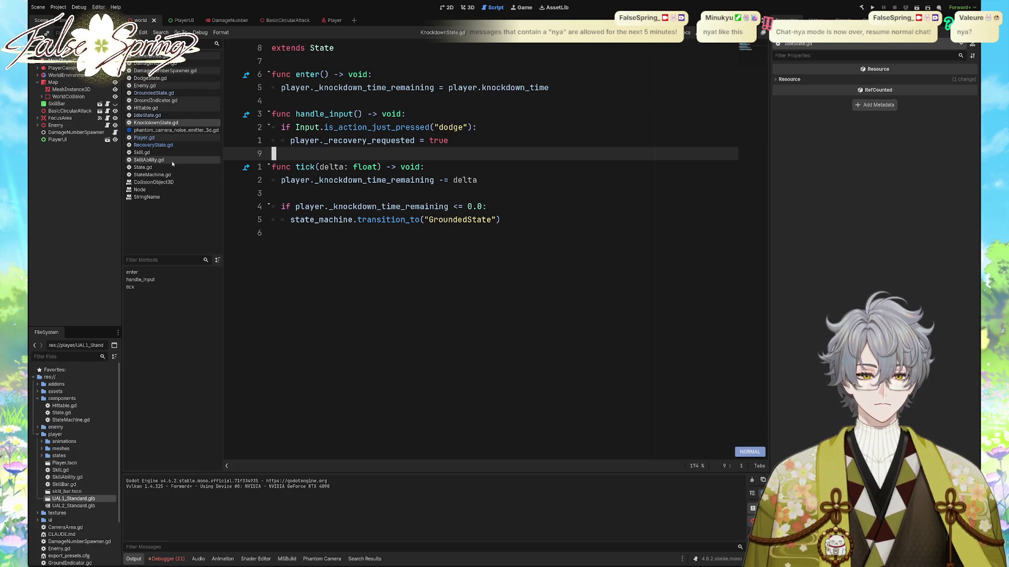
# Check RecoveryState's _recover_time_remaining assignment, return to KnockdownState, and run the project.
pyautogui.click(172, 145)
pyautogui.click(421, 115)
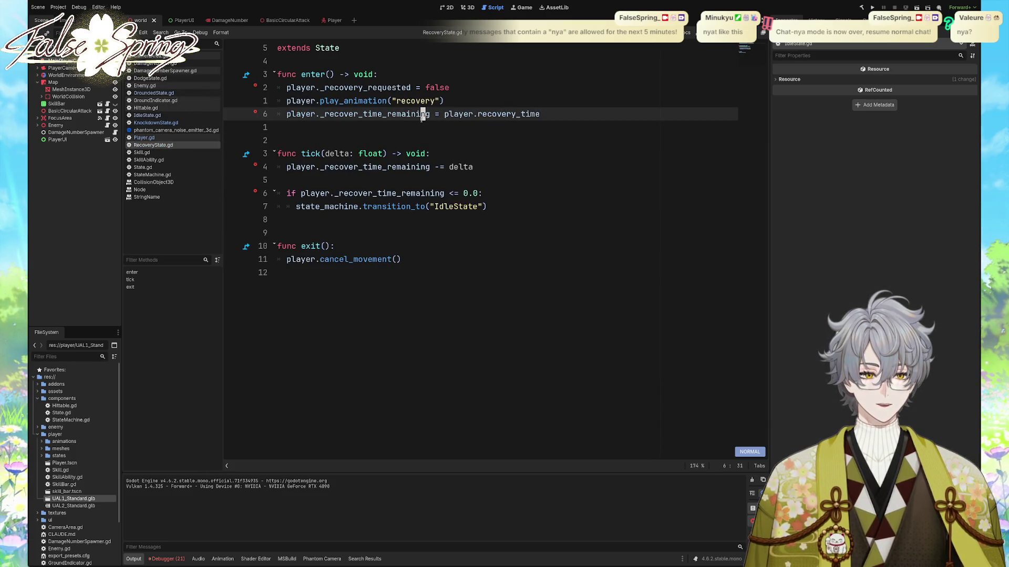
pyautogui.click(173, 127)
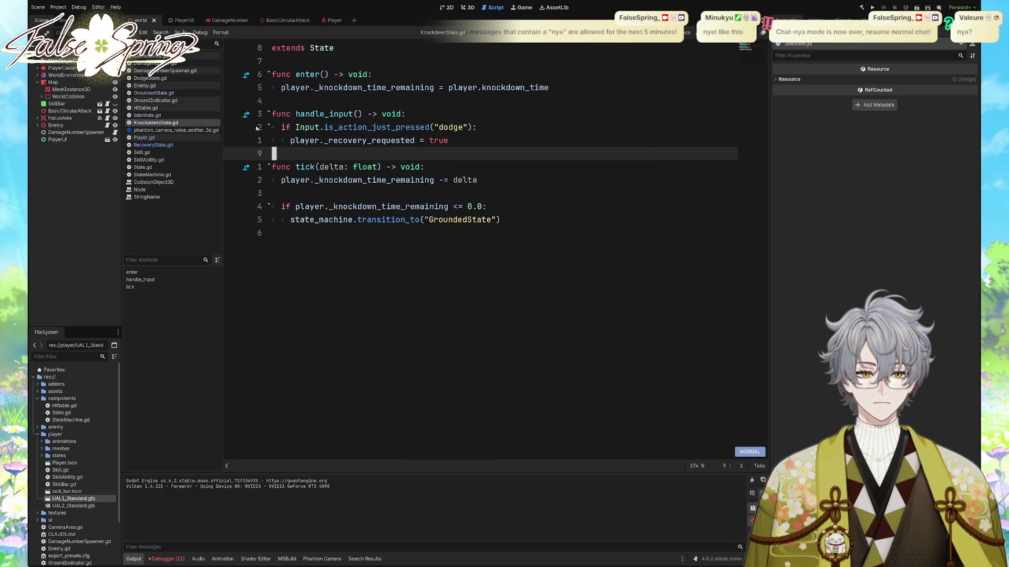
pyautogui.click(871, 7)
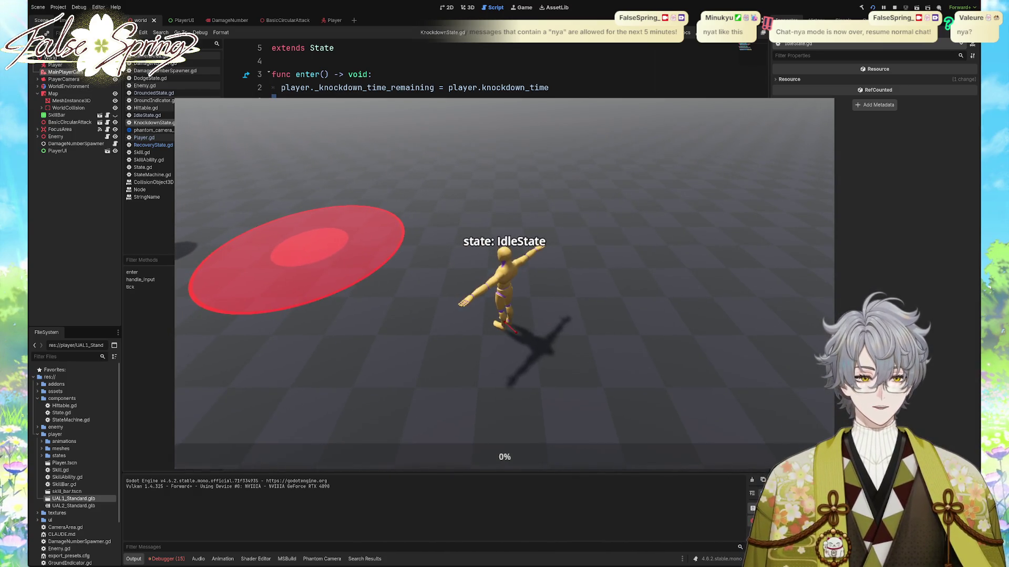
# Stop the game, look over KnockdownState.gd's tick and enter code, then open the Player scene.
pyautogui.press('F8')
pyautogui.click(389, 234)
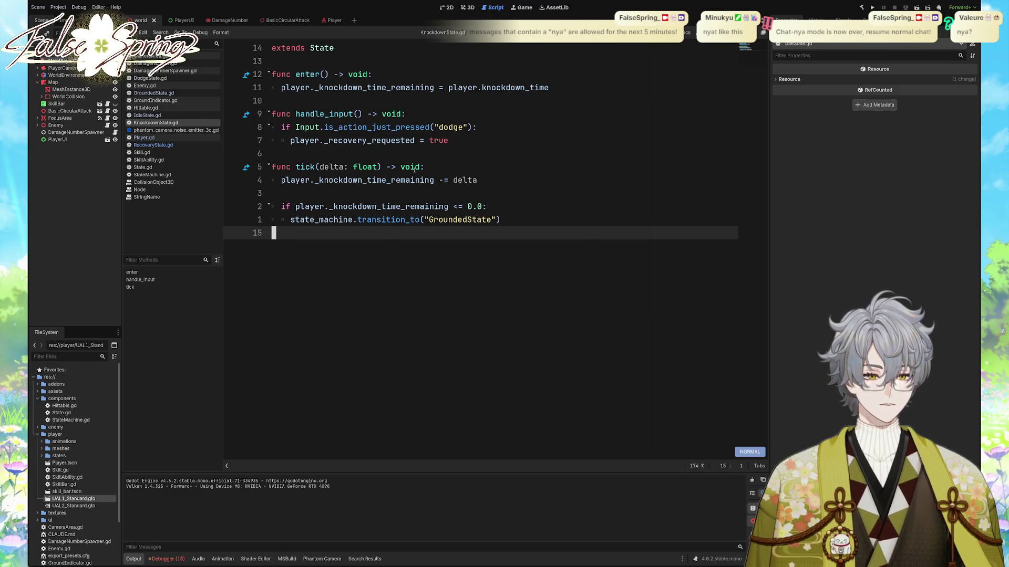
pyautogui.click(414, 168)
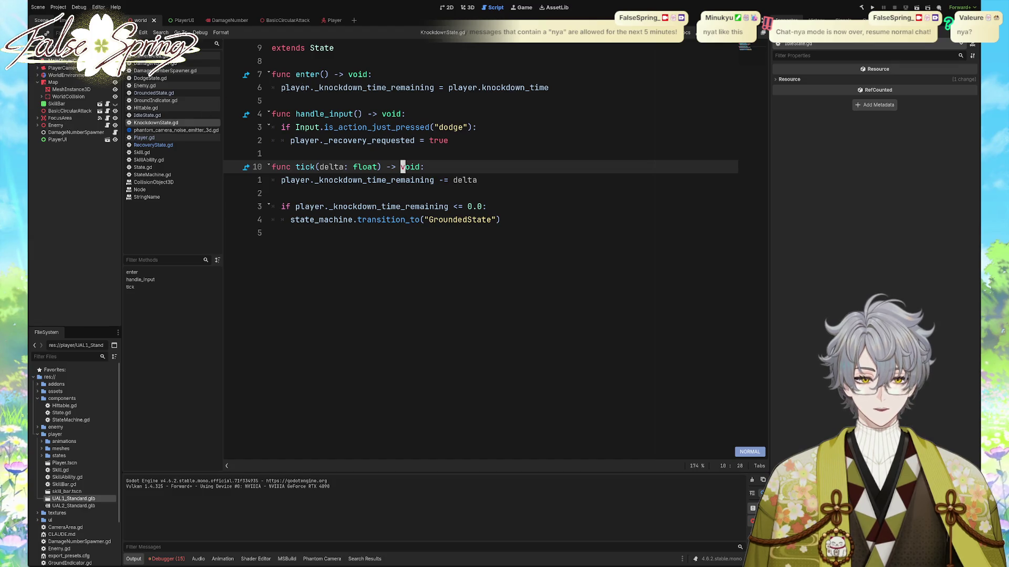
pyautogui.click(307, 87)
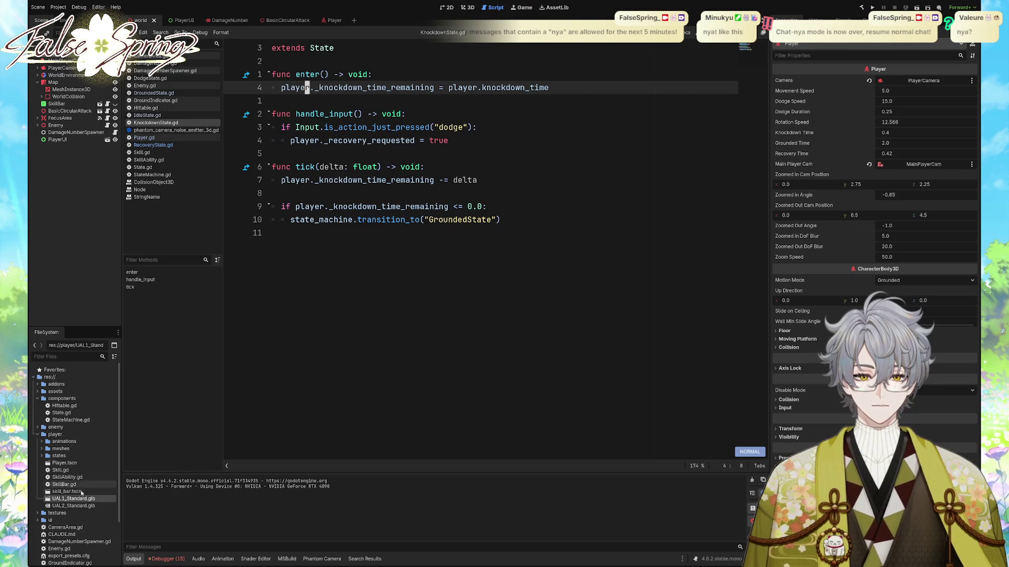
pyautogui.doubleClick(64, 463)
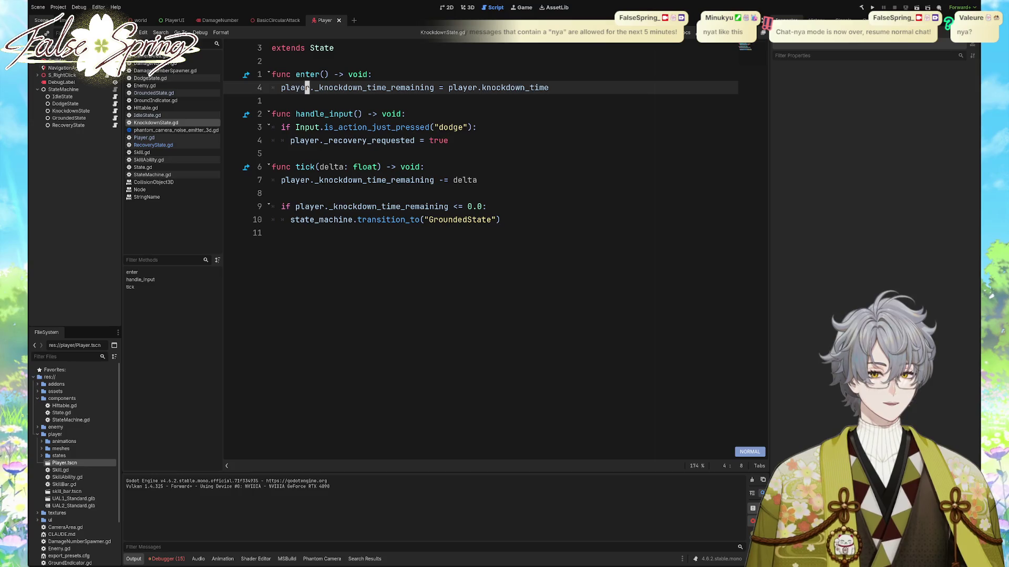
# Expand the Model node and open the AnimationTree to inspect its Punch animation node.
pyautogui.click(56, 60)
pyautogui.click(38, 53)
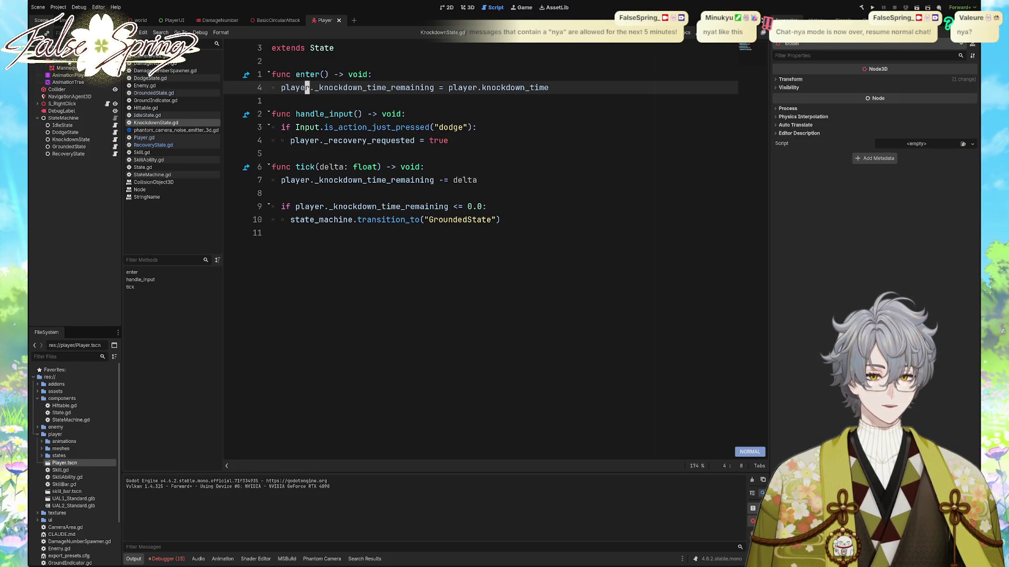
pyautogui.click(70, 82)
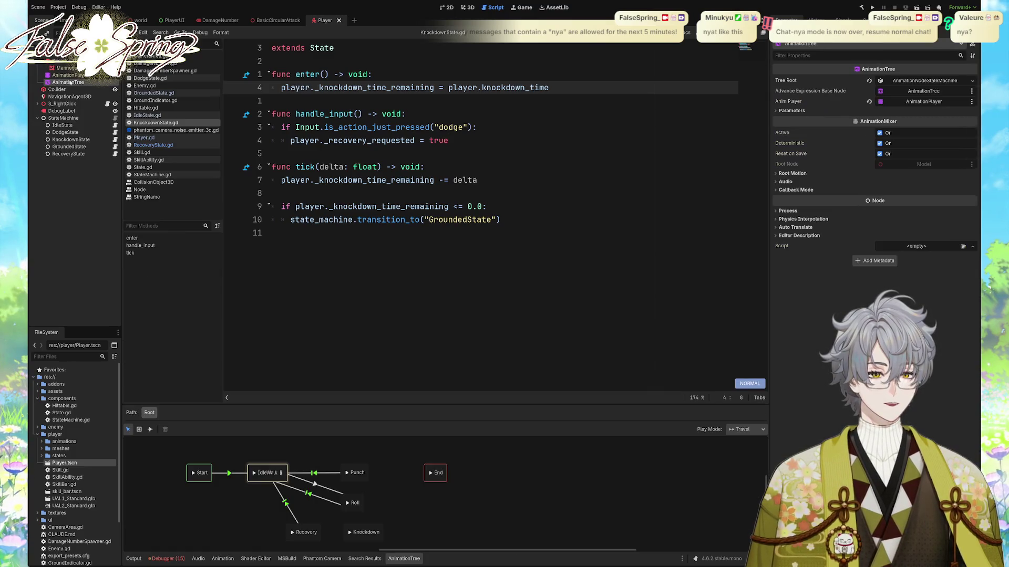
pyautogui.click(353, 468)
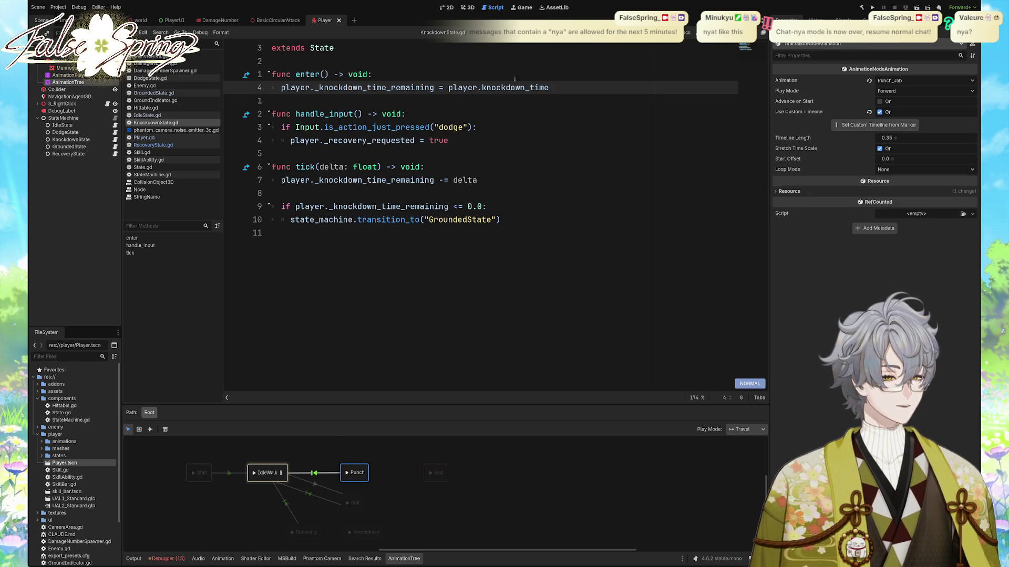
pyautogui.click(467, 7)
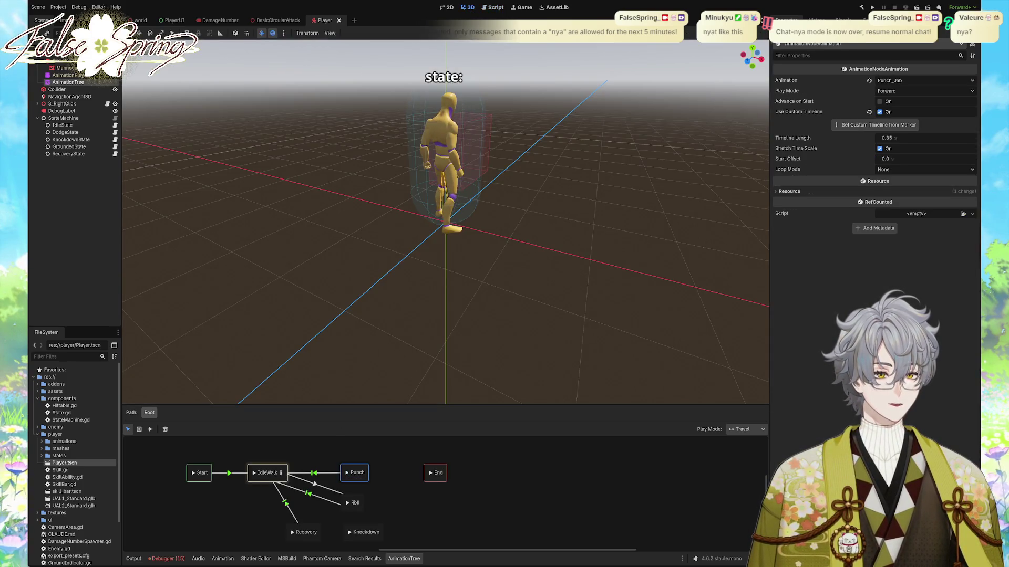
# Preview the Roll animation and inspect the IdleWalk and Roll nodes' animation settings.
pyautogui.click(348, 503)
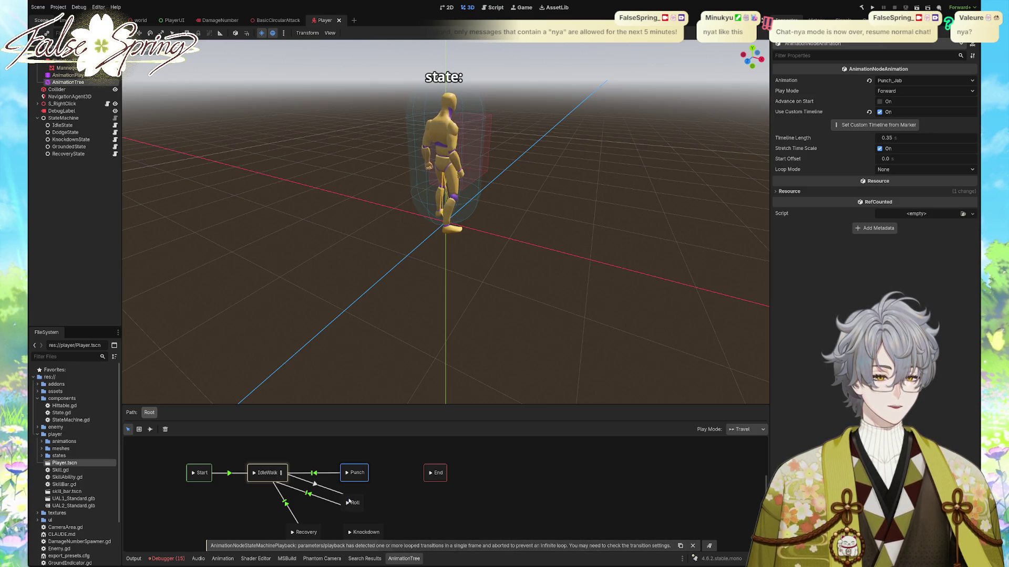
pyautogui.click(265, 471)
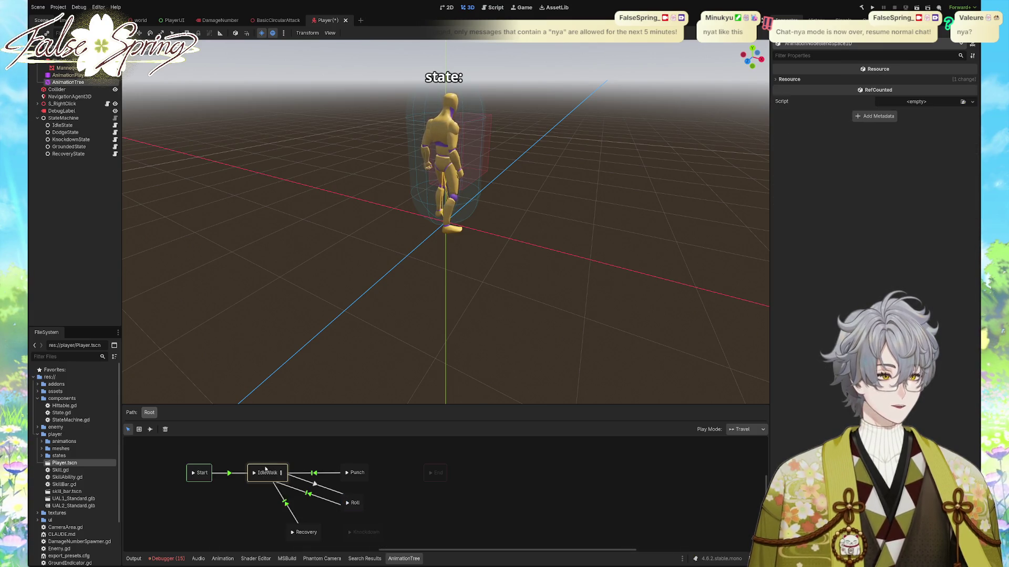
pyautogui.click(355, 503)
pyautogui.click(96, 506)
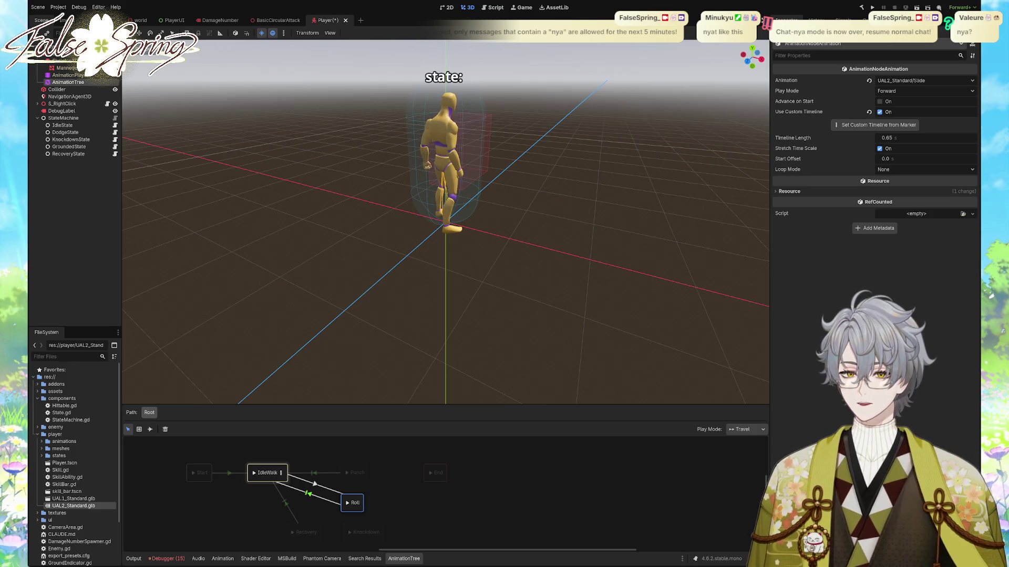
# Open UAL1_Standard.glb and UAL2_Standard.glb from the res://player folder.
pyautogui.doubleClick(79, 505)
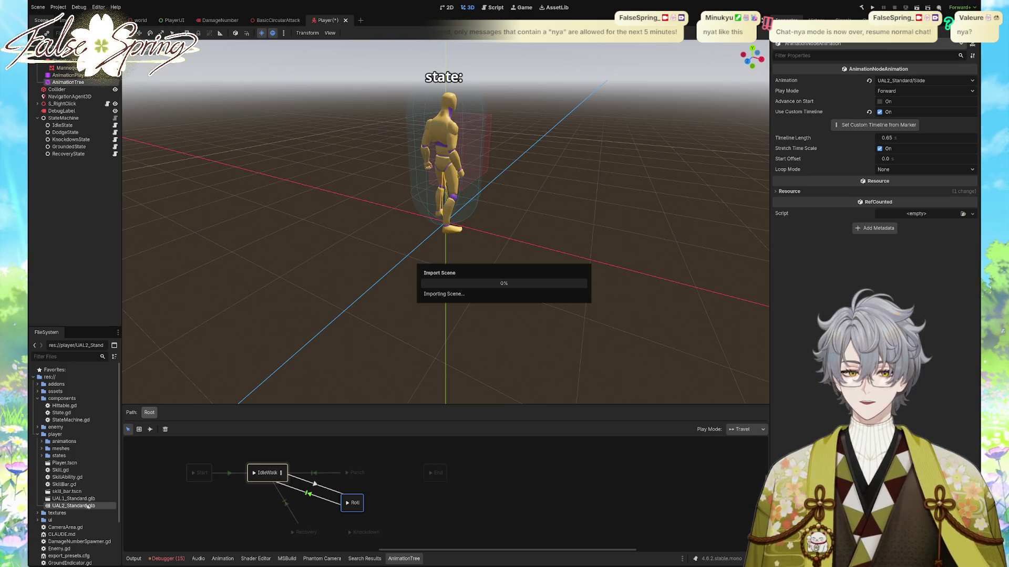
pyautogui.click(47, 500)
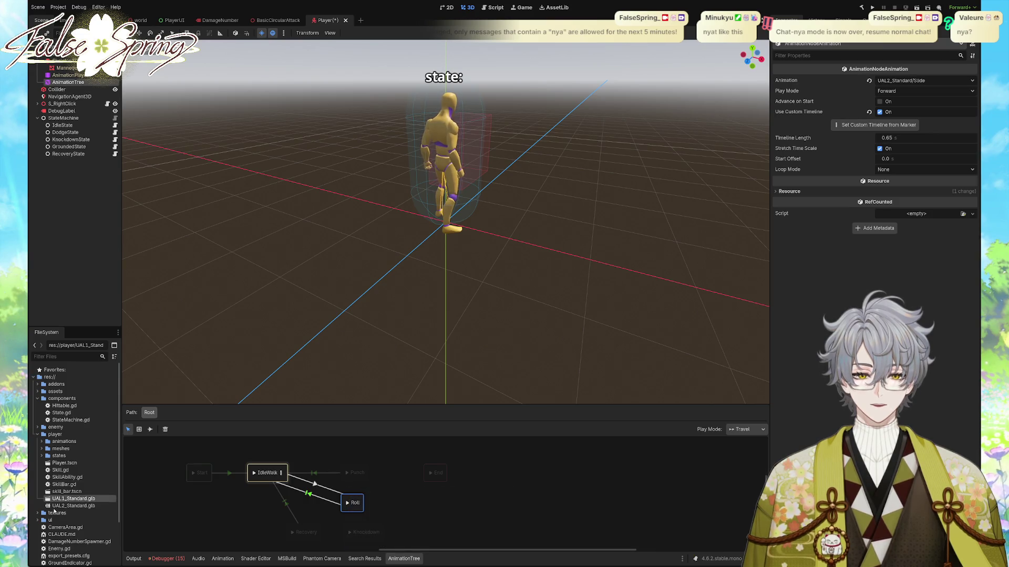
pyautogui.doubleClick(47, 507)
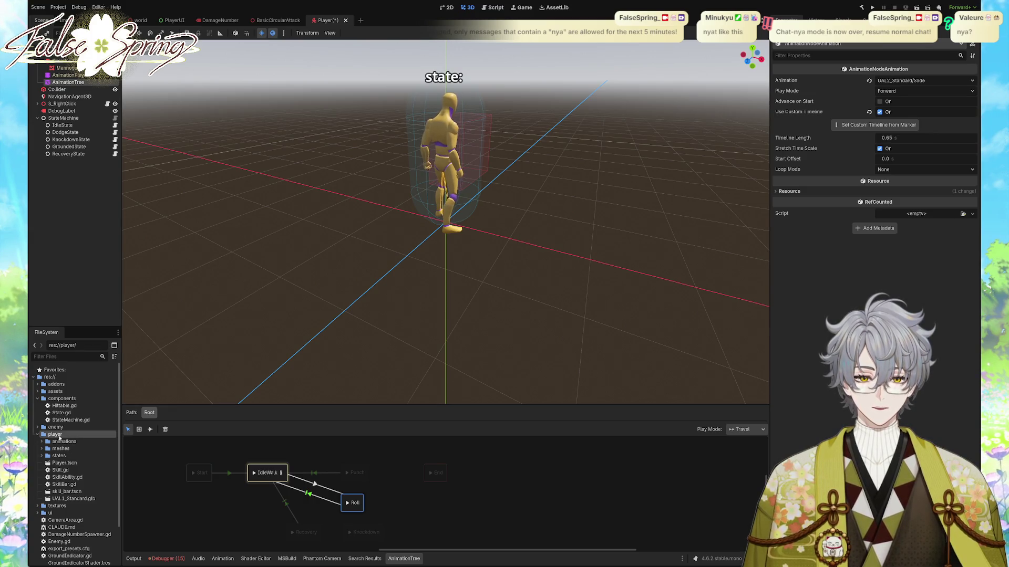
# Paste the IdleState node copy and import the new UAL2.glb into res://player.
pyautogui.hotkey('ctrl', 'v')
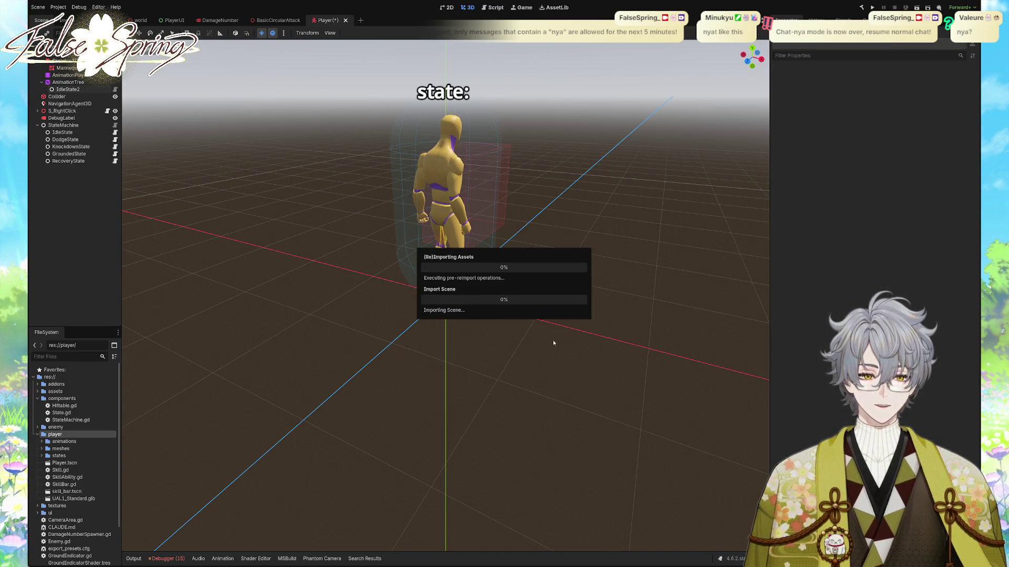
pyautogui.click(83, 506)
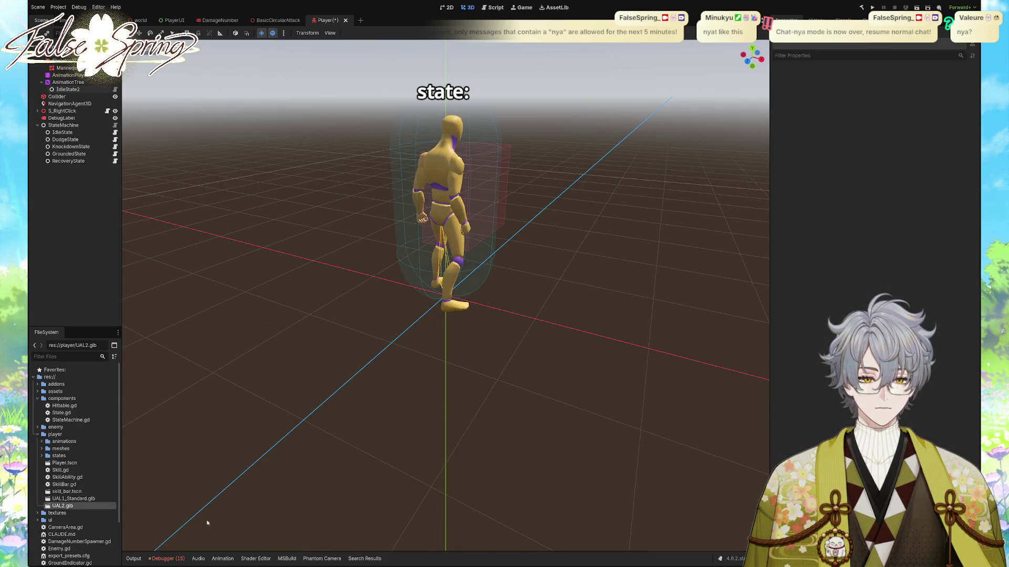
pyautogui.click(222, 559)
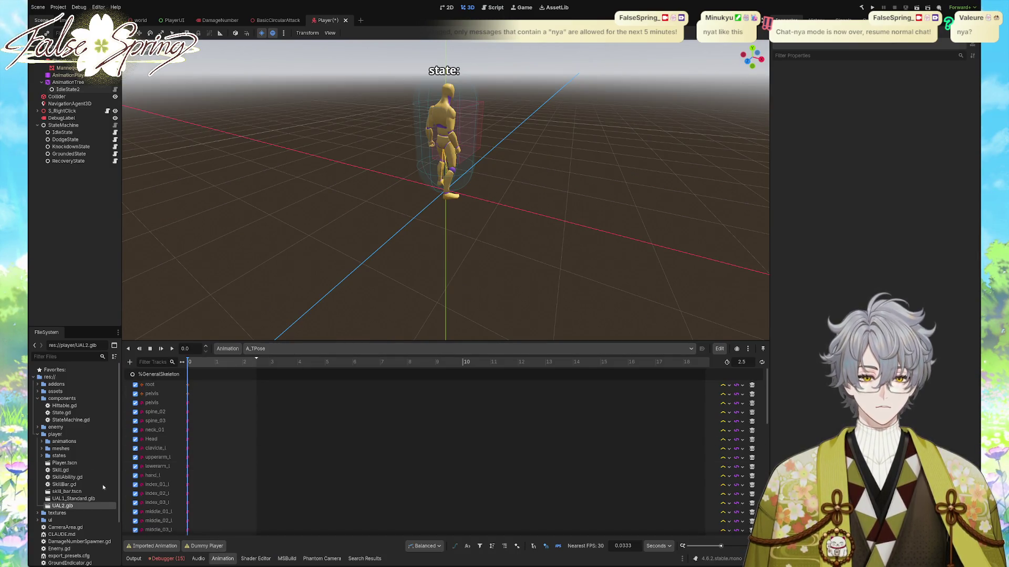
# Open UAL2.glb as a scene and inspect UAL1_Standard.glb's Skeleton3D and AnimationPlayer.
pyautogui.doubleClick(62, 506)
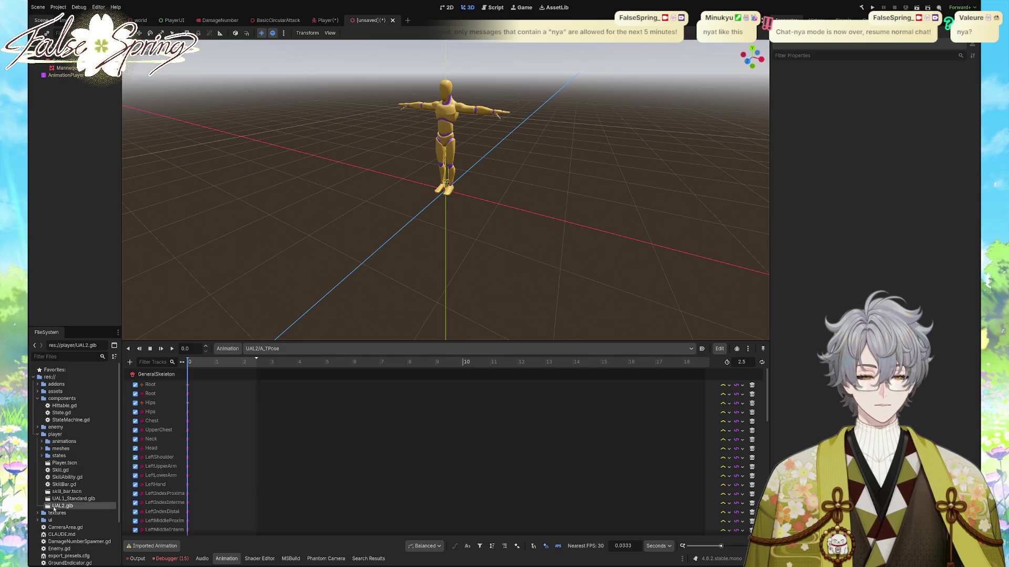
pyautogui.click(71, 498)
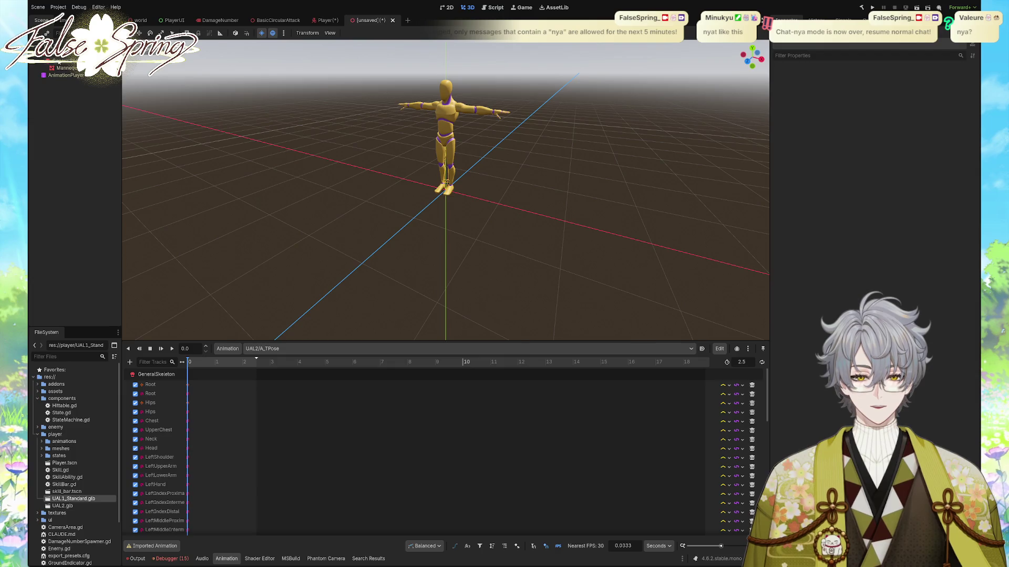
pyautogui.click(65, 60)
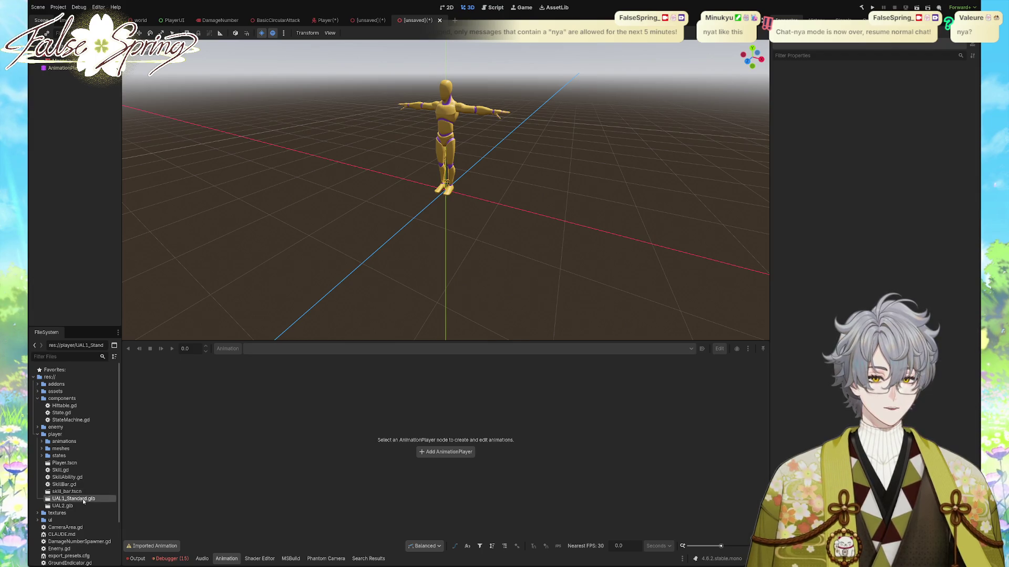
pyautogui.click(61, 68)
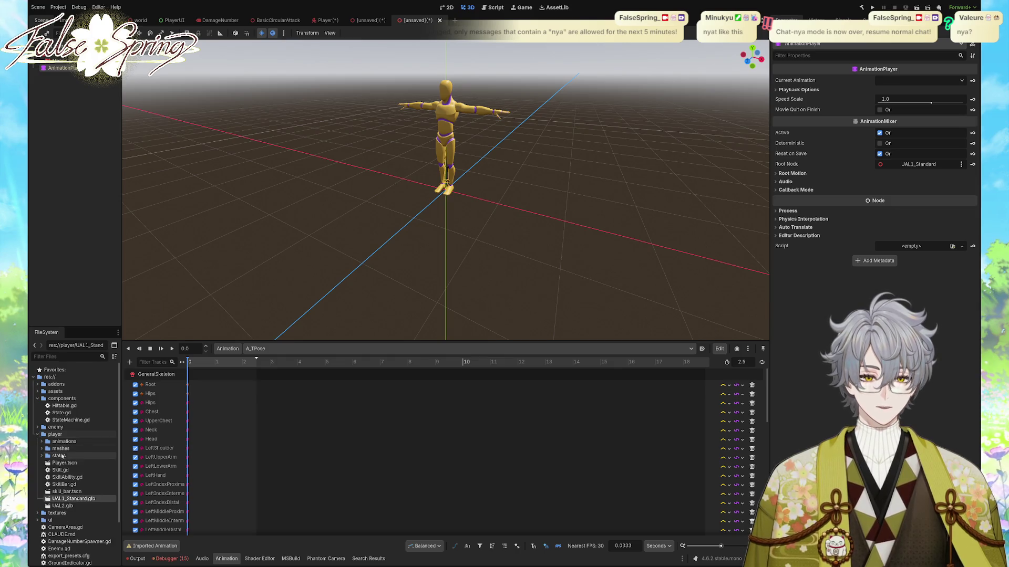
# Reopen Player.tscn and inspect its AnimationPlayer, AnimationTree and IdleState2 node.
pyautogui.doubleClick(71, 466)
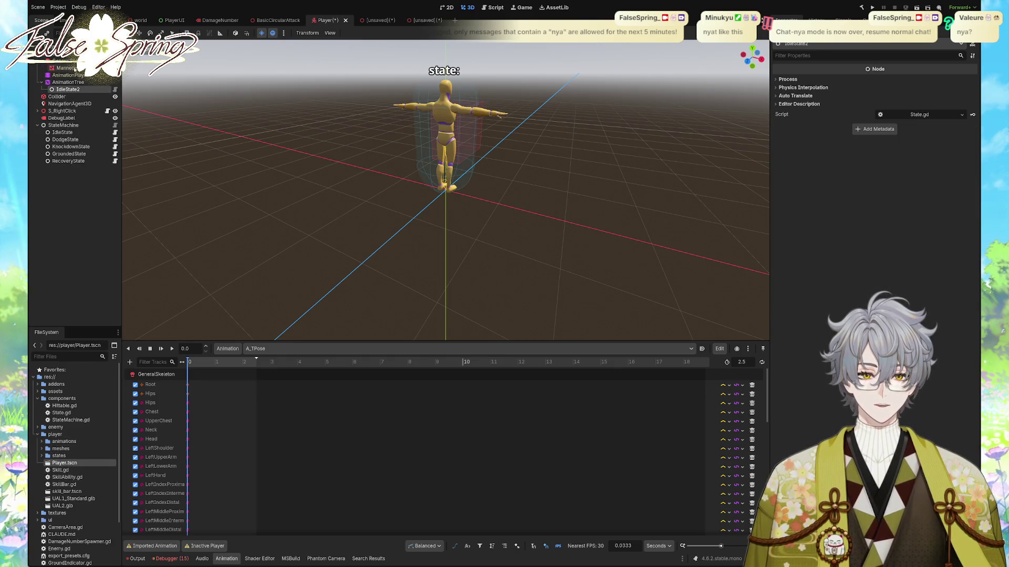
pyautogui.click(67, 75)
pyautogui.click(63, 83)
pyautogui.click(65, 90)
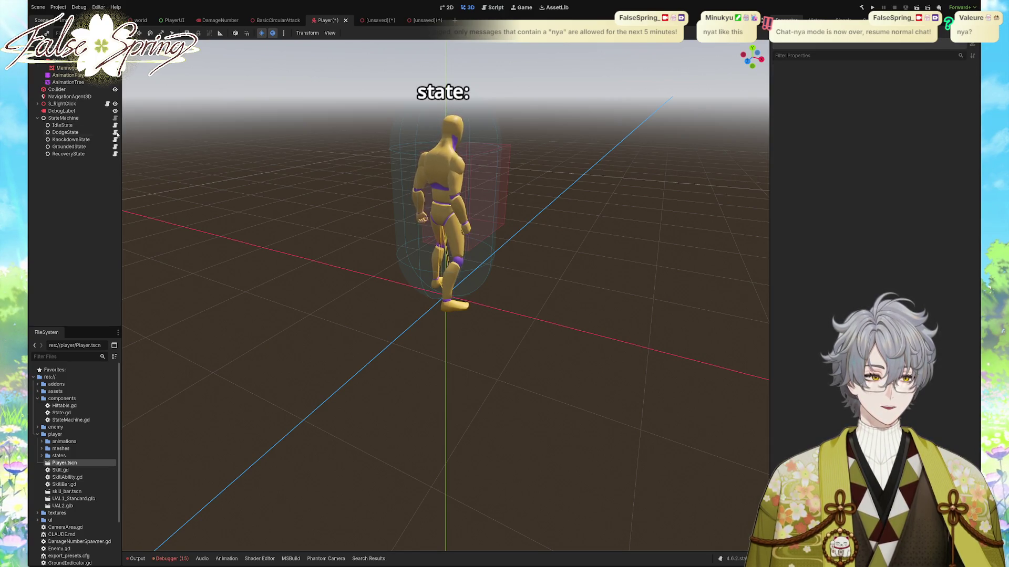
pyautogui.click(70, 82)
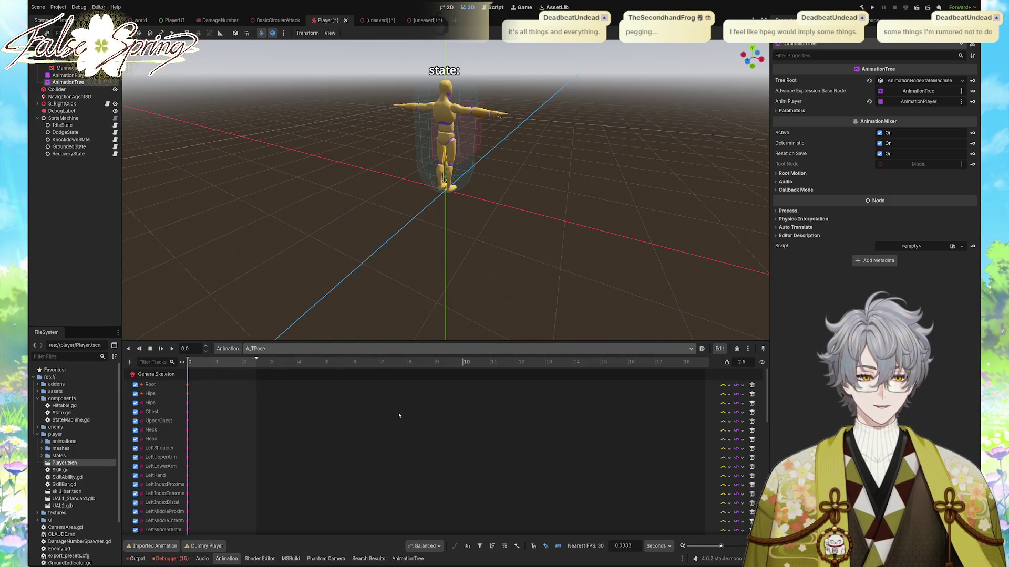
# Save the Player scene and review the errors listed in the Debugger.
pyautogui.hotkey('ctrl', 's')
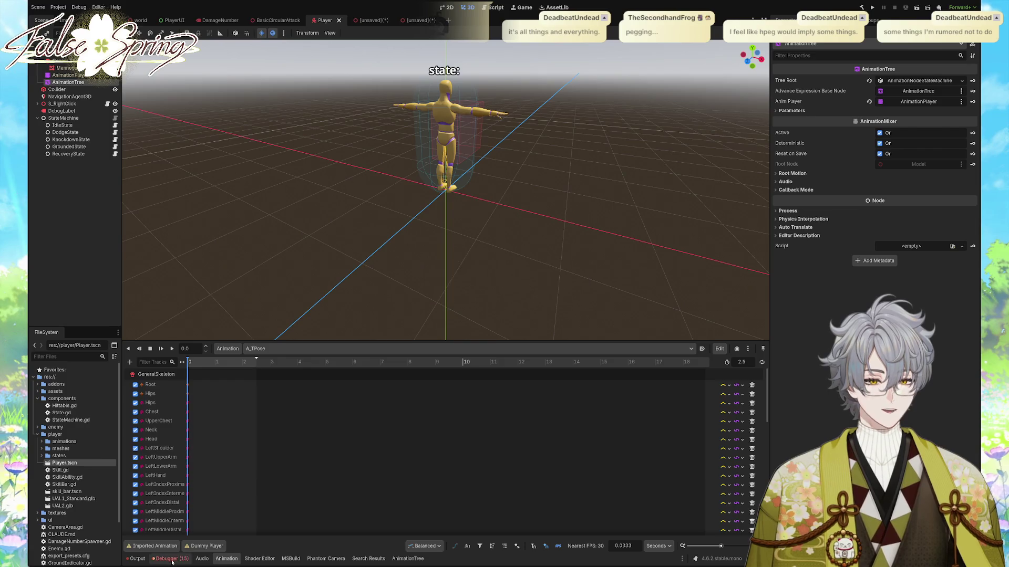
pyautogui.click(172, 559)
pyautogui.click(179, 473)
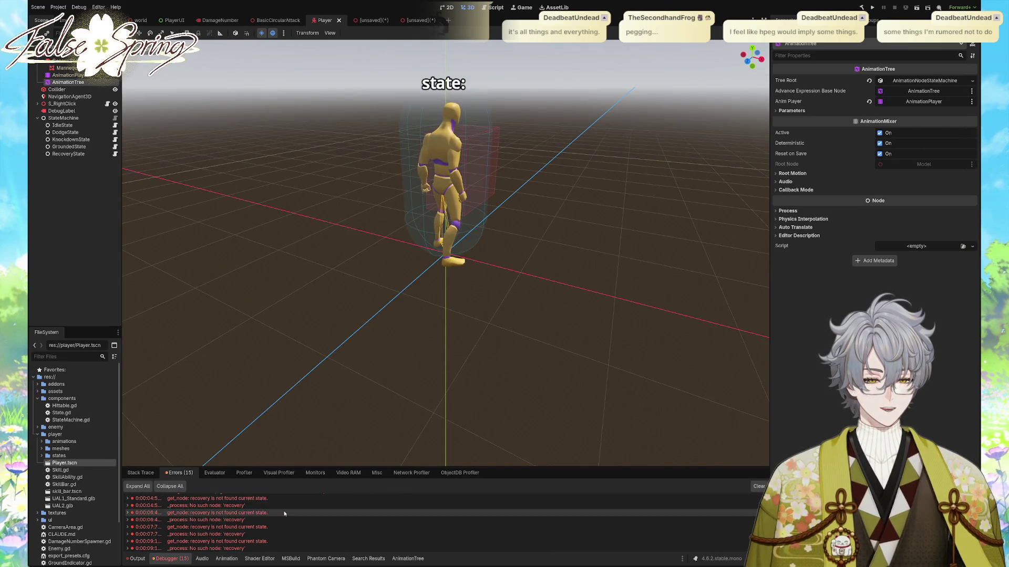
pyautogui.scroll(3, 284, 513)
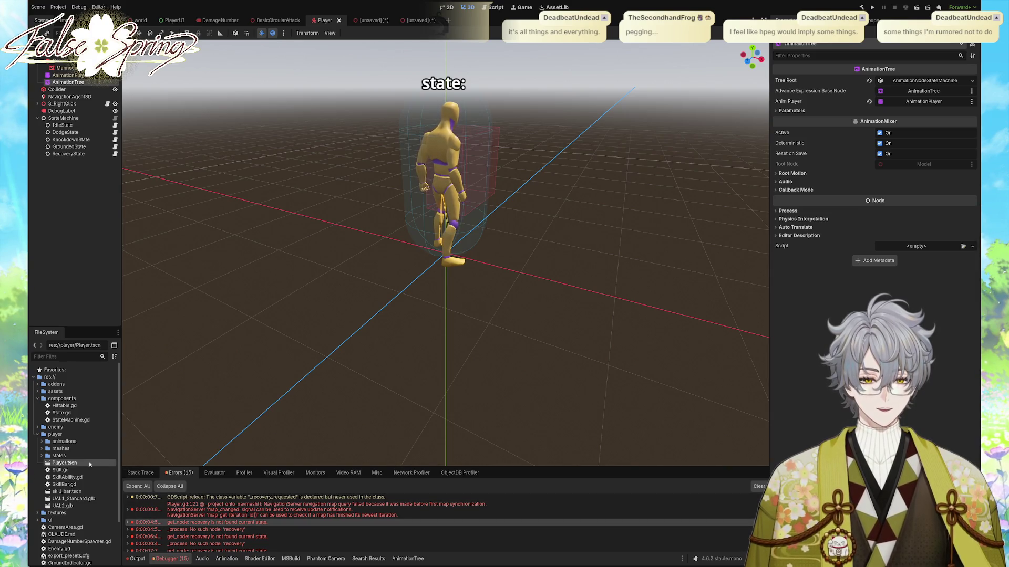
# Select the Player's AnimationTree and pick the Roll state in its graph.
pyautogui.click(71, 75)
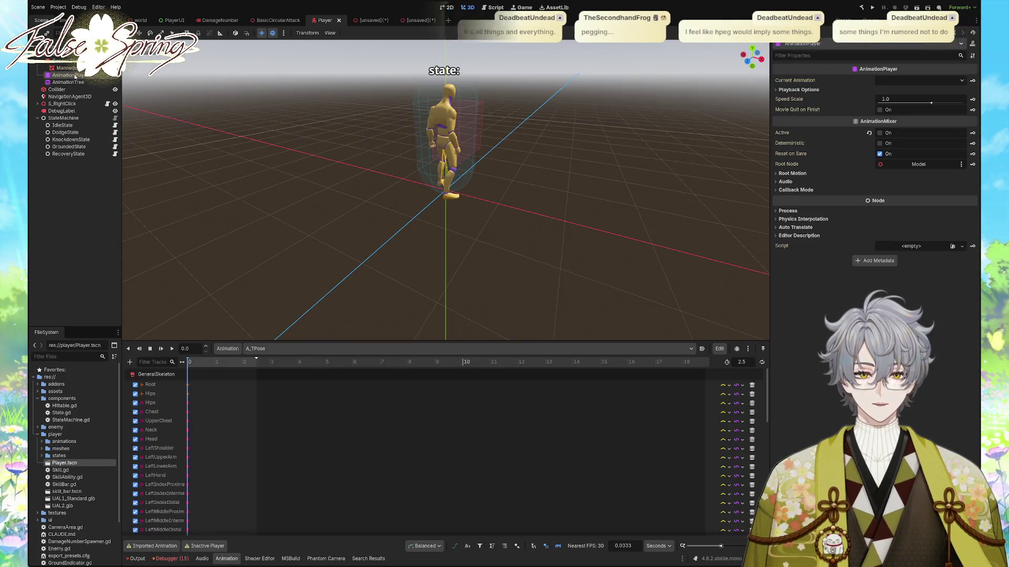
pyautogui.click(68, 82)
pyautogui.click(357, 498)
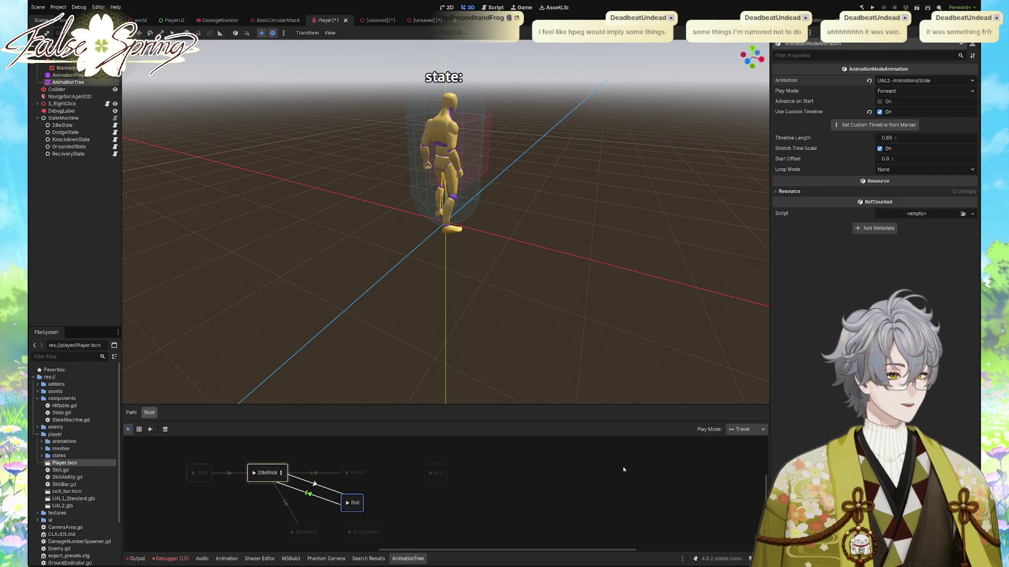
# Preview the Roll and Punch animations and check the IdleWalk state.
pyautogui.click(698, 484)
pyautogui.click(348, 503)
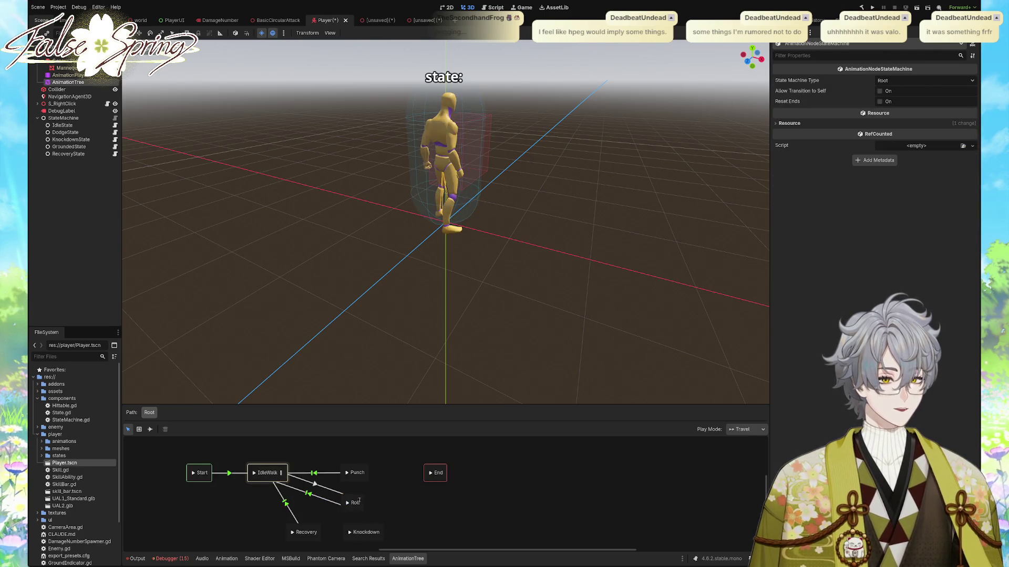
pyautogui.click(348, 473)
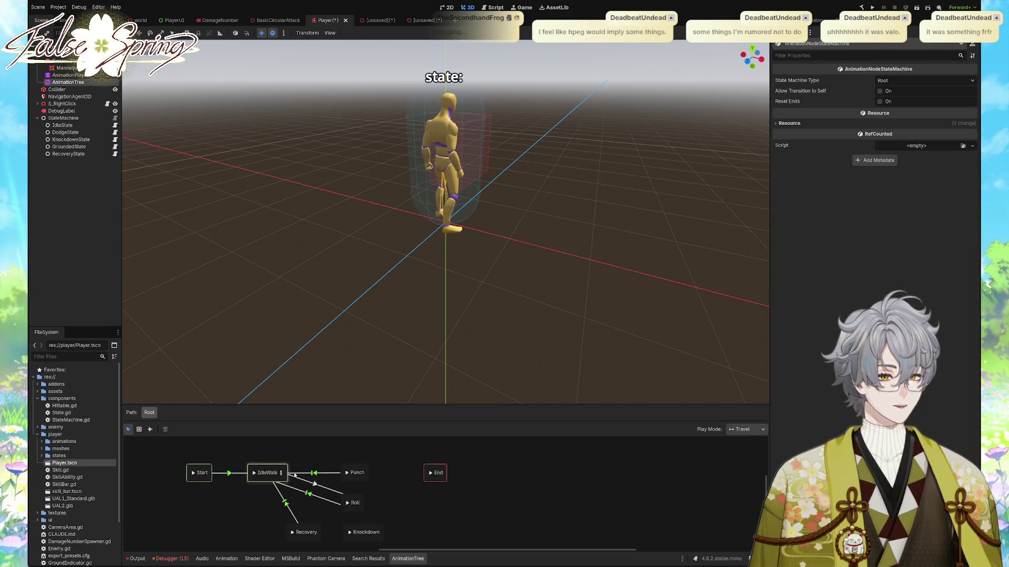
pyautogui.click(259, 479)
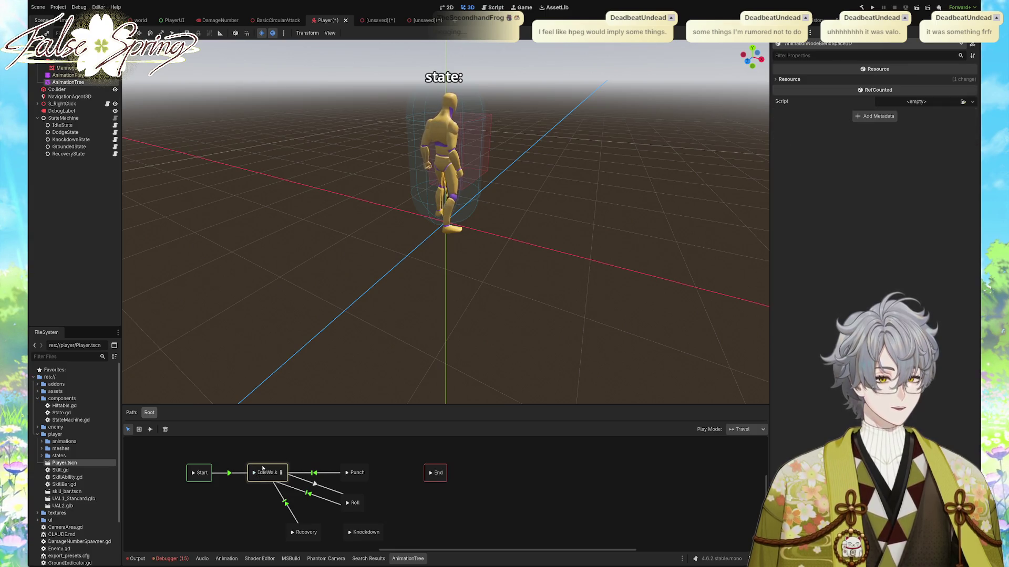
pyautogui.click(382, 523)
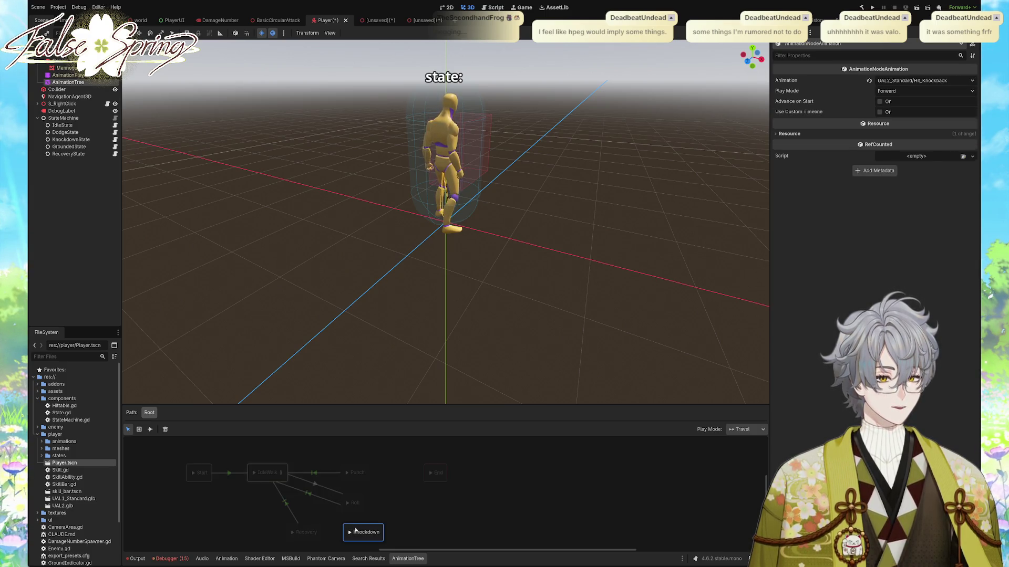
# Preview Knockdown traveling into Recovery, then save Player.tscn.
pyautogui.click(355, 530)
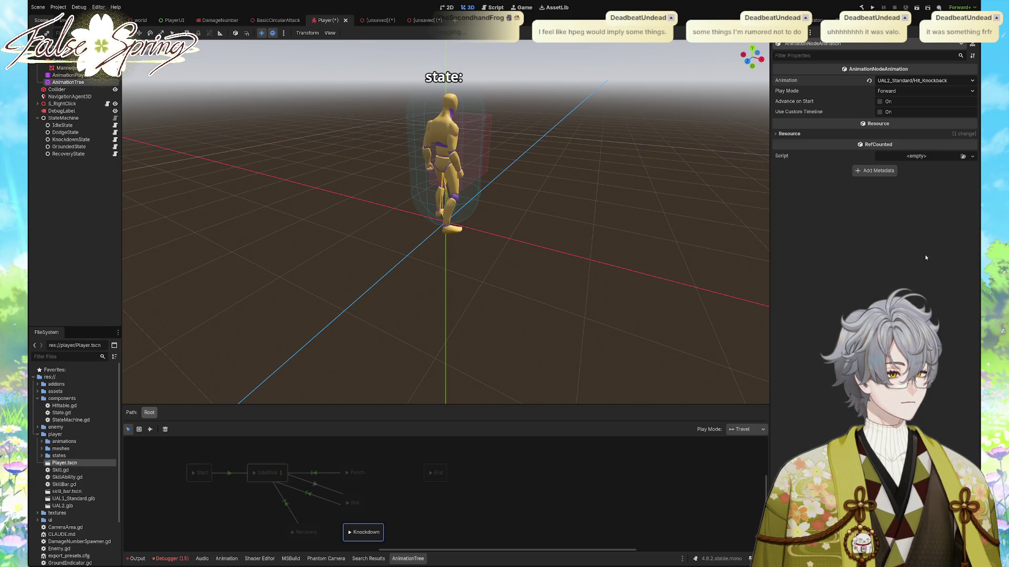
pyautogui.click(349, 532)
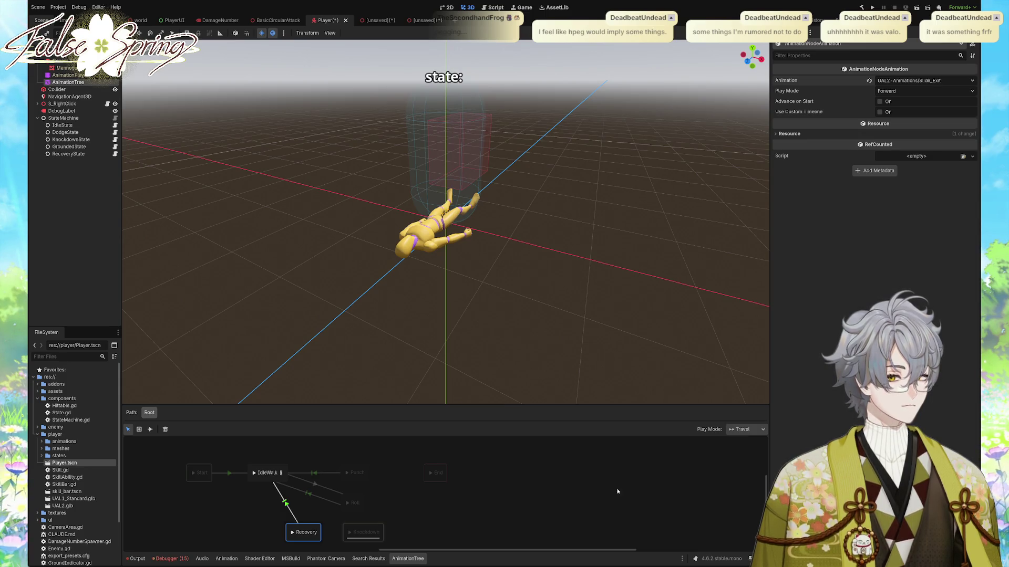
pyautogui.click(529, 491)
pyautogui.hotkey('ctrl', 's')
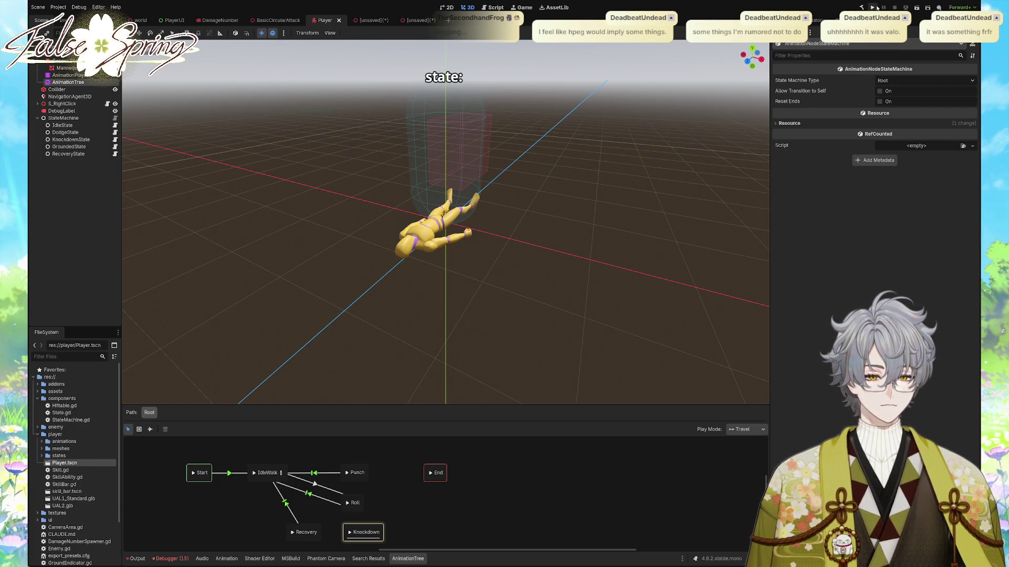
# Switch to the other open scene tab and run the project with F5.
pyautogui.hotkey('ctrl', 'Tab')
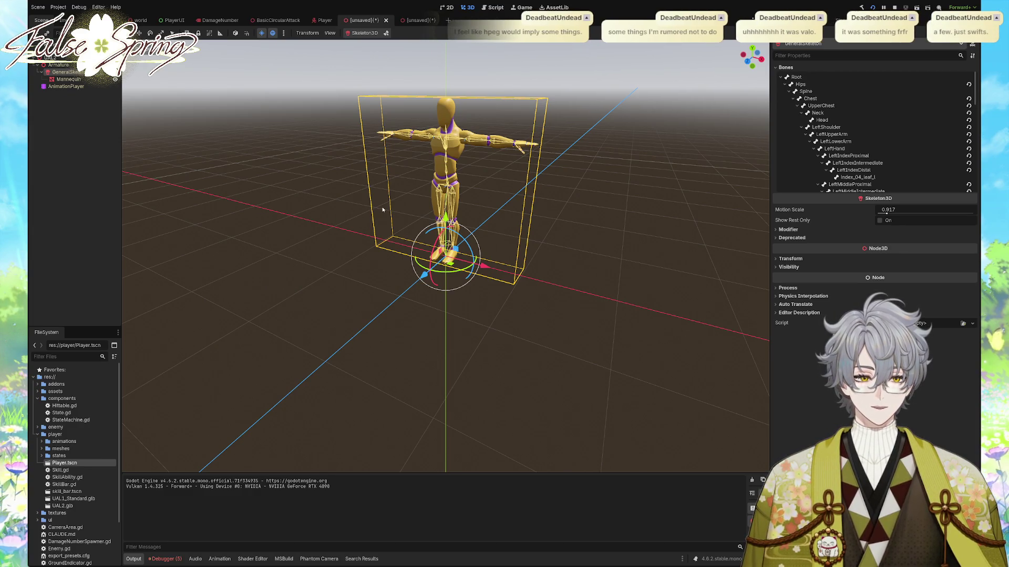
pyautogui.press('F5')
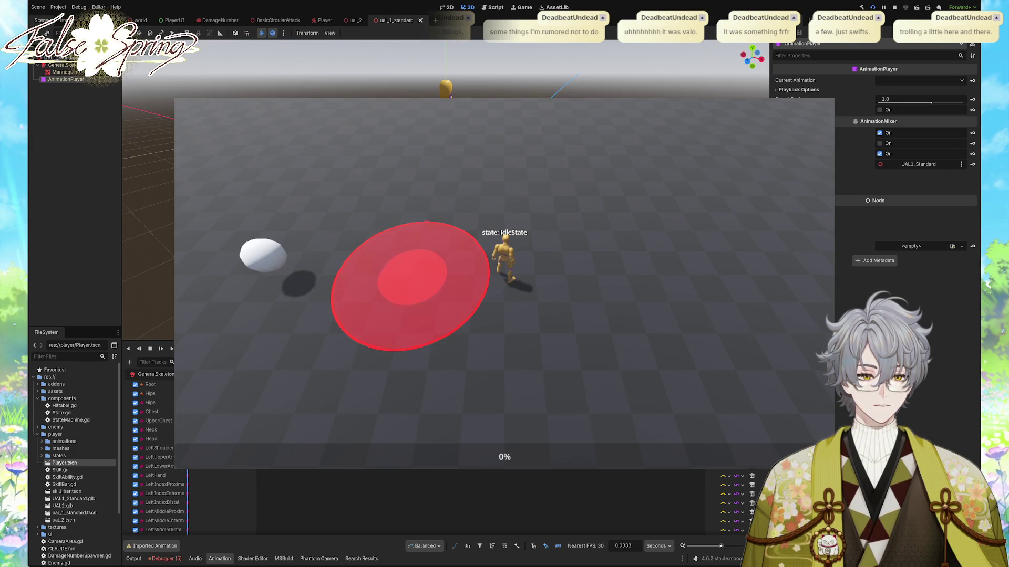
# Restart the game, test the knockdown into RecoveryState, and stop it with F8.
pyautogui.click(872, 8)
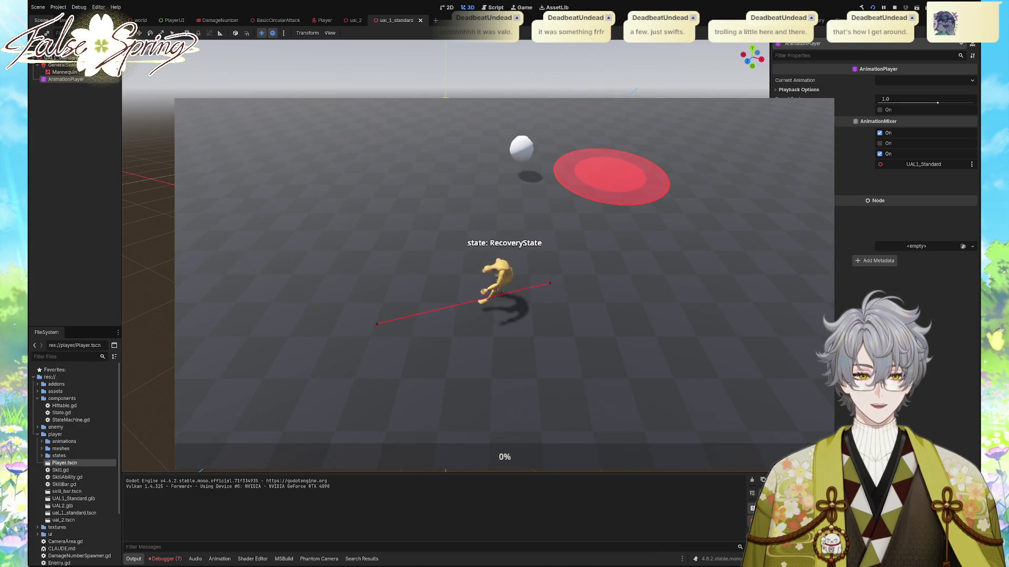
pyautogui.press('F8')
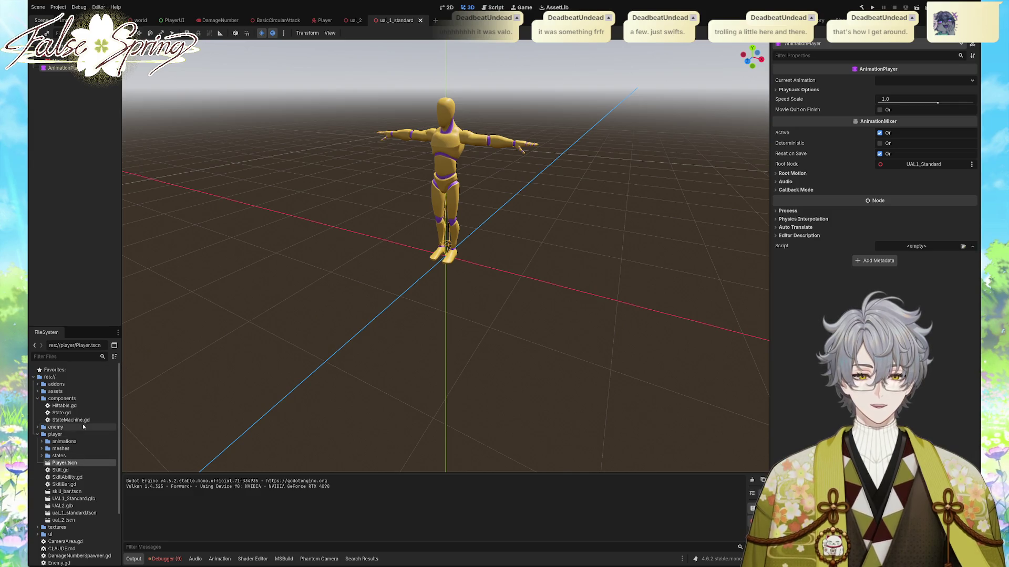
# In Player.tscn, inspect the Recovery state and the IdleWalk→Recovery transition's Advance and Switch settings.
pyautogui.doubleClick(75, 463)
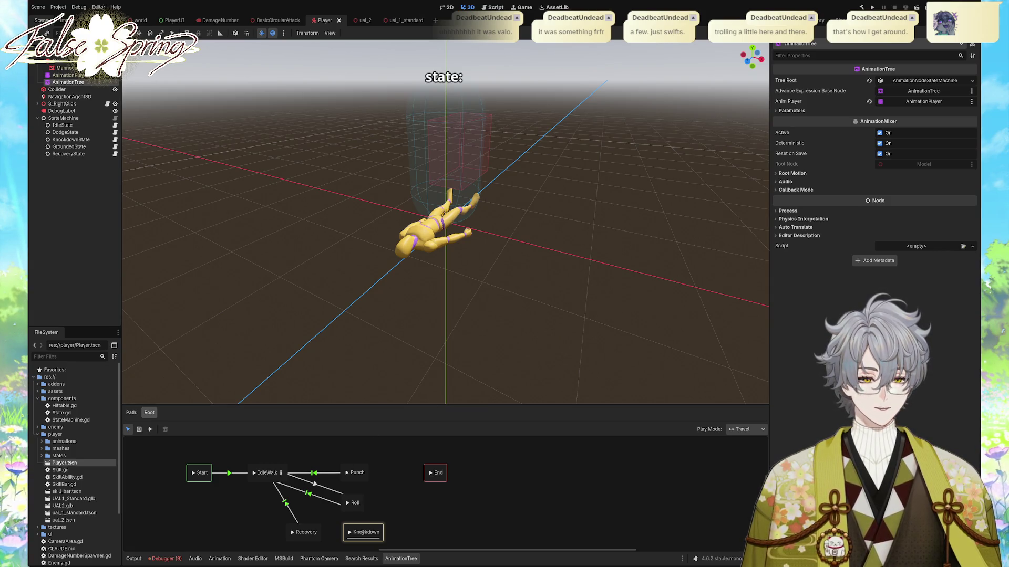
pyautogui.click(310, 531)
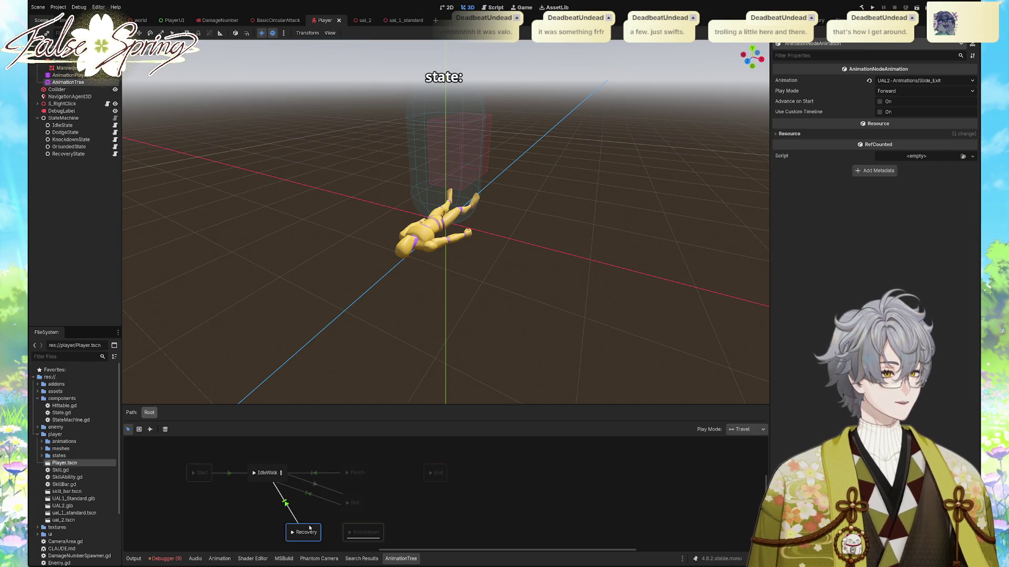
pyautogui.click(286, 504)
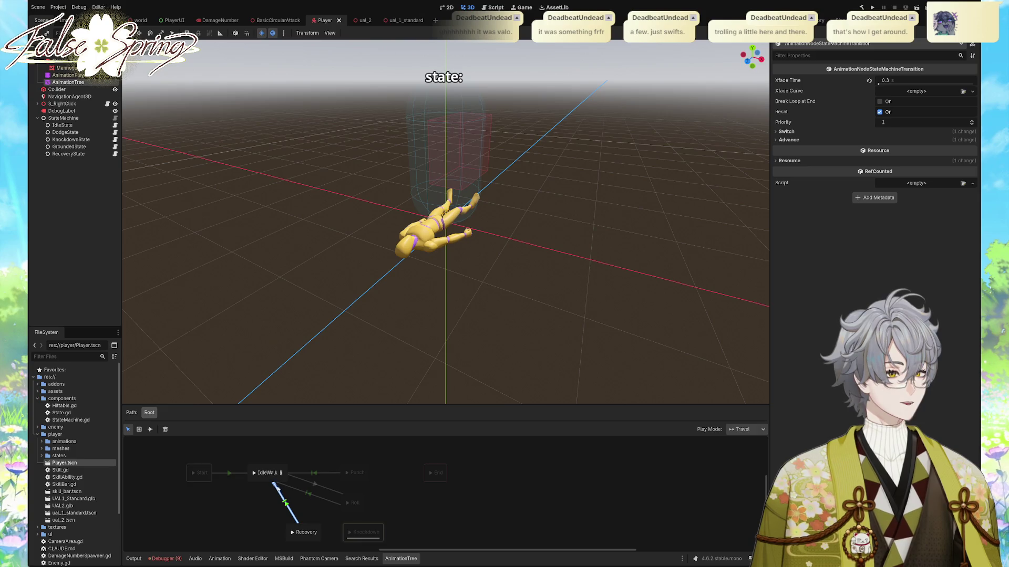
pyautogui.click(804, 140)
pyautogui.click(796, 132)
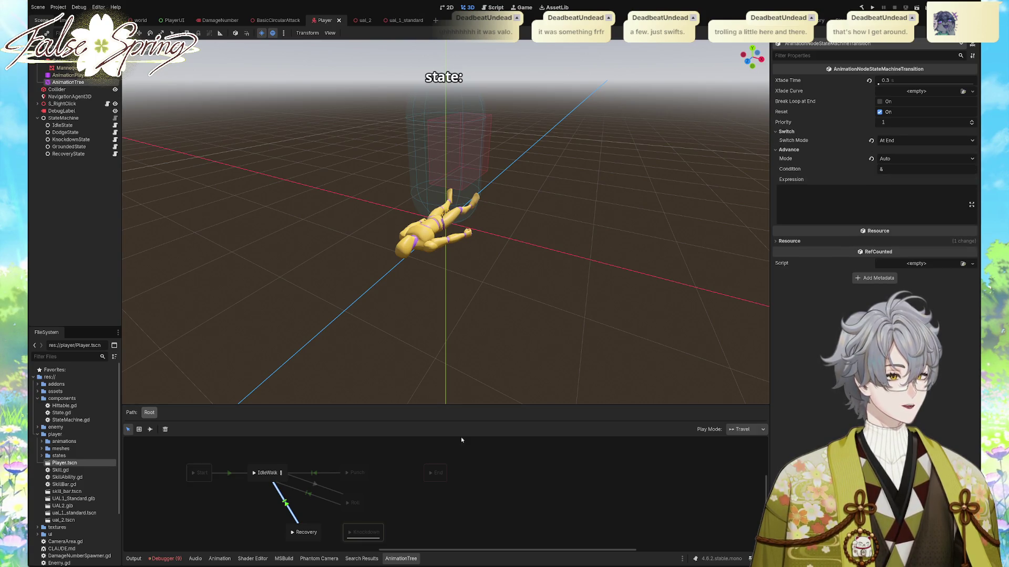
# Preview the Recovery animation, then open RecoveryState.gd from player/states.
pyautogui.click(292, 533)
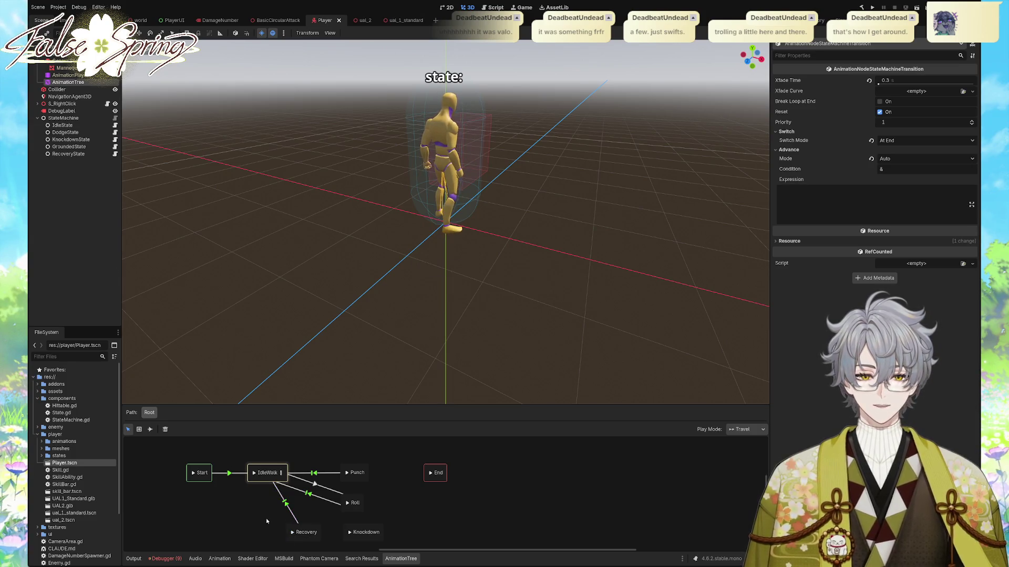
pyautogui.click(292, 533)
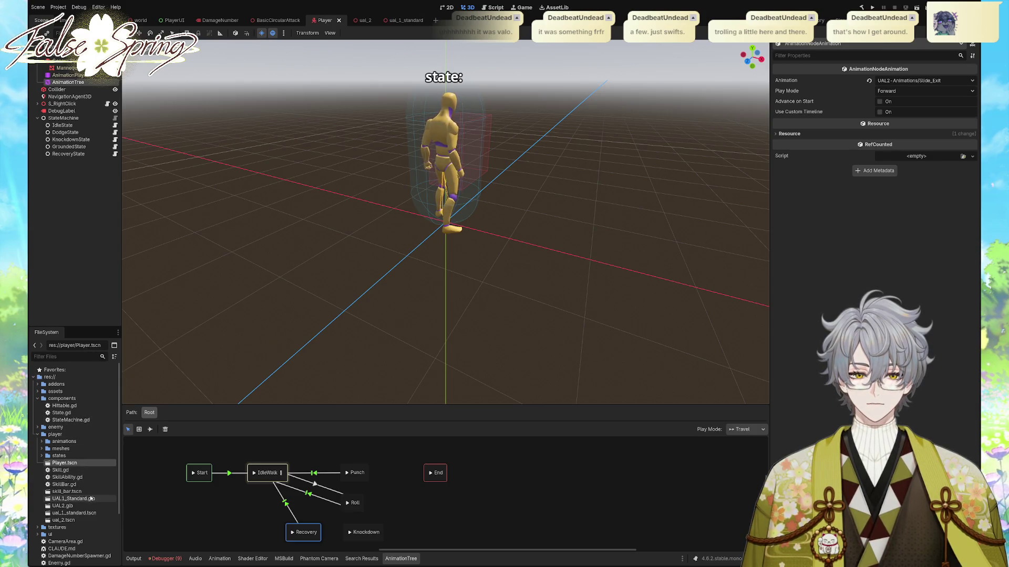
pyautogui.click(42, 457)
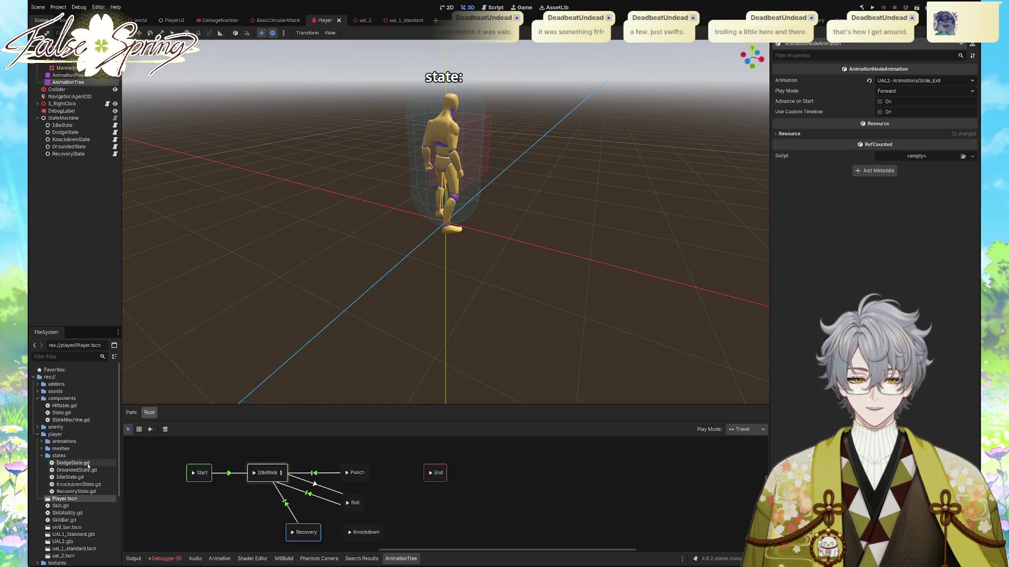
pyautogui.doubleClick(76, 491)
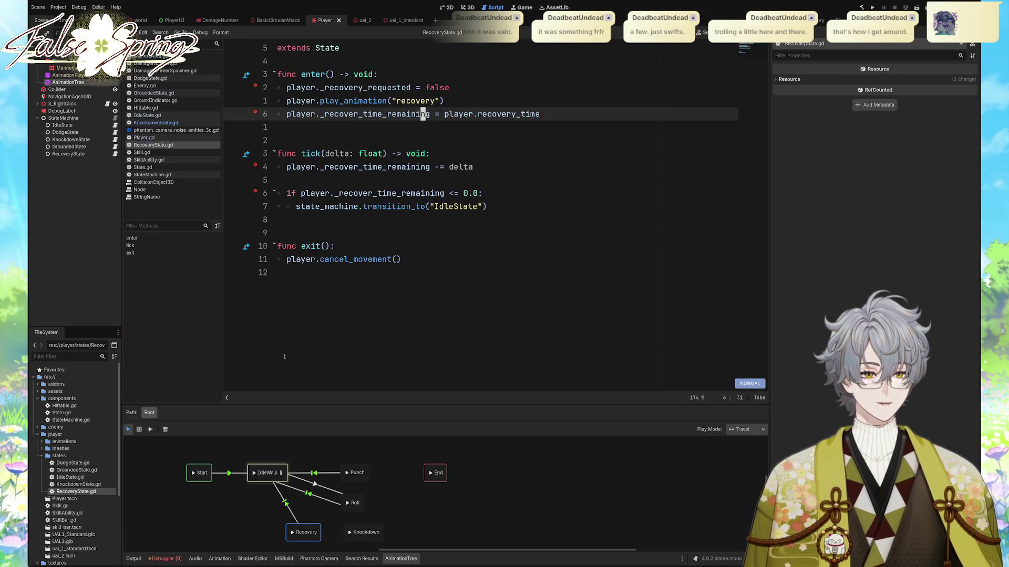
# Change the play_animation name in RecoveryState.gd to "Recovery" and run the game with F5.
pyautogui.click(415, 100)
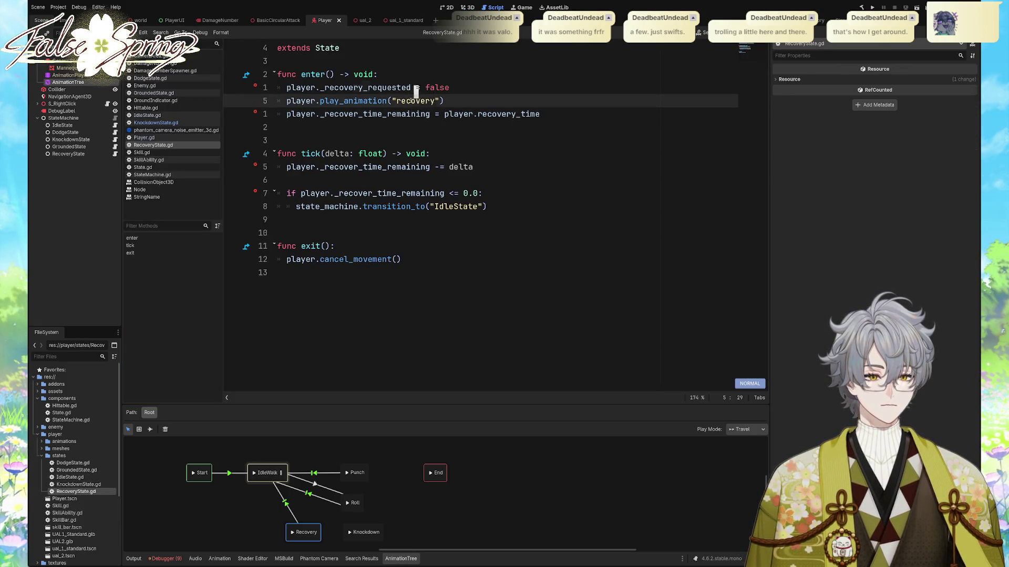
pyautogui.press('r')
pyautogui.hotkey('shift', 'r')
pyautogui.press('j')
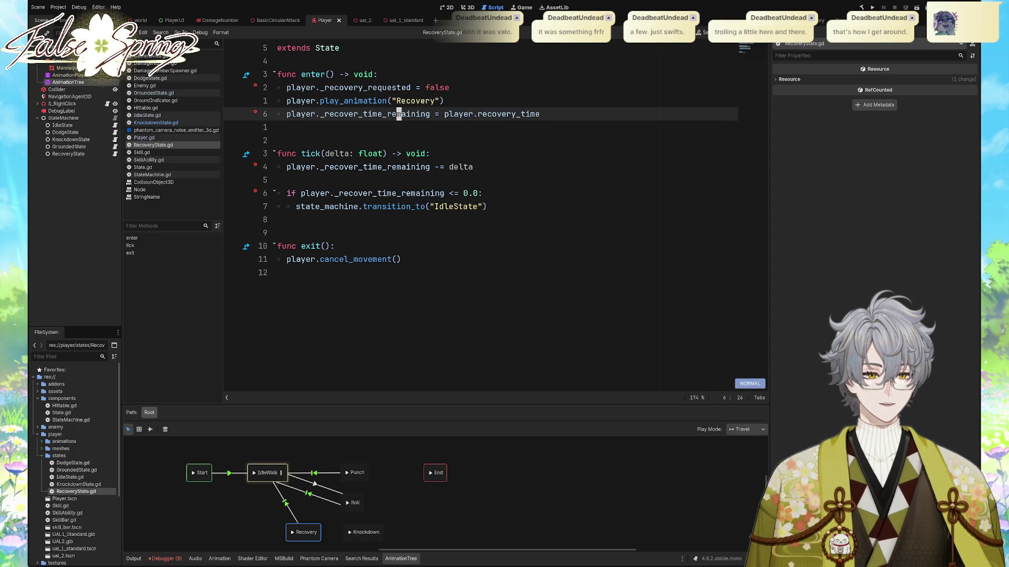
pyautogui.click(476, 173)
pyautogui.click(279, 141)
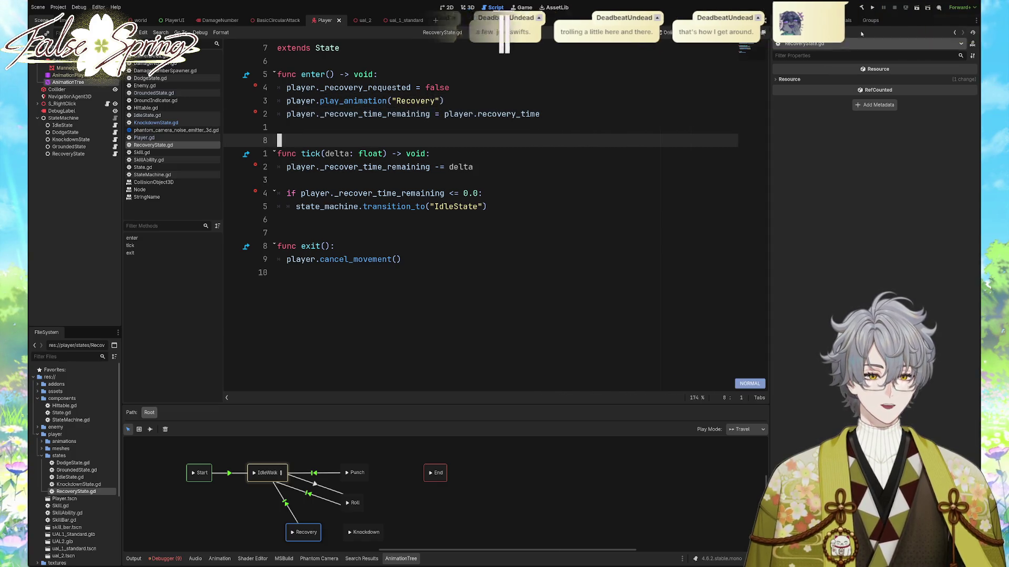
pyautogui.press('F5')
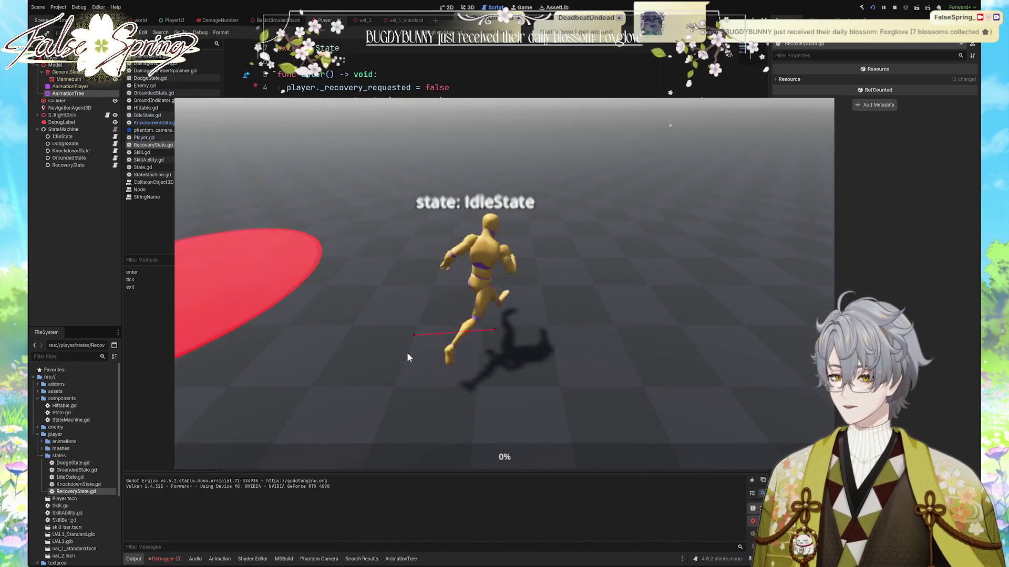
# Right-click around the floor to run the character in various directions toward the red circle.
pyautogui.rightClick(534, 364)
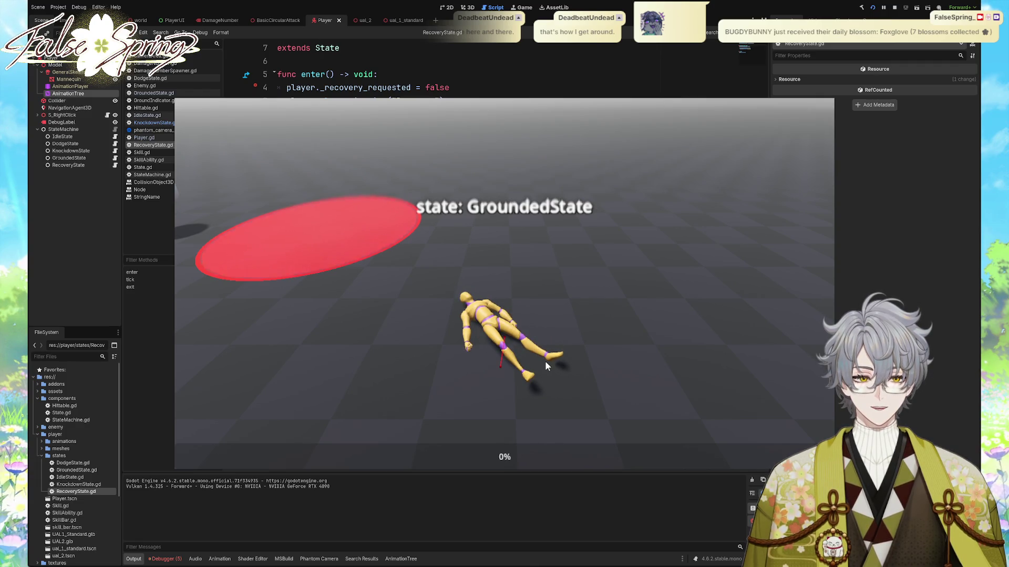
pyautogui.rightClick(368, 346)
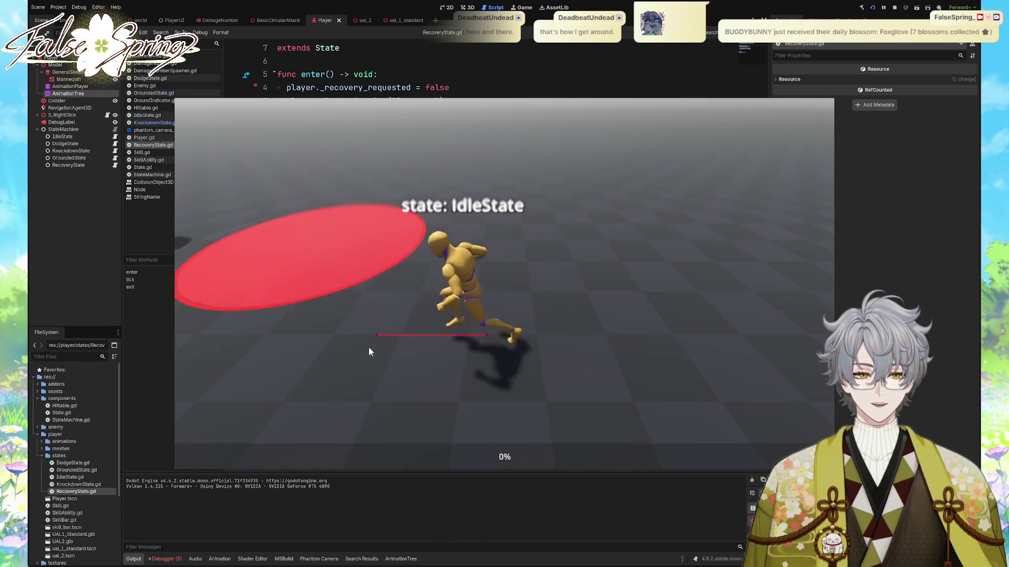
pyautogui.rightClick(401, 309)
pyautogui.rightClick(624, 291)
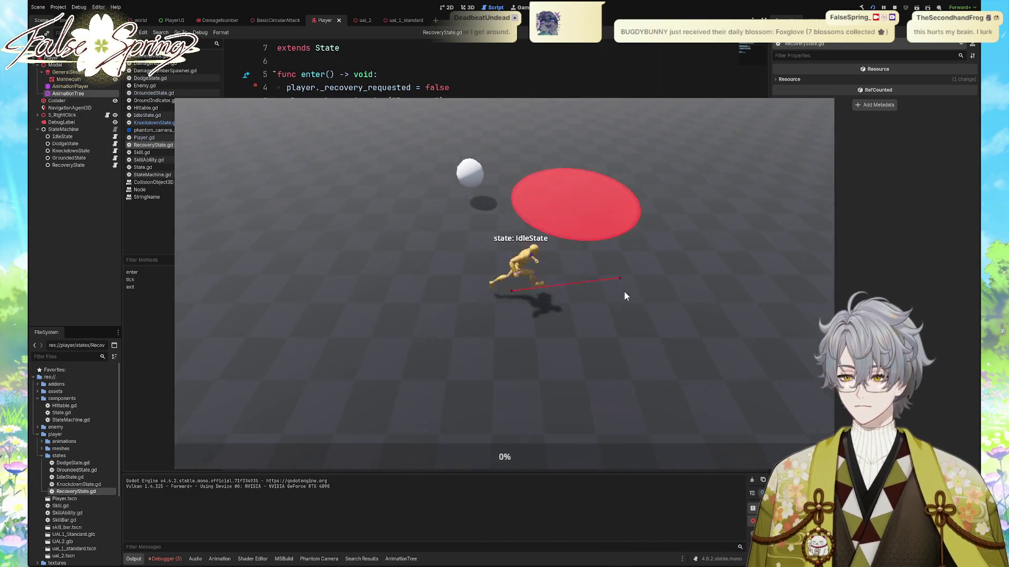
pyautogui.rightClick(473, 330)
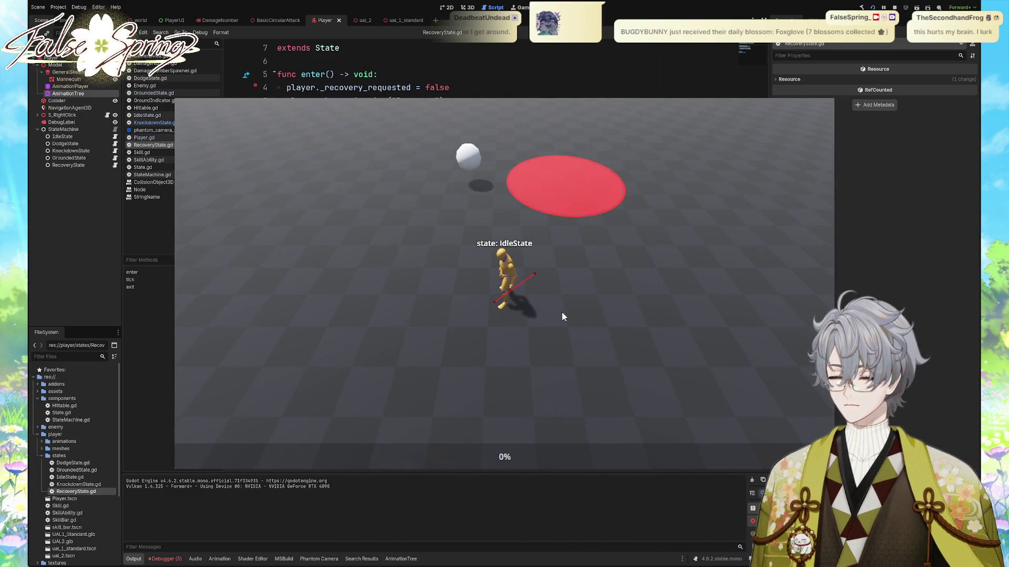
pyautogui.rightClick(547, 313)
pyautogui.rightClick(412, 283)
pyautogui.rightClick(636, 384)
pyautogui.rightClick(471, 331)
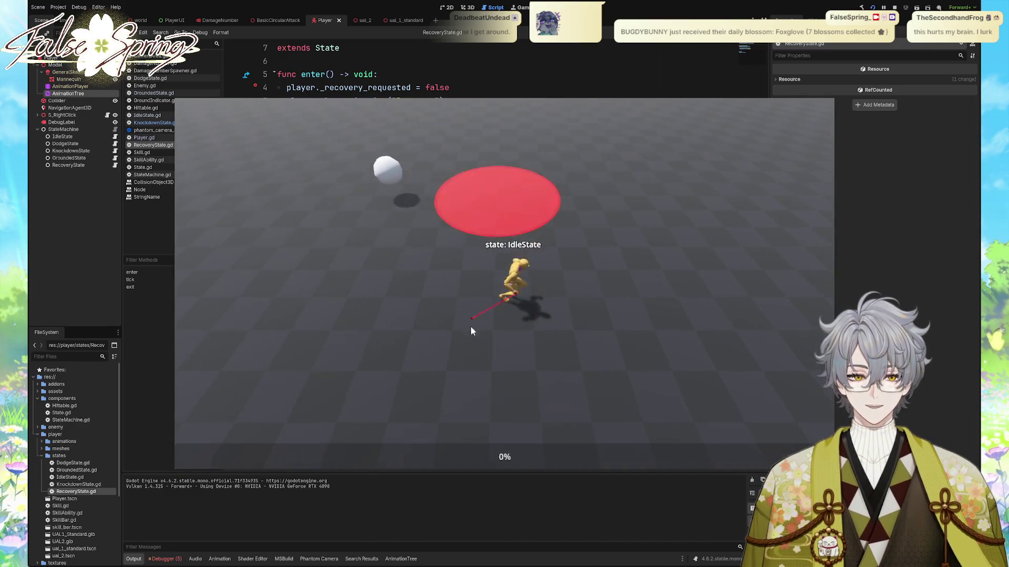
pyautogui.rightClick(534, 254)
pyautogui.rightClick(487, 241)
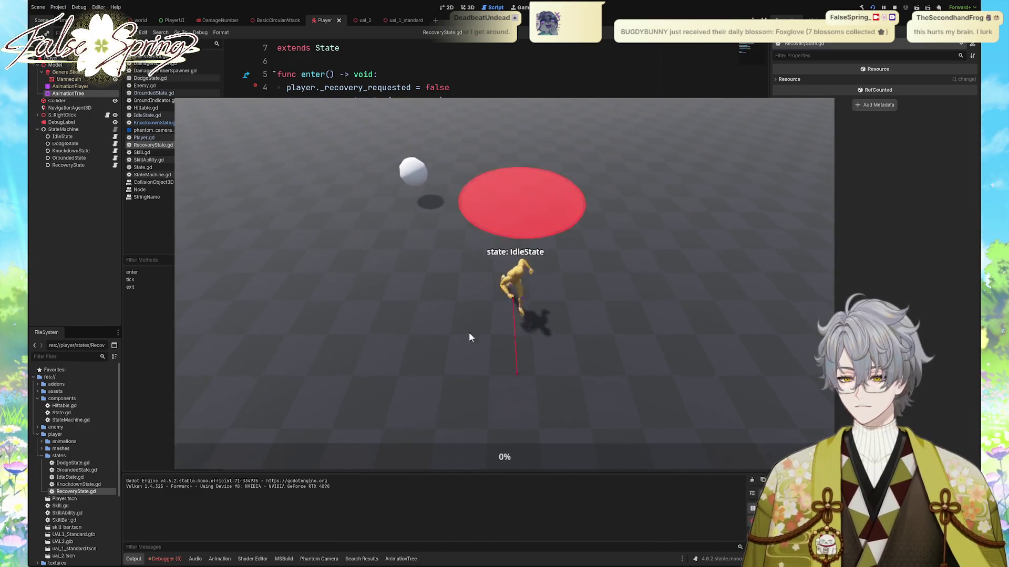
pyautogui.rightClick(710, 254)
pyautogui.rightClick(557, 197)
pyautogui.rightClick(547, 336)
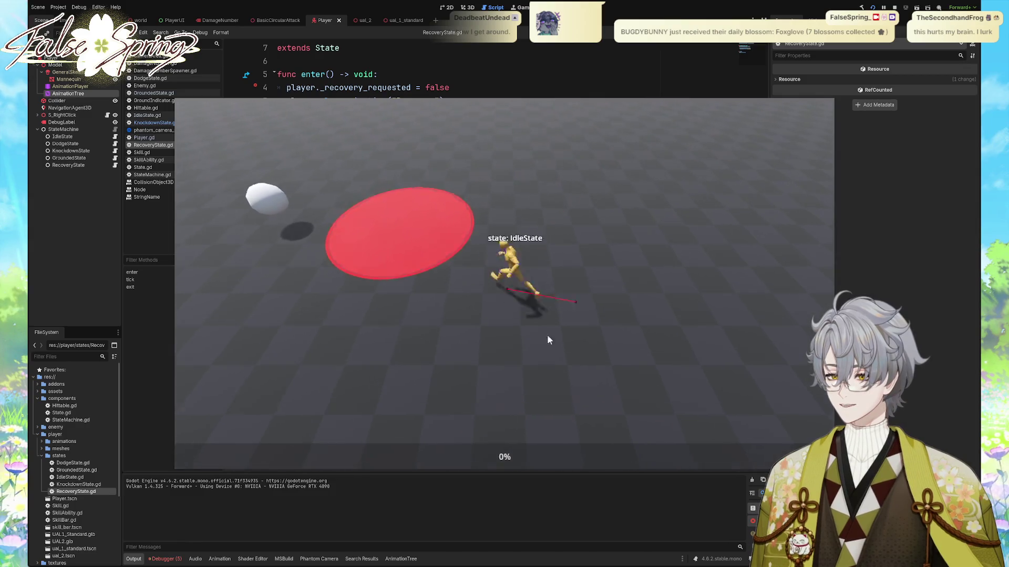
pyautogui.rightClick(464, 359)
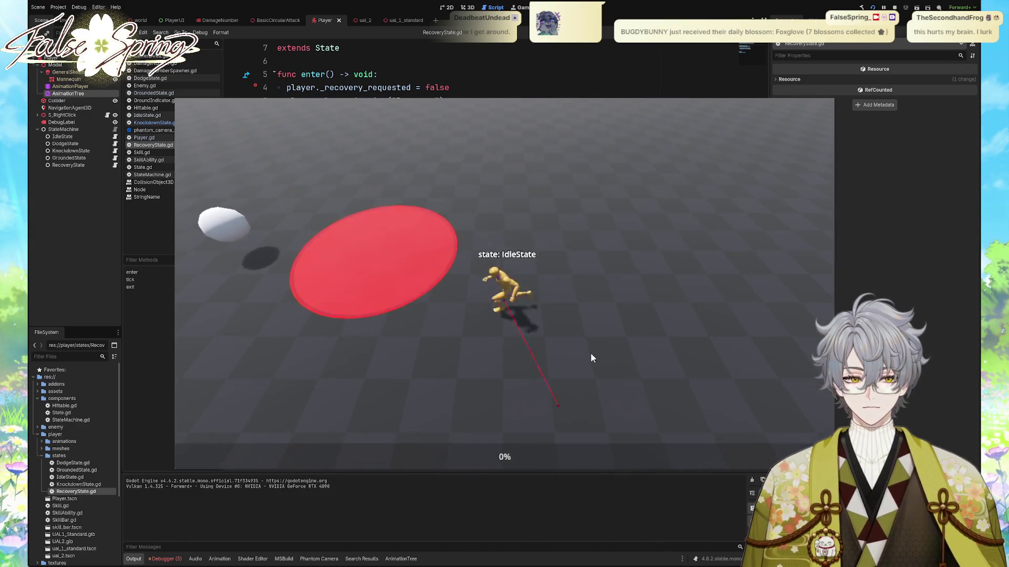
pyautogui.rightClick(570, 318)
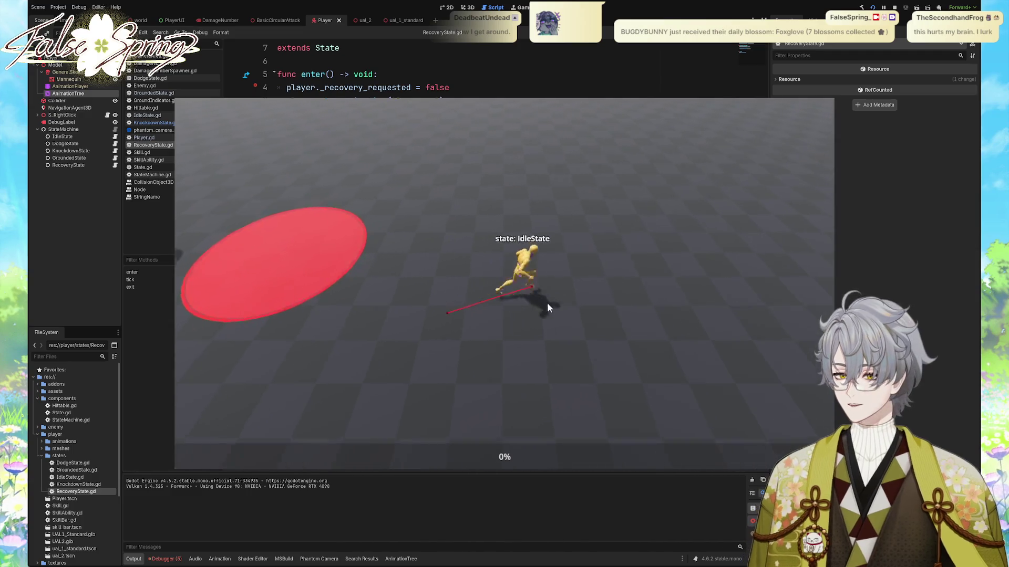
pyautogui.rightClick(462, 227)
pyautogui.rightClick(471, 349)
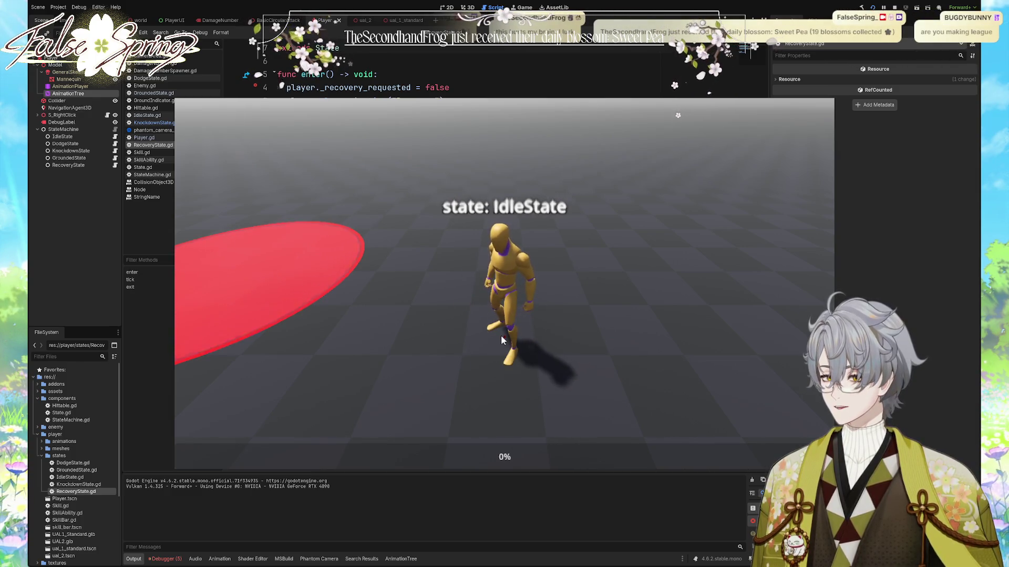
pyautogui.rightClick(468, 341)
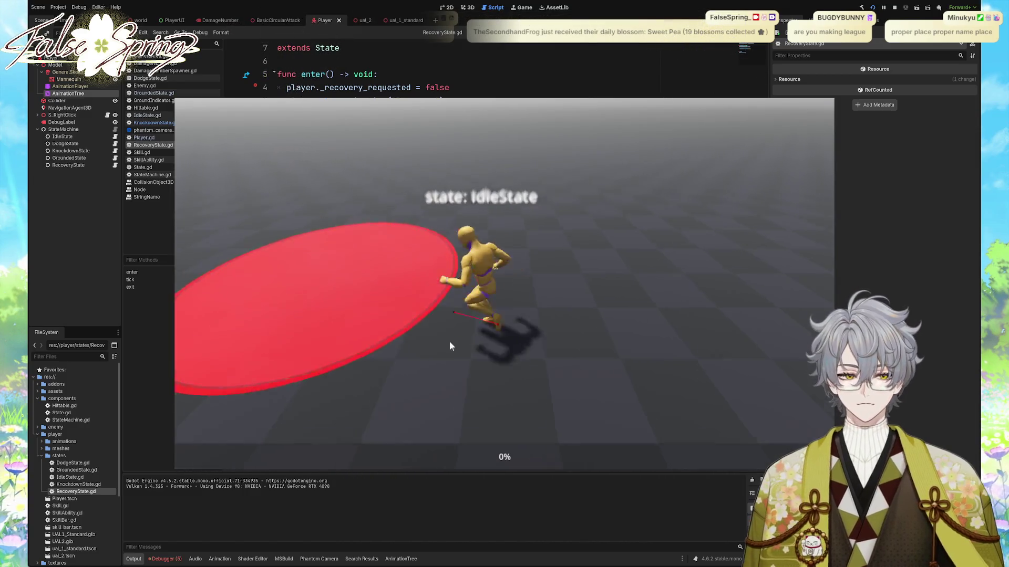
# Zoom out and keep redirecting the character across the floor.
pyautogui.scroll(-5, 451, 344)
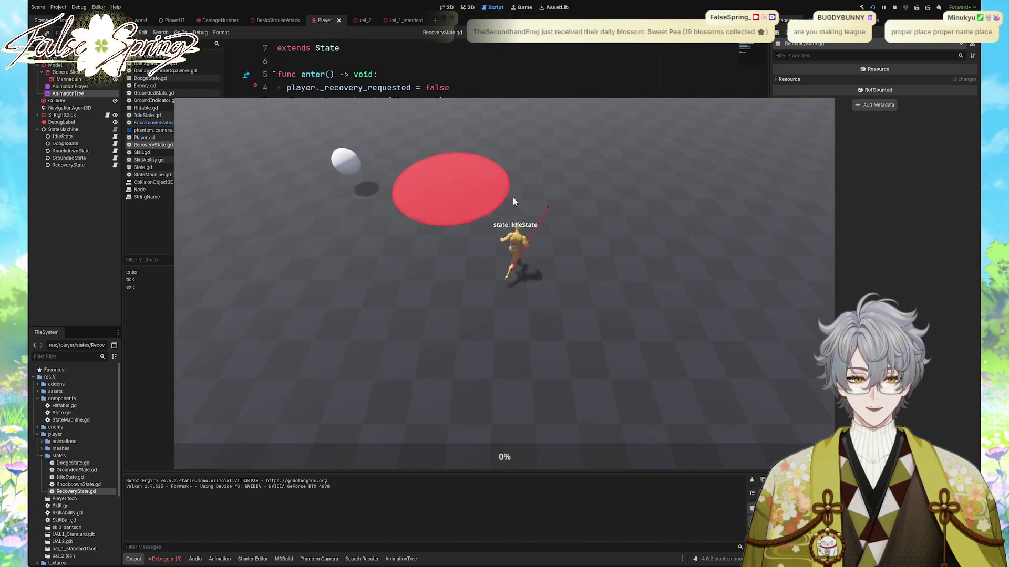
pyautogui.rightClick(305, 305)
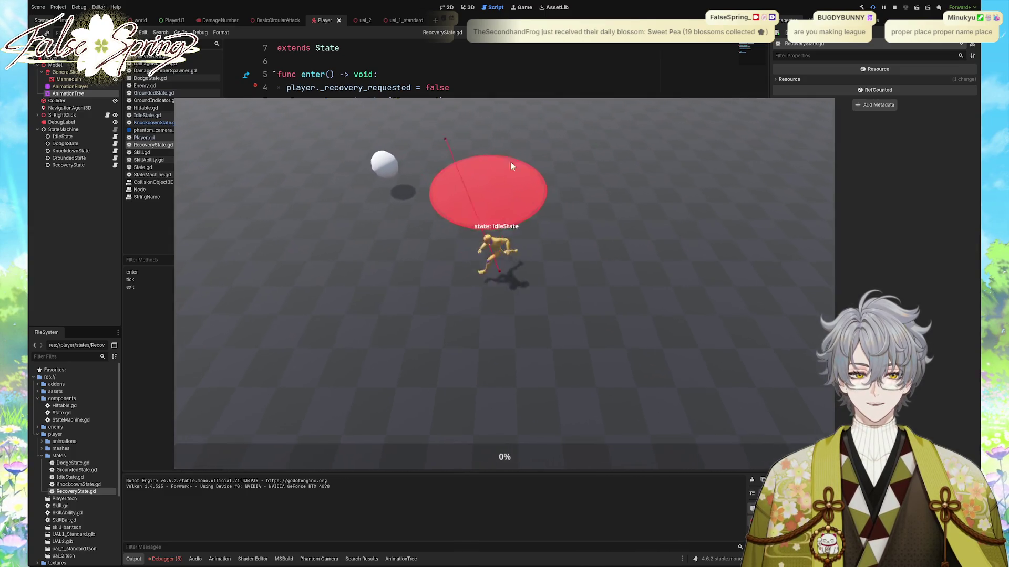
pyautogui.rightClick(342, 293)
pyautogui.rightClick(568, 324)
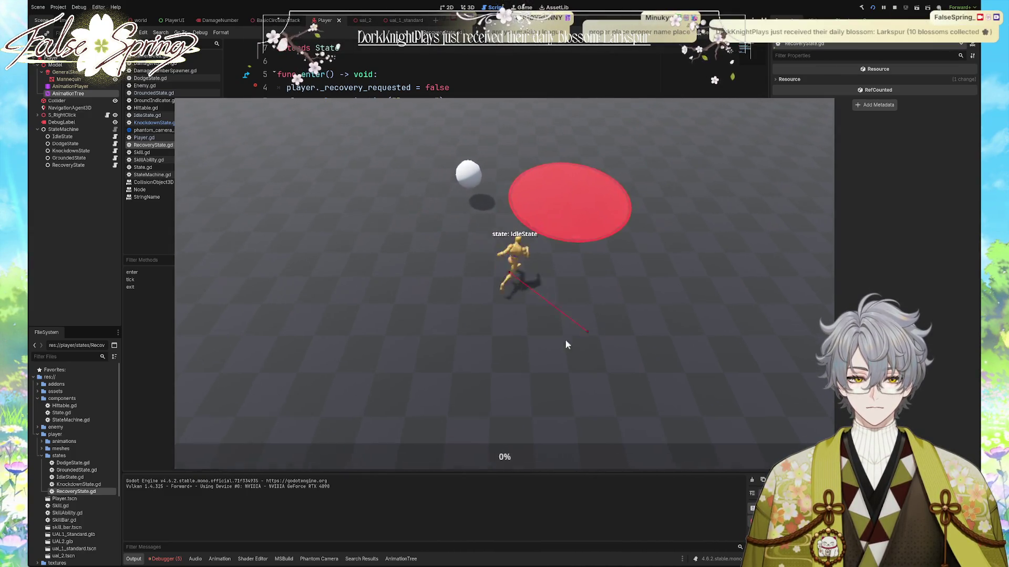
pyautogui.rightClick(481, 251)
pyautogui.rightClick(610, 299)
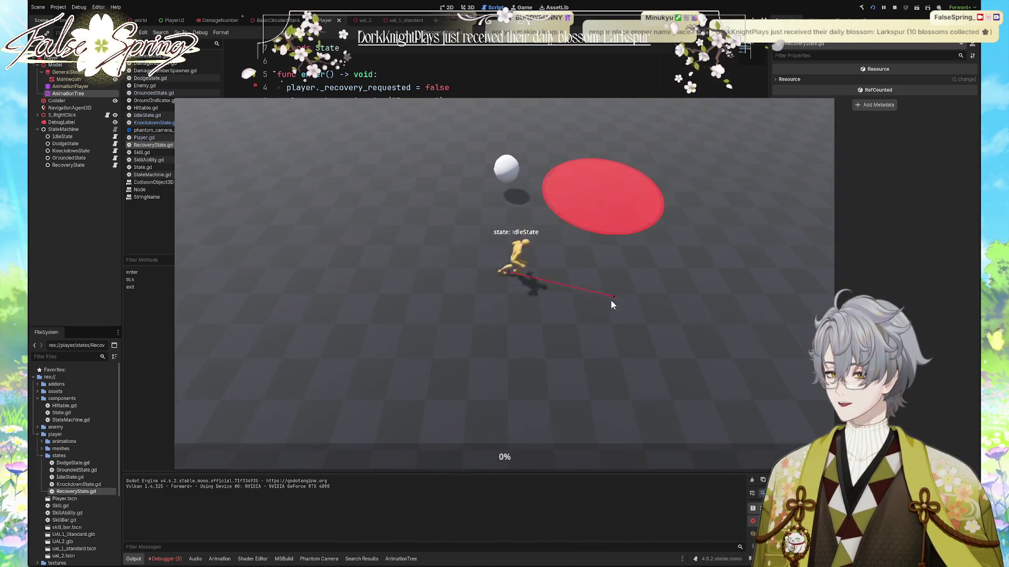
pyautogui.rightClick(720, 321)
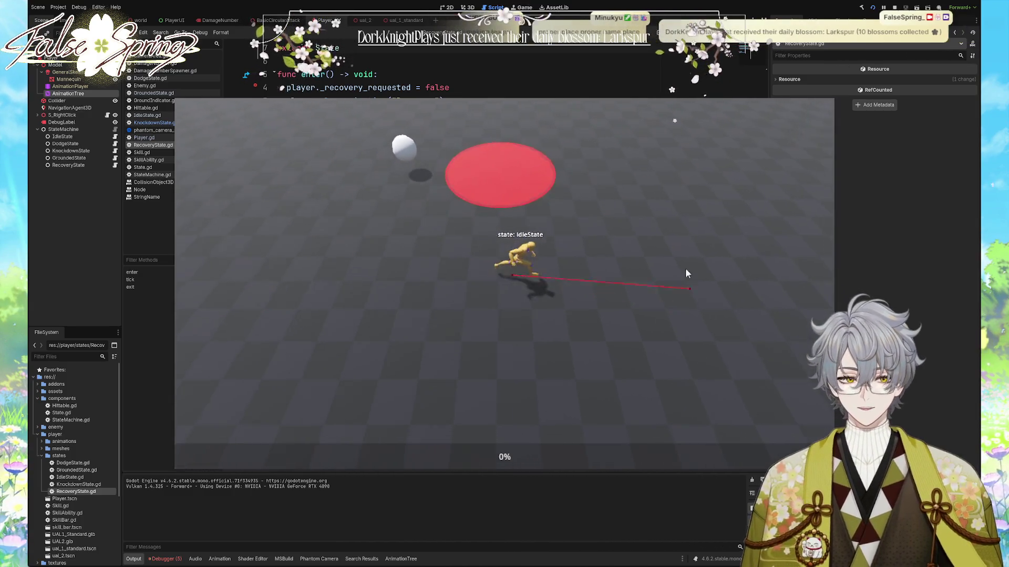
pyautogui.rightClick(540, 213)
pyautogui.rightClick(240, 261)
pyautogui.rightClick(347, 323)
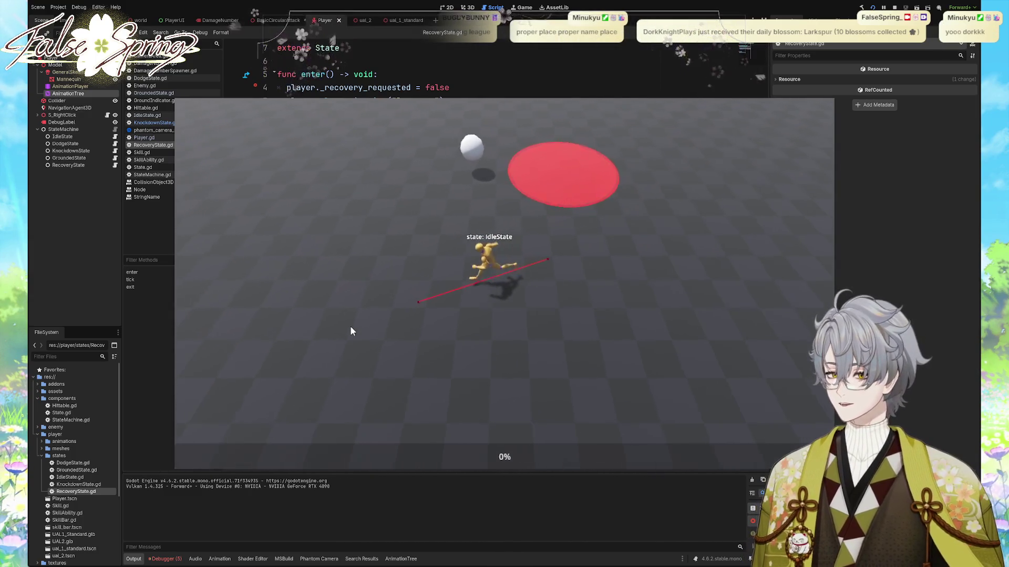
pyautogui.rightClick(415, 234)
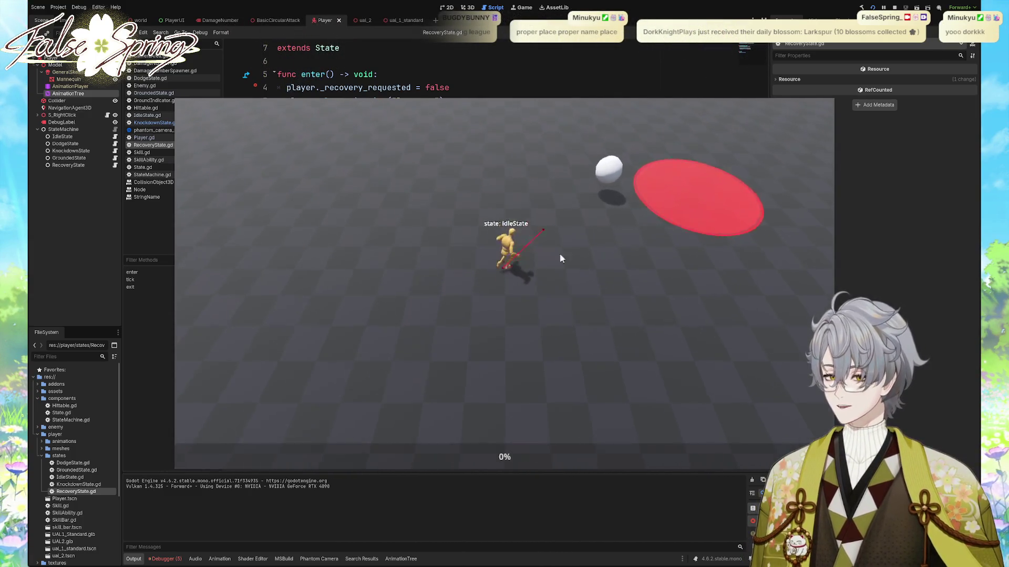
pyautogui.rightClick(557, 336)
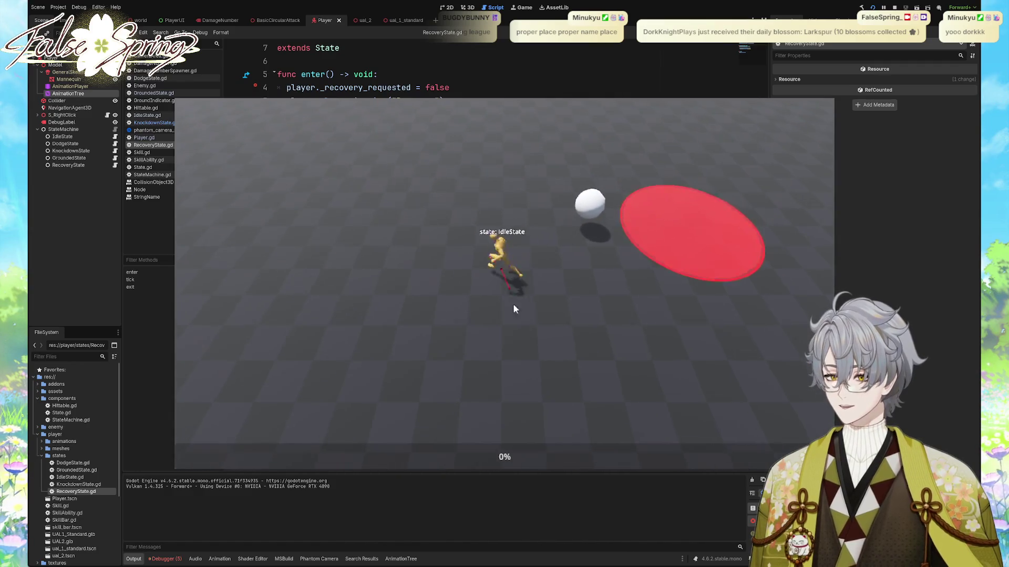
pyautogui.rightClick(499, 202)
# Take repeated knockdowns and recoveries, dodge-roll with Space, then stop the game.
pyautogui.rightClick(514, 326)
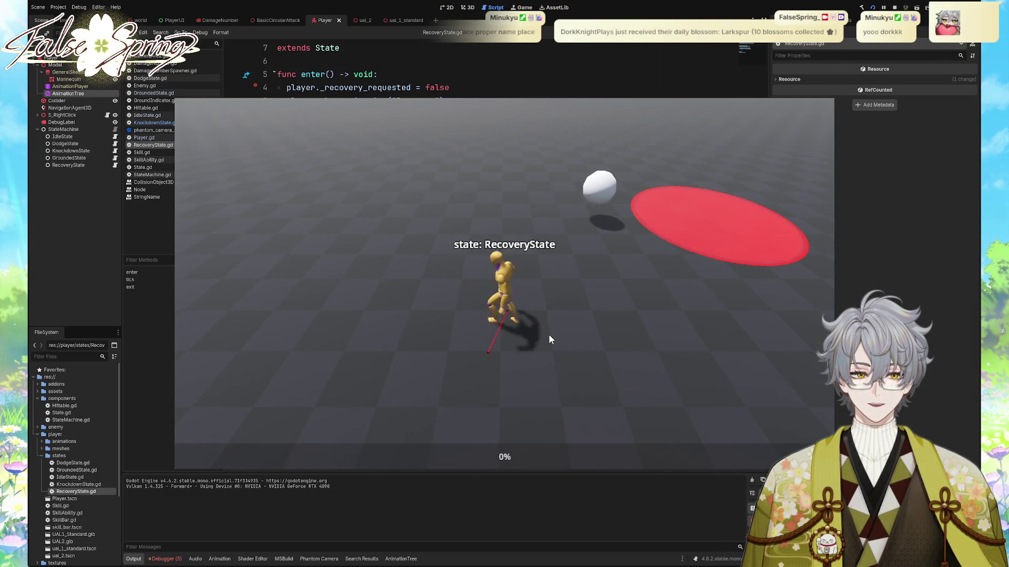
pyautogui.rightClick(434, 352)
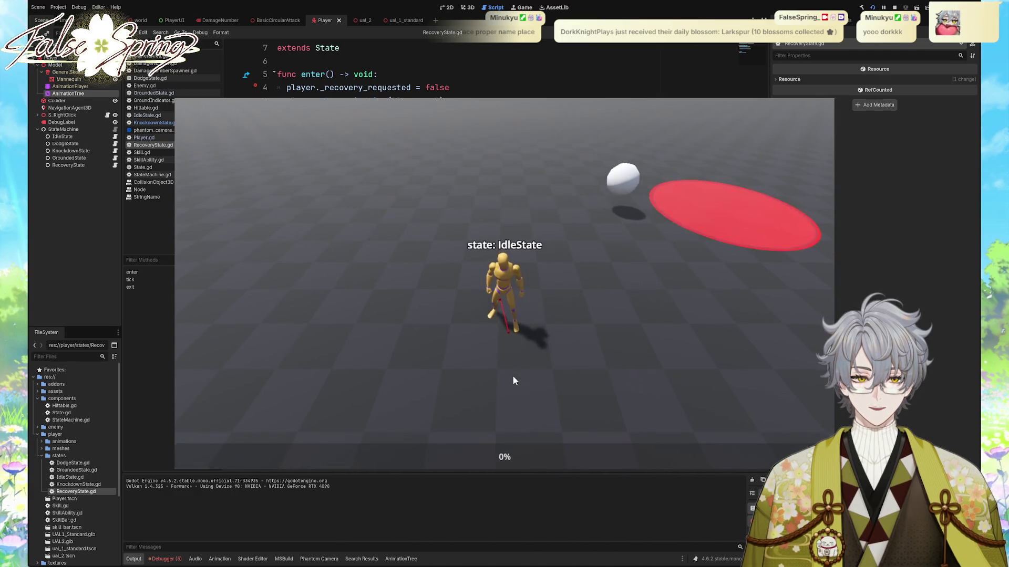
pyautogui.rightClick(522, 362)
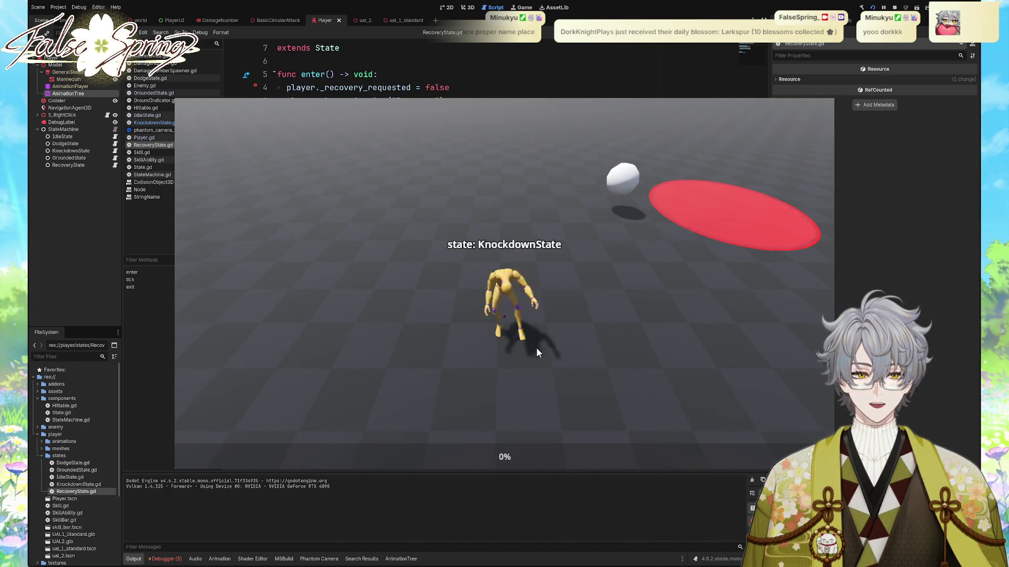
pyautogui.rightClick(469, 352)
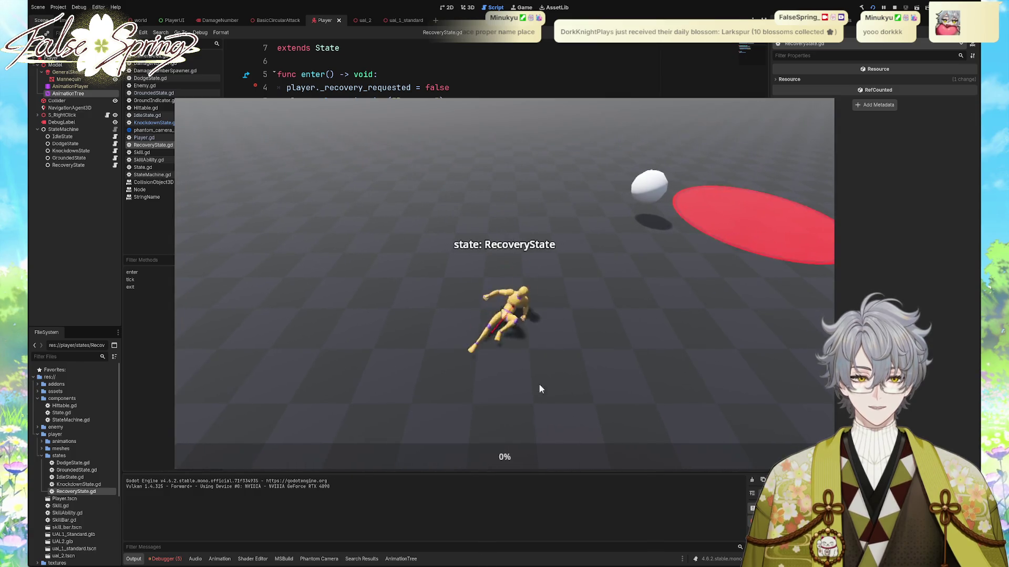
pyautogui.rightClick(599, 333)
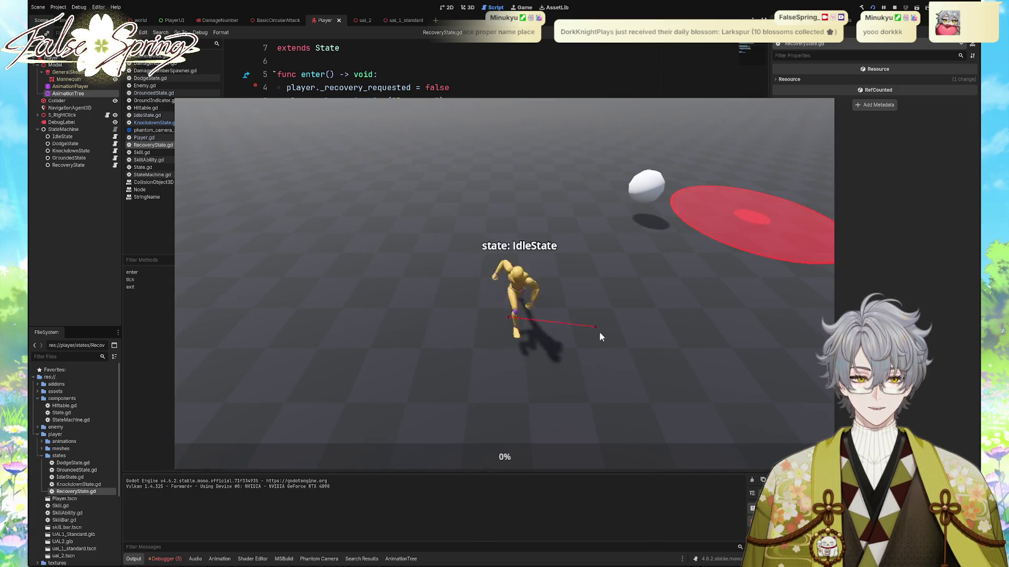
pyautogui.rightClick(541, 316)
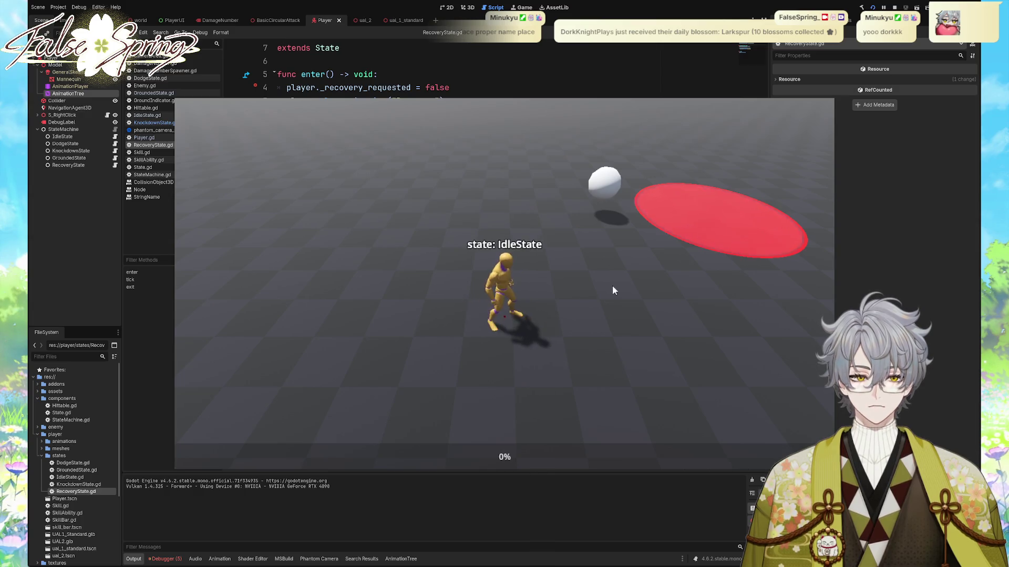
pyautogui.rightClick(473, 360)
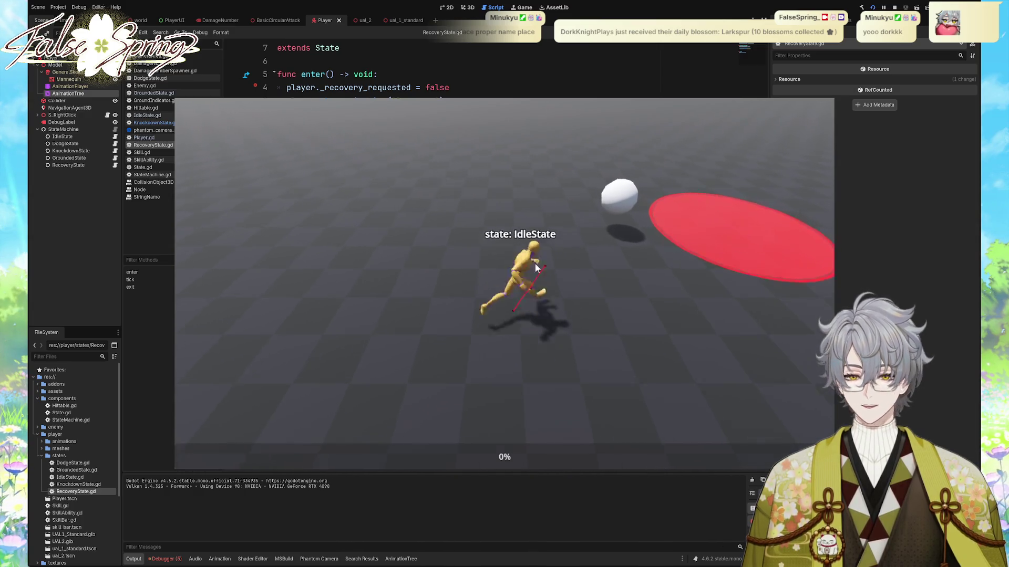
pyautogui.rightClick(617, 356)
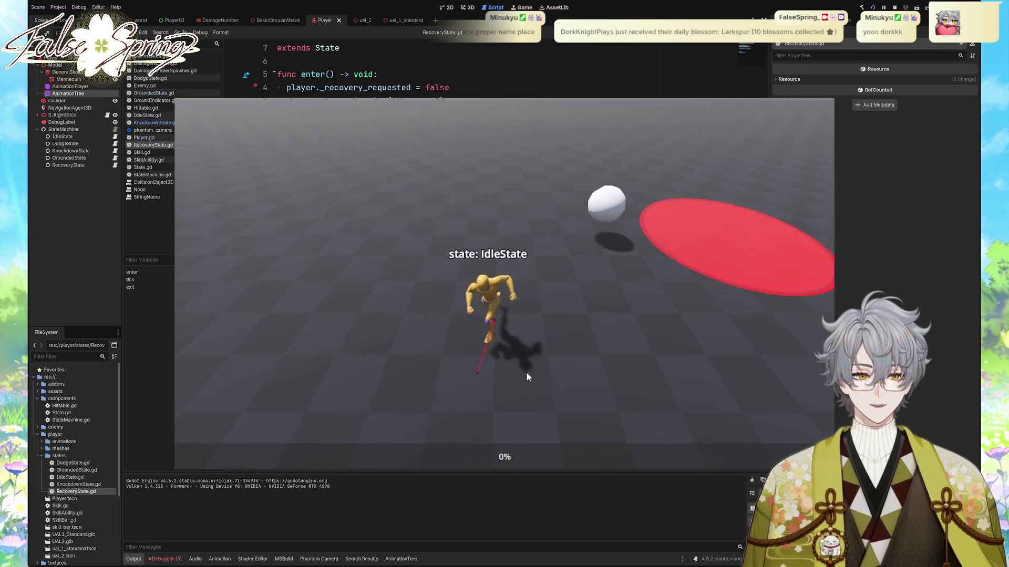
pyautogui.press('space')
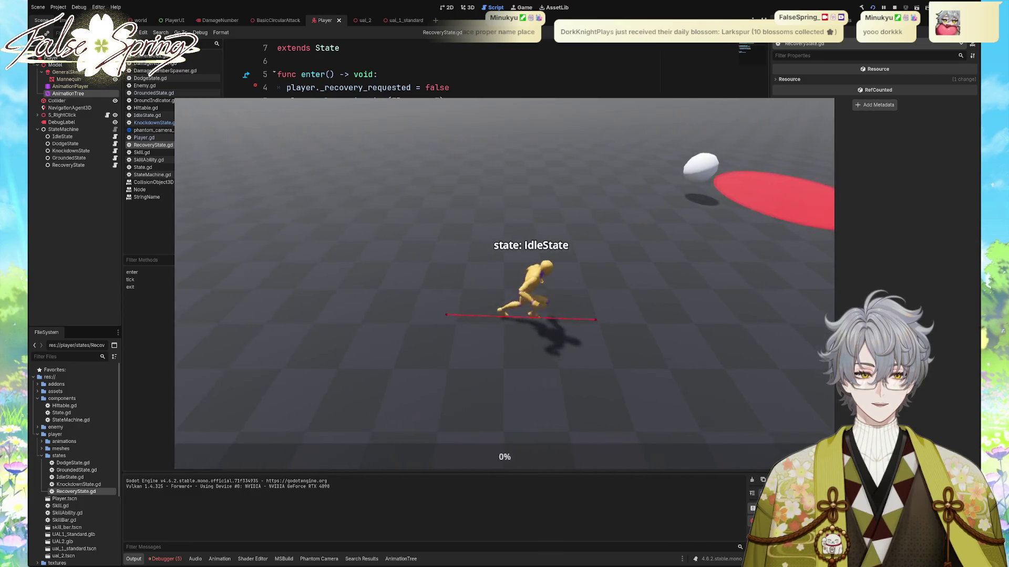
pyautogui.press('F8')
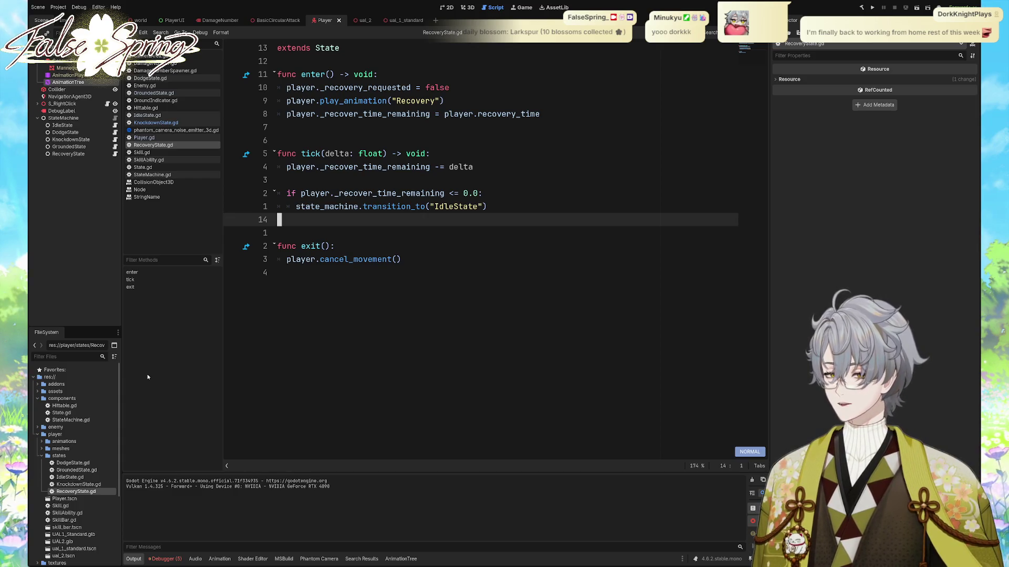
# Leave RecoveryState.gd and show Player.gd's exported settings: recovery_time 0.42, knockdown_time 0.4, grounded_time 2.0.
pyautogui.click(332, 321)
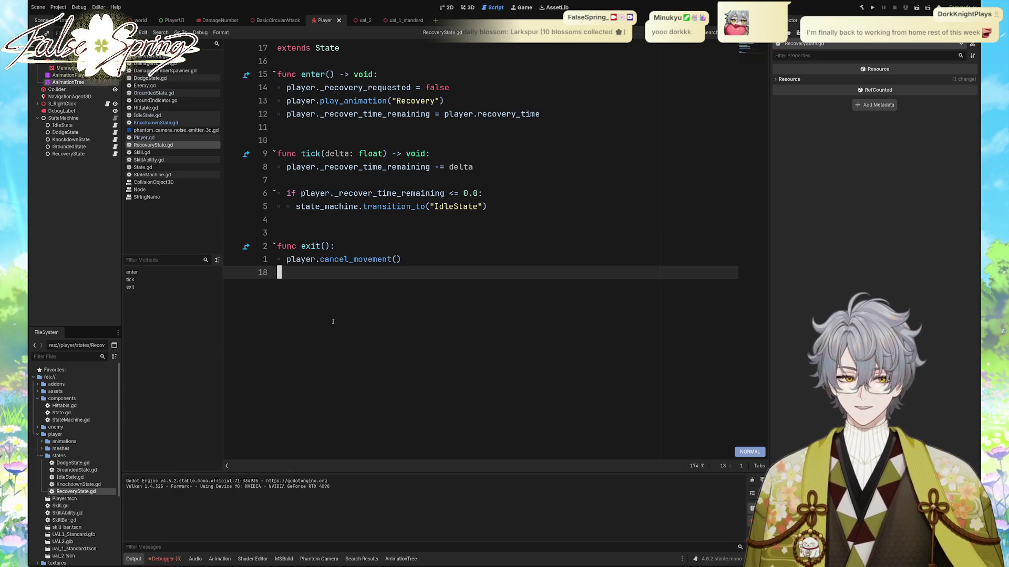
pyautogui.click(404, 54)
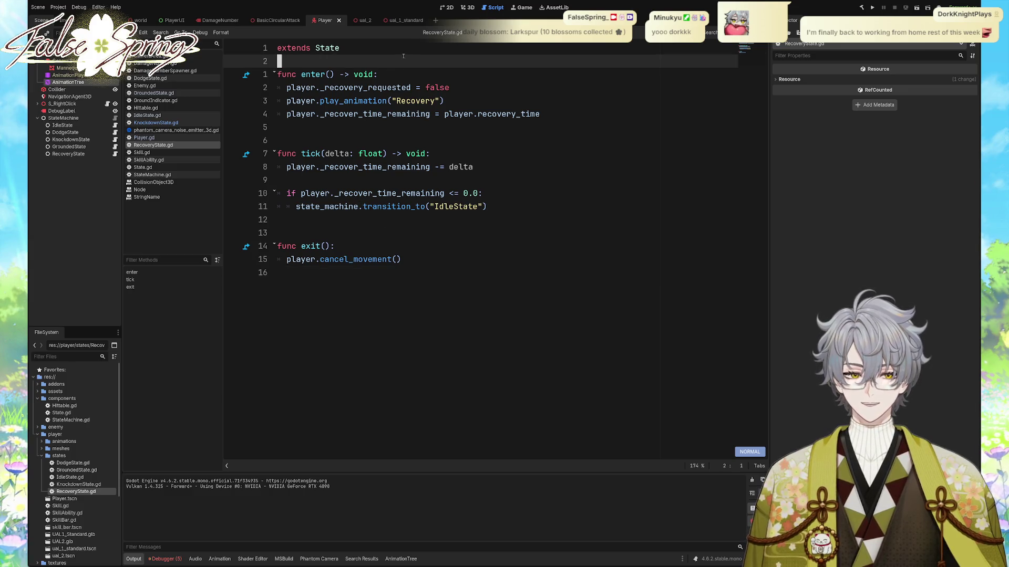
pyautogui.click(294, 127)
pyautogui.click(192, 129)
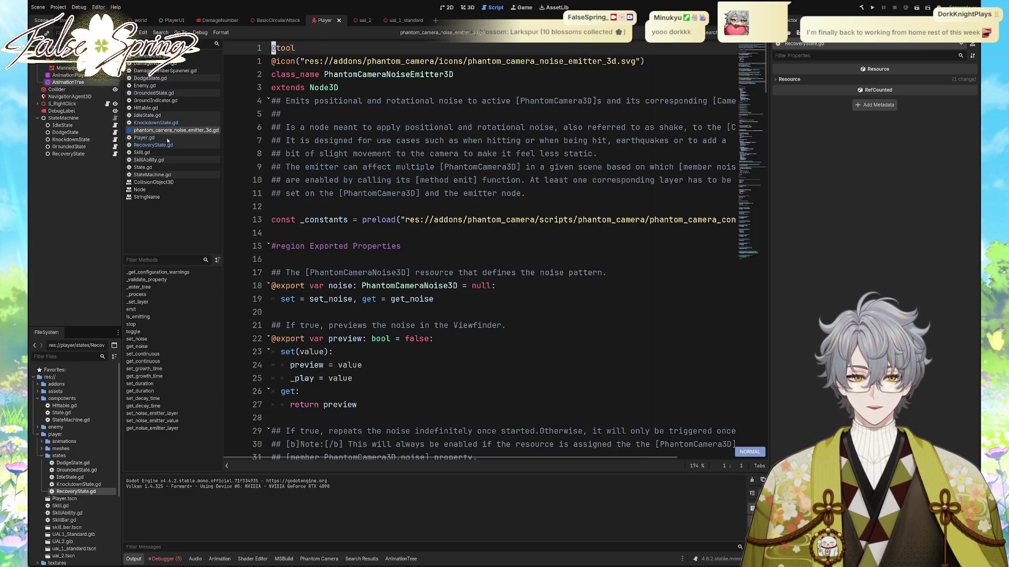
pyautogui.click(147, 138)
pyautogui.scroll(10, 463, 174)
pyautogui.scroll(15, 463, 174)
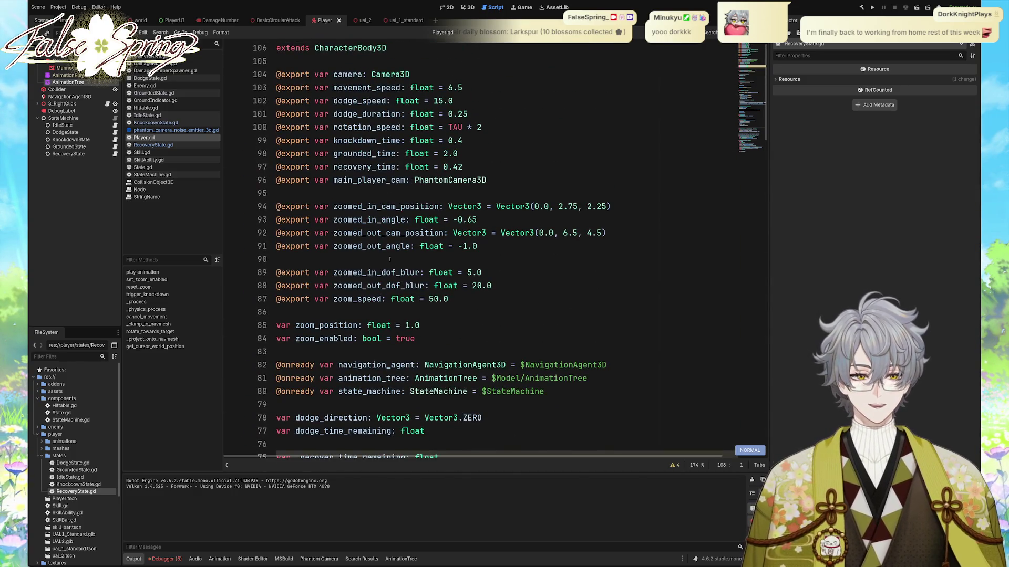
# In Player.gd, rename _recovery_requested to recovery_requested by deleting the leading underscore.
pyautogui.scroll(-6, 390, 259)
pyautogui.click(345, 260)
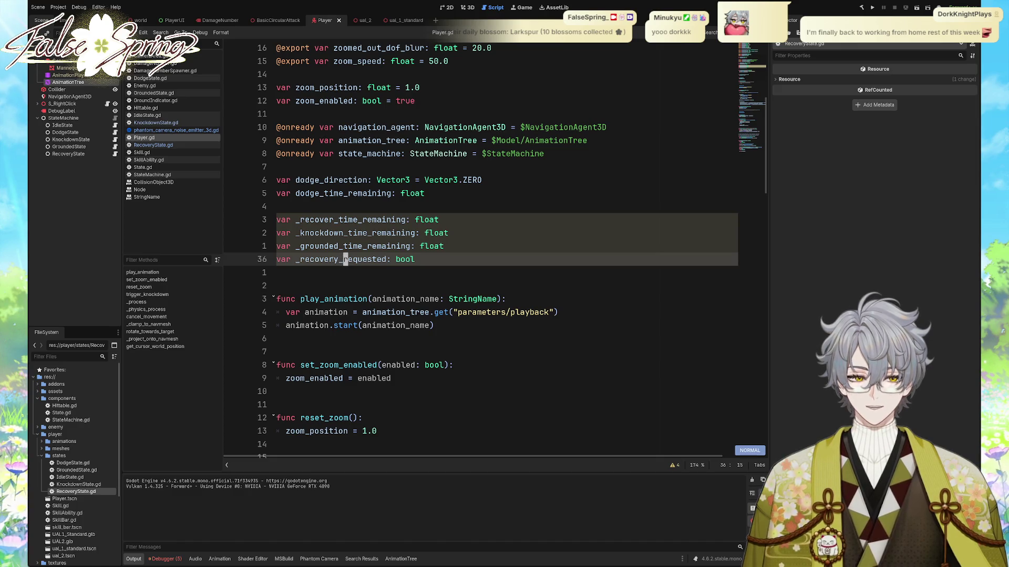
pyautogui.press('0')
pyautogui.press('w')
pyautogui.press('x')
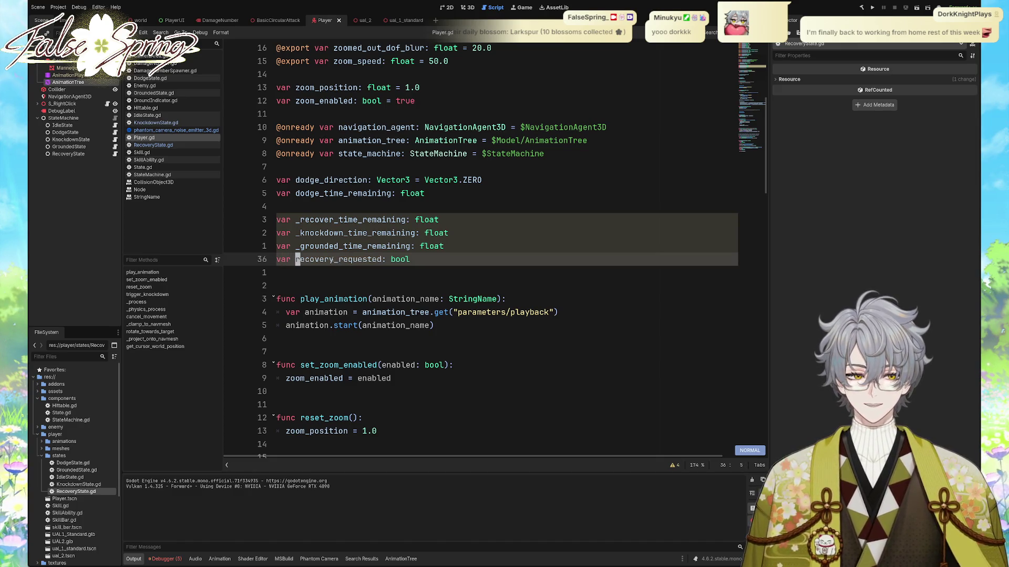
# Give recovery_requested a default of false and remove the extra blank line after it.
pyautogui.press('O')
pyautogui.press('Escape')
pyautogui.write('jA = false')
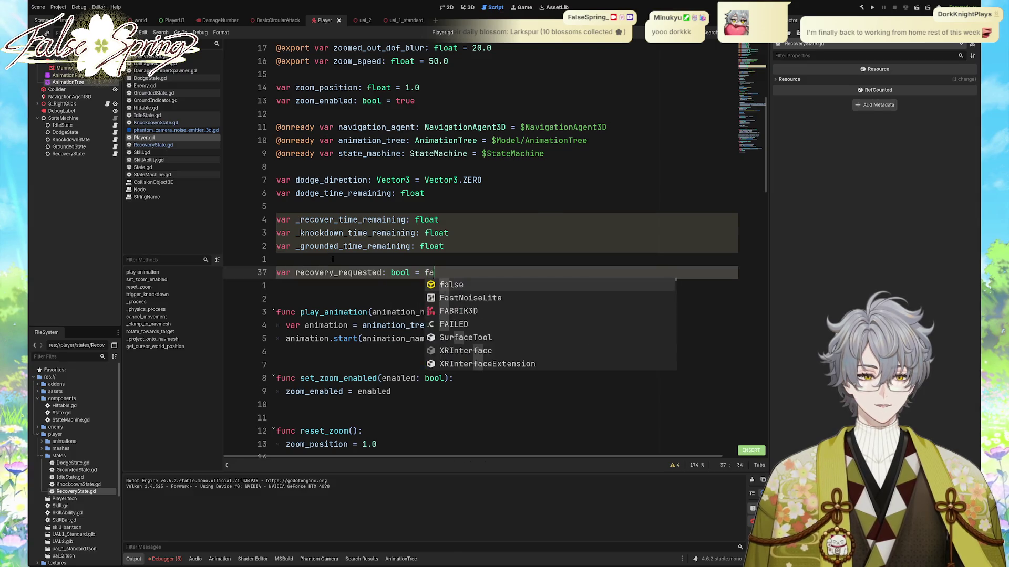
pyautogui.press('Return')
pyautogui.press('Escape')
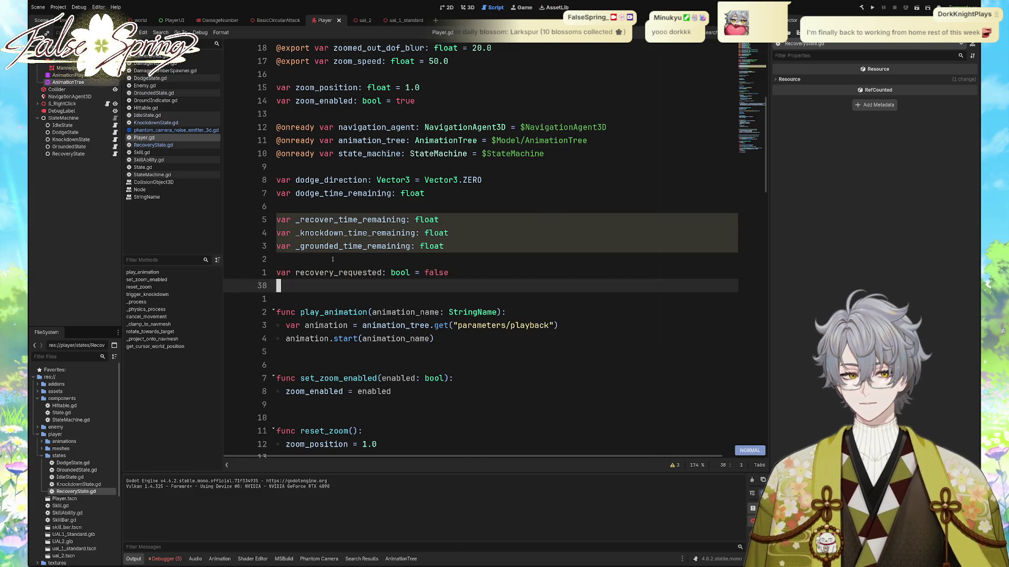
pyautogui.press('d')
pyautogui.press('d')
pyautogui.press('k')
pyautogui.press('k')
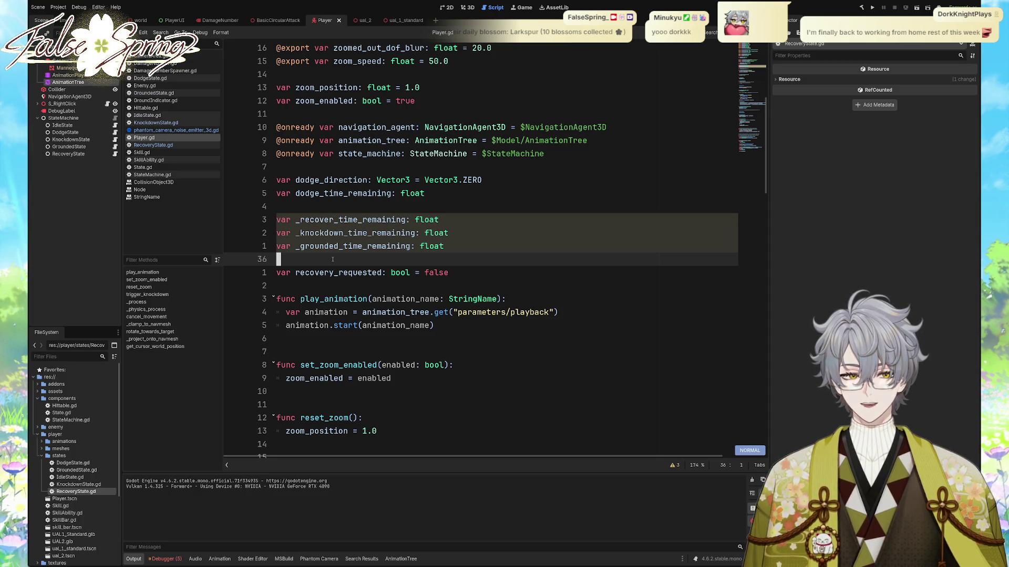
pyautogui.press('k')
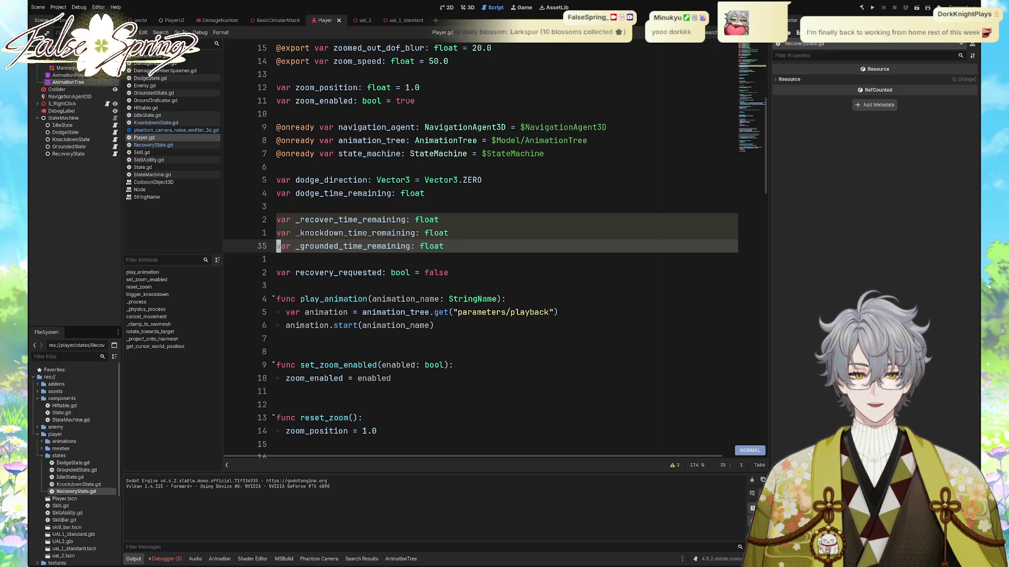
# In GroundedState.gd, declare local grounded_time: float and a float timer variable for the remaining time.
pyautogui.click(191, 93)
pyautogui.click(451, 87)
pyautogui.press('k')
pyautogui.press('k')
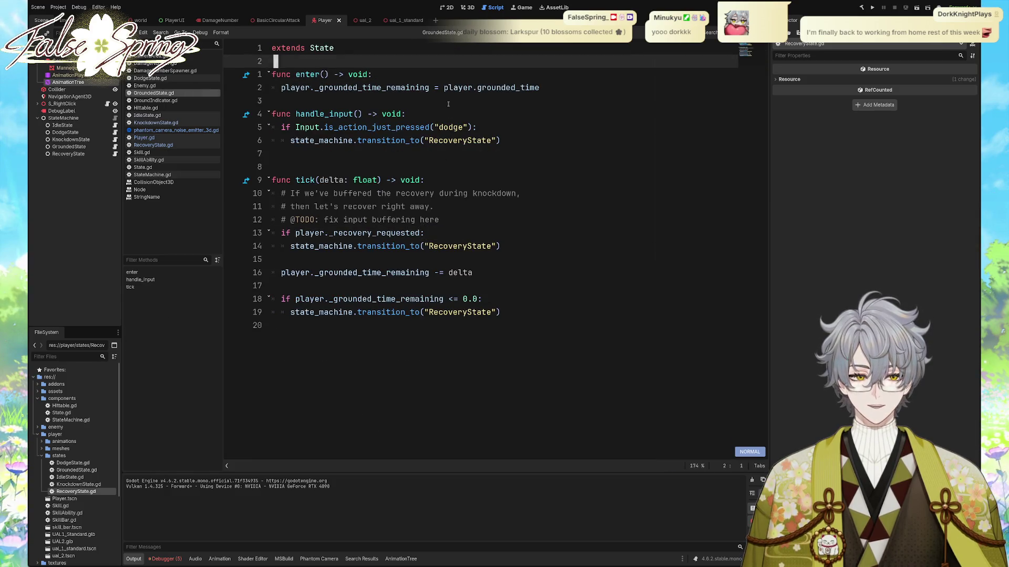
pyautogui.press('o')
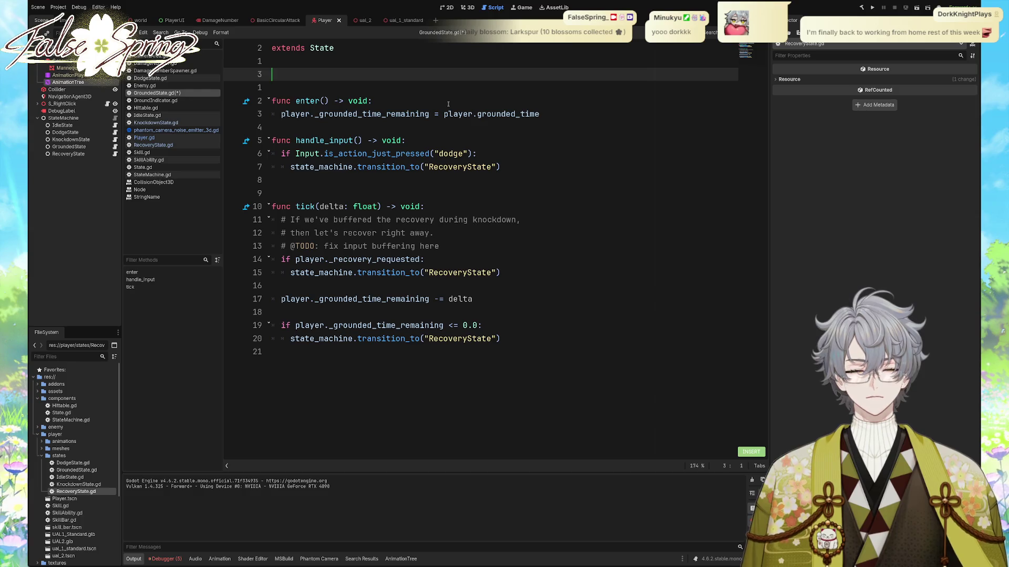
pyautogui.write('var grounded')
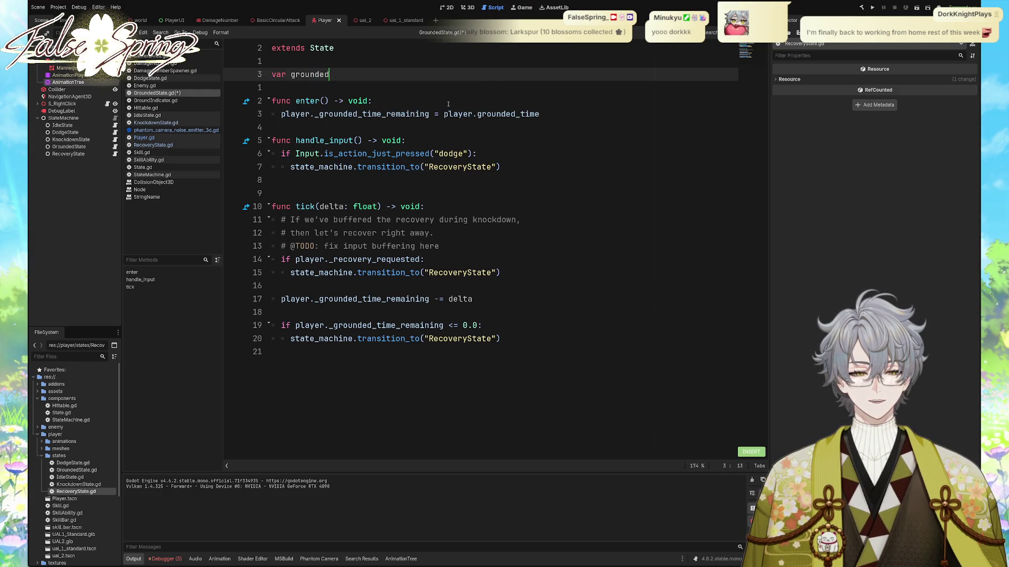
pyautogui.press('BackSpace')
pyautogui.write('d_time: f')
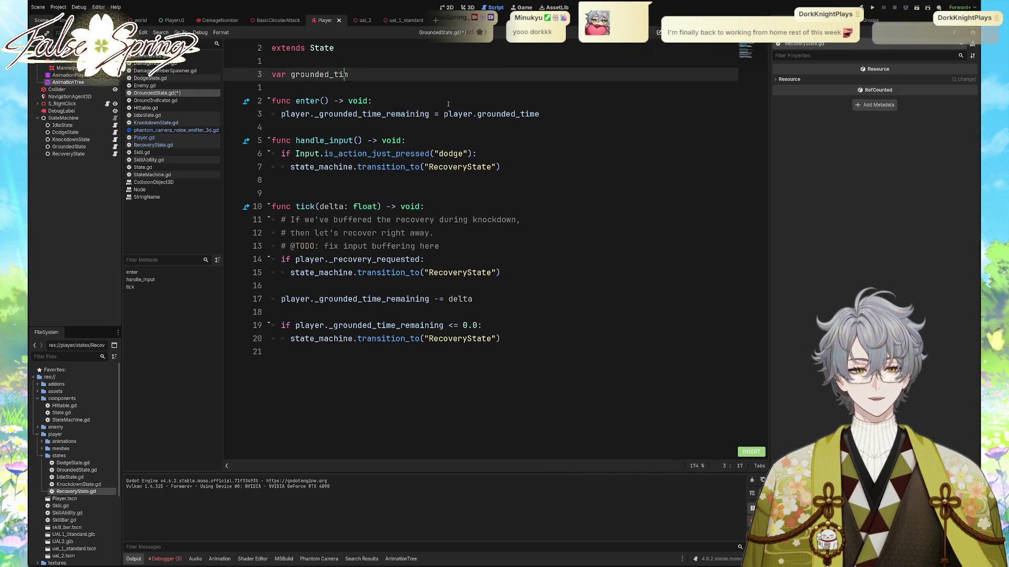
pyautogui.write('loat = 2.0')
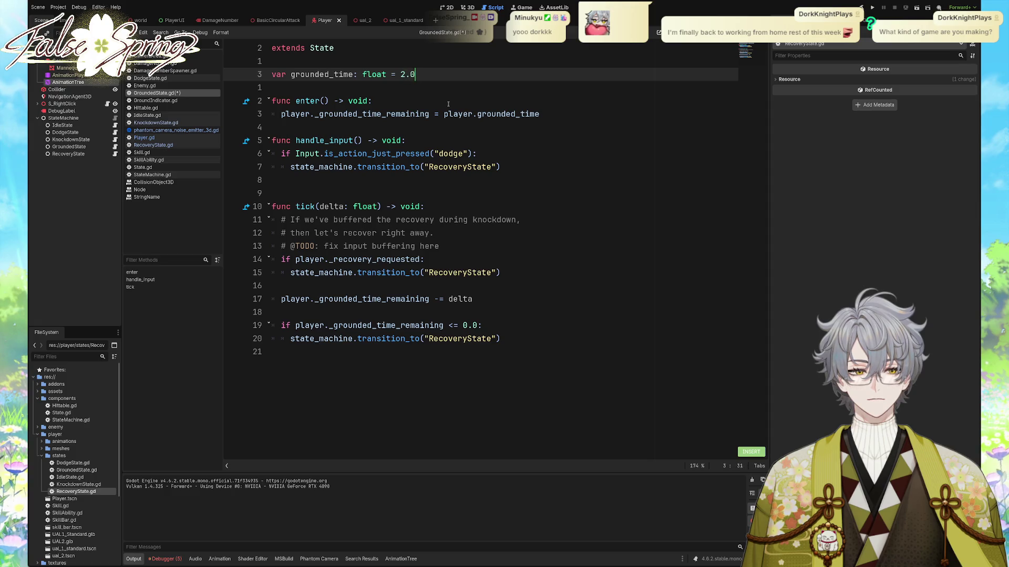
pyautogui.press('Return')
pyautogui.write('var remain')
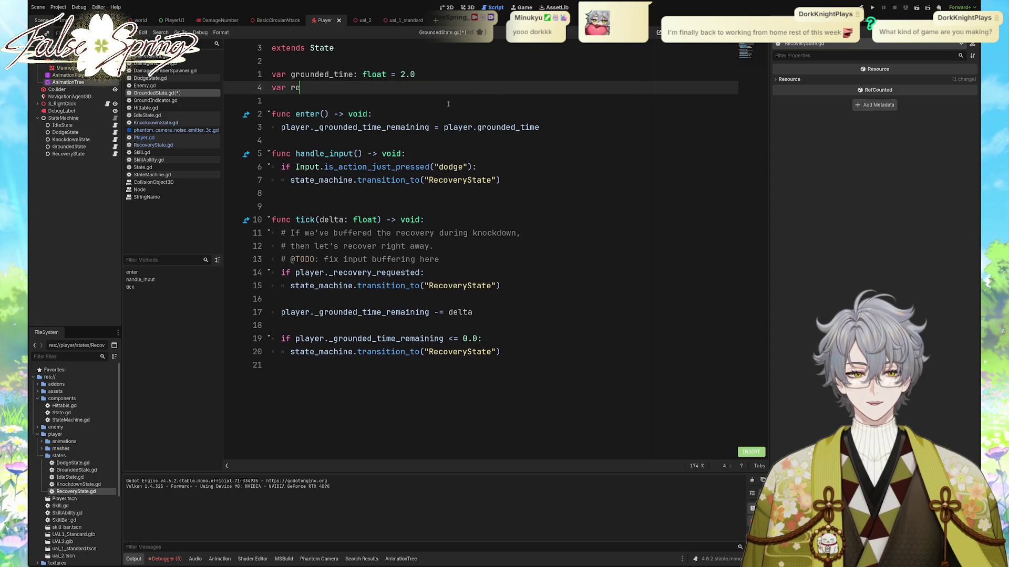
pyautogui.write('ing_grounded_time')
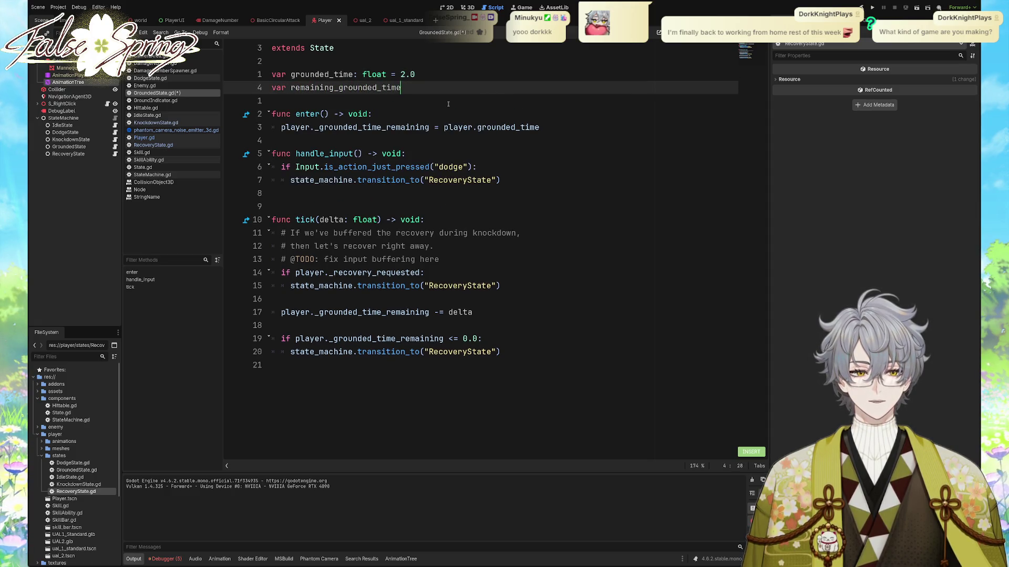
pyautogui.write(': float =')
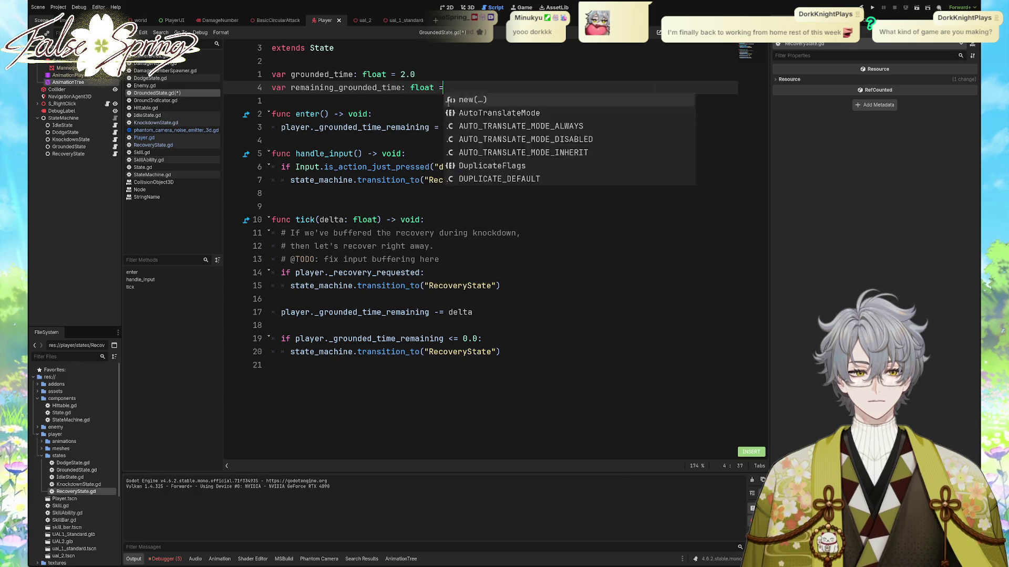
pyautogui.press('BackSpace')
pyautogui.press('BackSpace')
pyautogui.press('BackSpace')
pyautogui.press('Escape')
pyautogui.press('j')
pyautogui.press('j')
pyautogui.press('j')
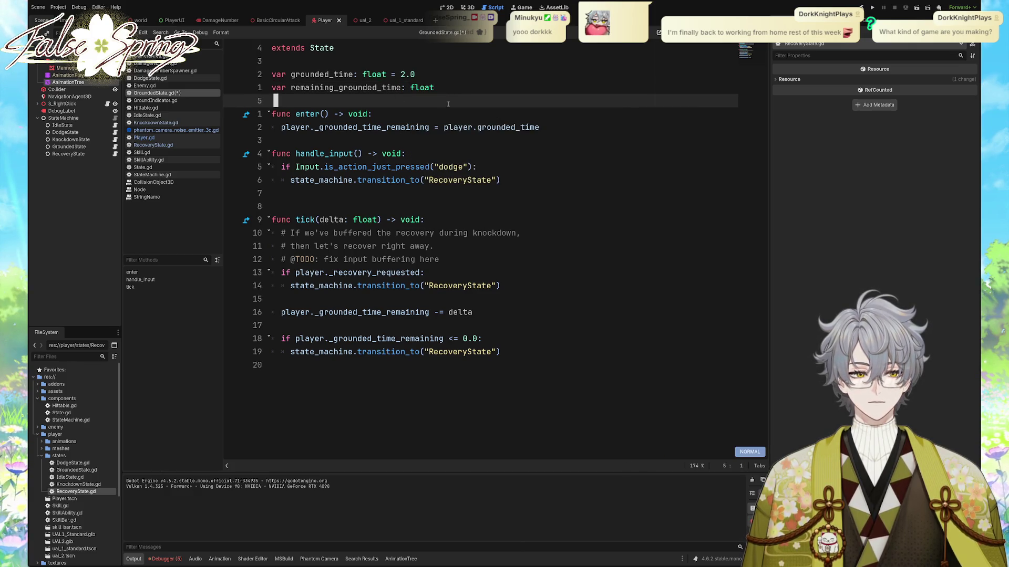
pyautogui.press('k')
# Remove the player. prefixes from both sides of the timer assignment in enter().
pyautogui.press('j')
pyautogui.press('0')
pyautogui.press('w')
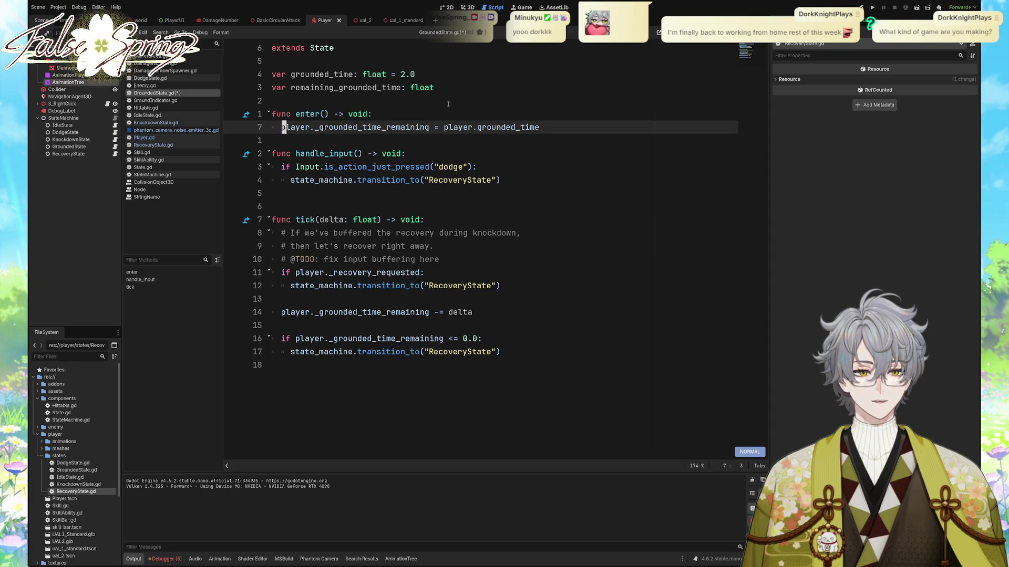
pyautogui.press('v')
pyautogui.press('e')
pyautogui.press('l')
pyautogui.press('l')
pyautogui.press('l')
pyautogui.press('h')
pyautogui.press('d')
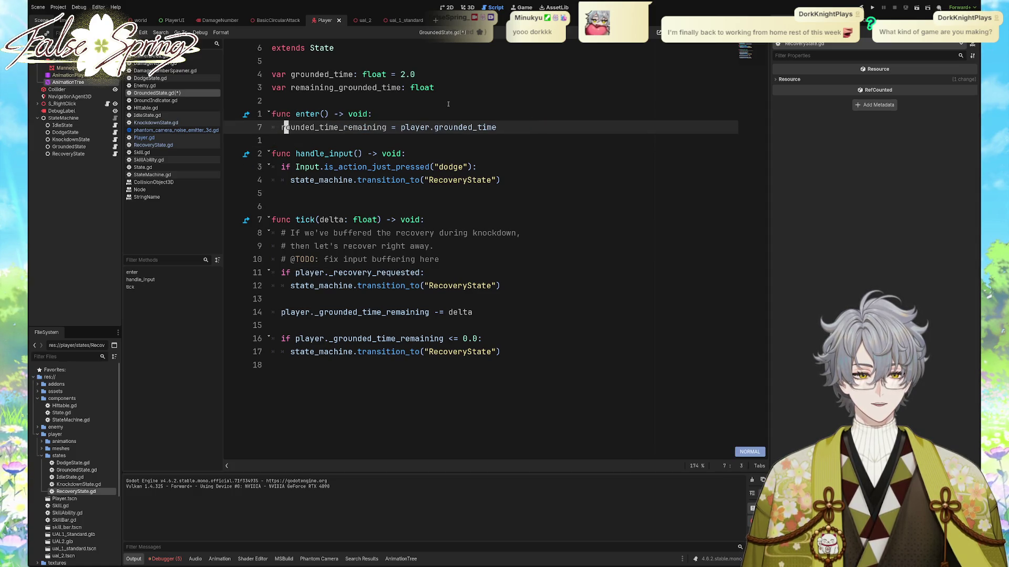
pyautogui.press('e')
pyautogui.press('w')
pyautogui.press('w')
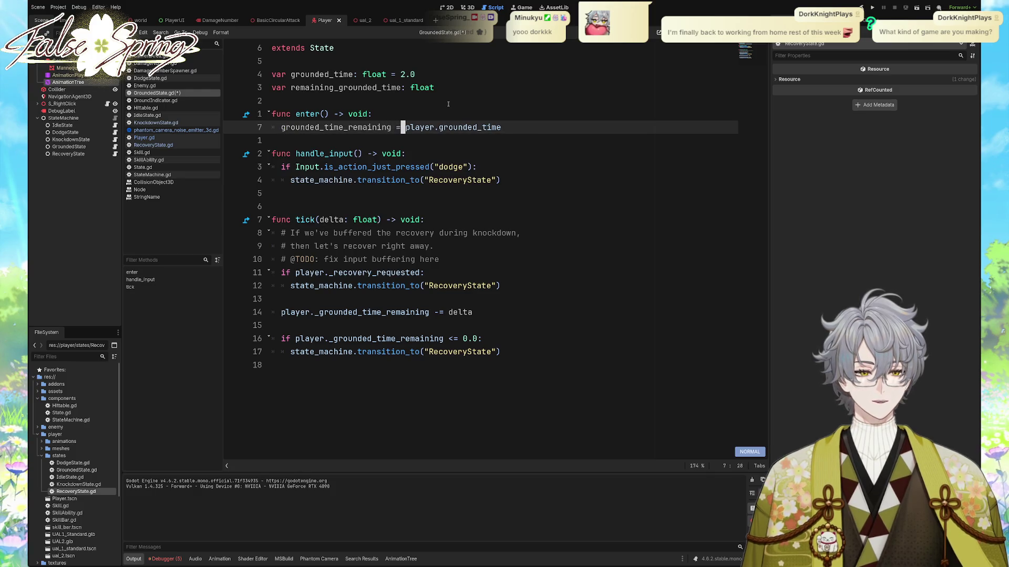
pyautogui.press('v')
pyautogui.press('e')
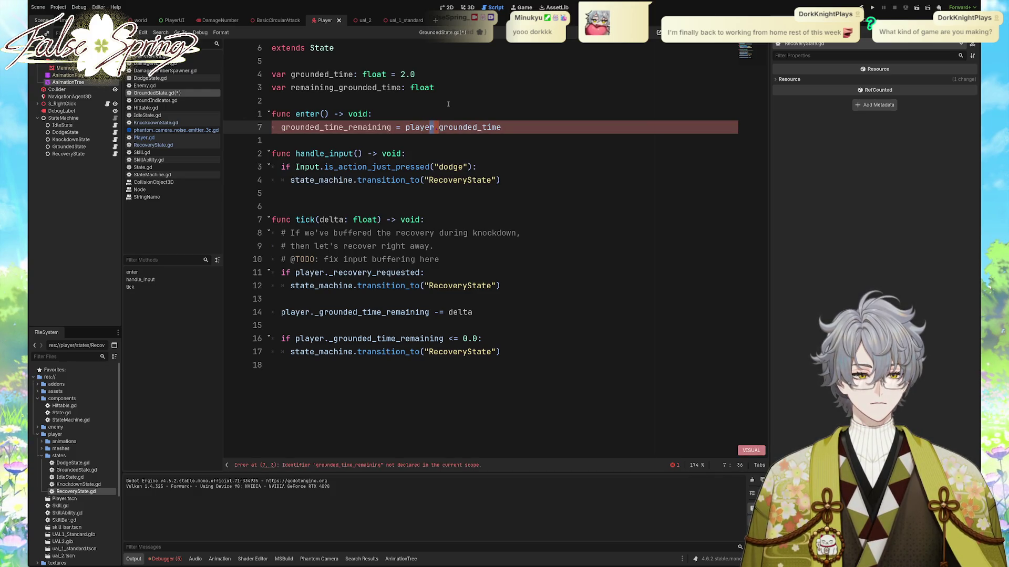
pyautogui.press('d')
pyautogui.press('j')
pyautogui.press('j')
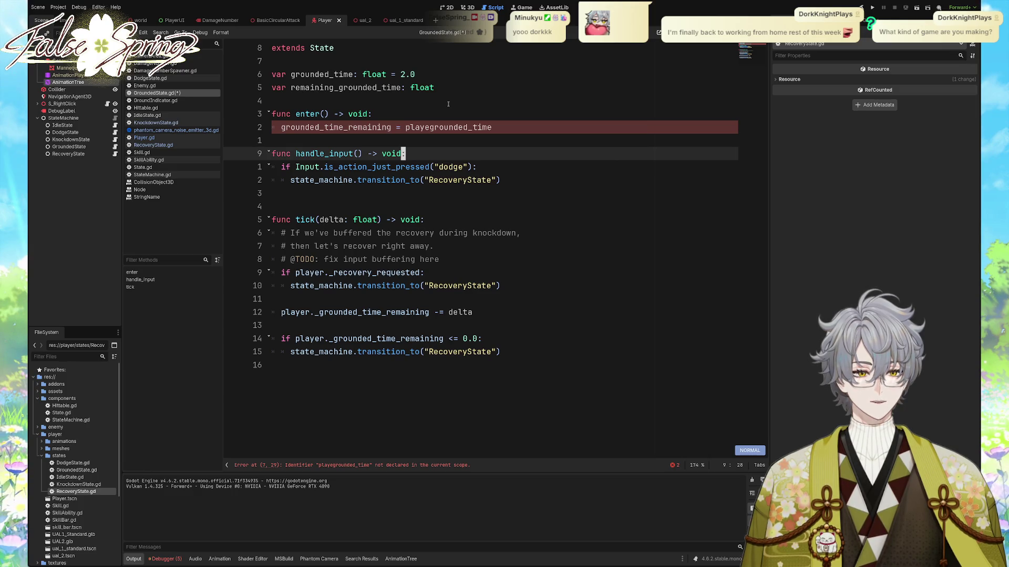
# Strip the player. prefix from the timer decrement line and the timer check in tick().
pyautogui.press('j')
pyautogui.press('j')
pyautogui.press('j')
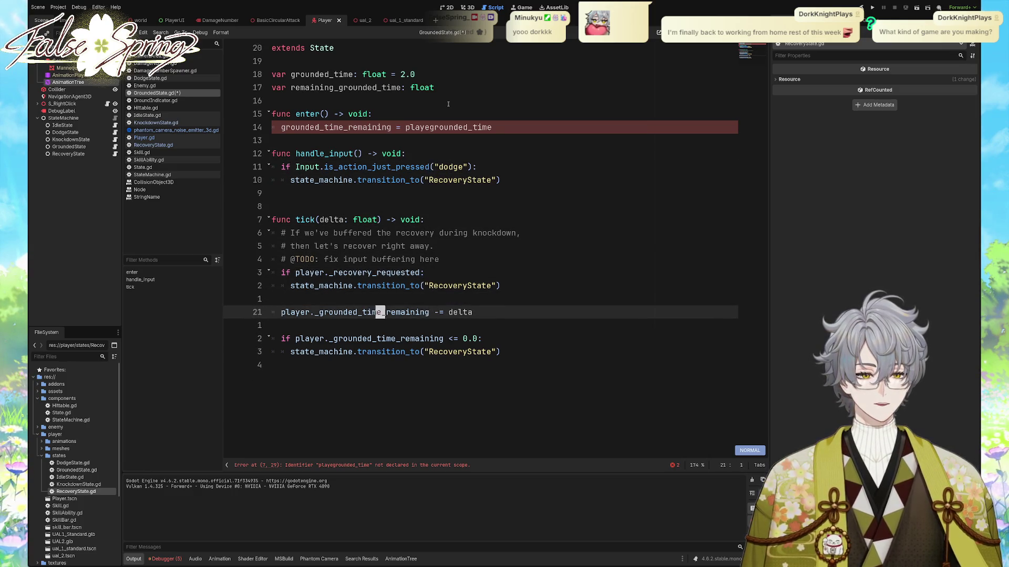
pyautogui.press('^')
pyautogui.press('v')
pyautogui.press('e')
pyautogui.press('l')
pyautogui.press('d')
pyautogui.press('j')
pyautogui.press('j')
pyautogui.press('w')
pyautogui.press('e')
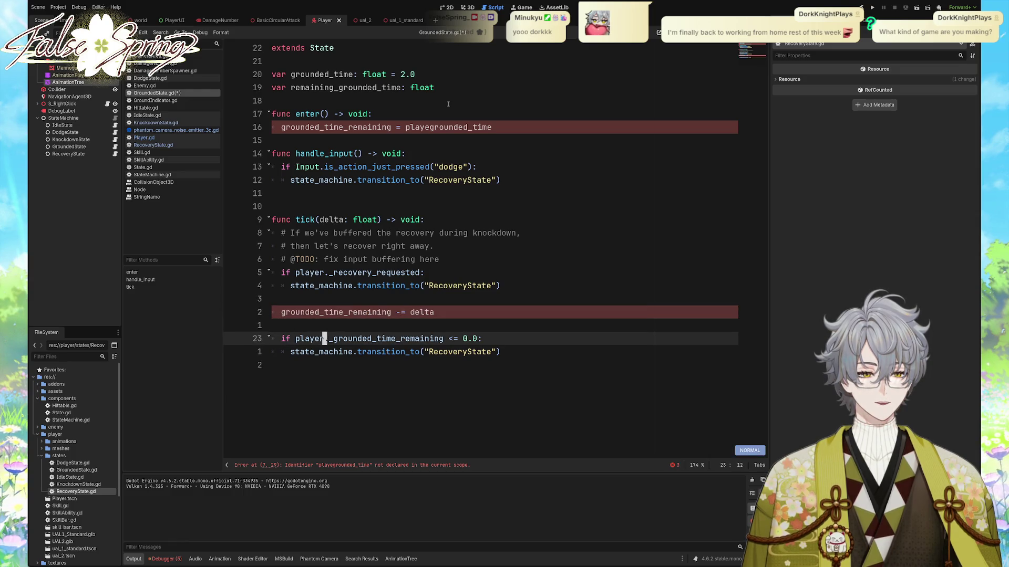
pyautogui.press('l')
pyautogui.press('b')
pyautogui.press('v')
pyautogui.press('e')
pyautogui.press('l')
pyautogui.press('d')
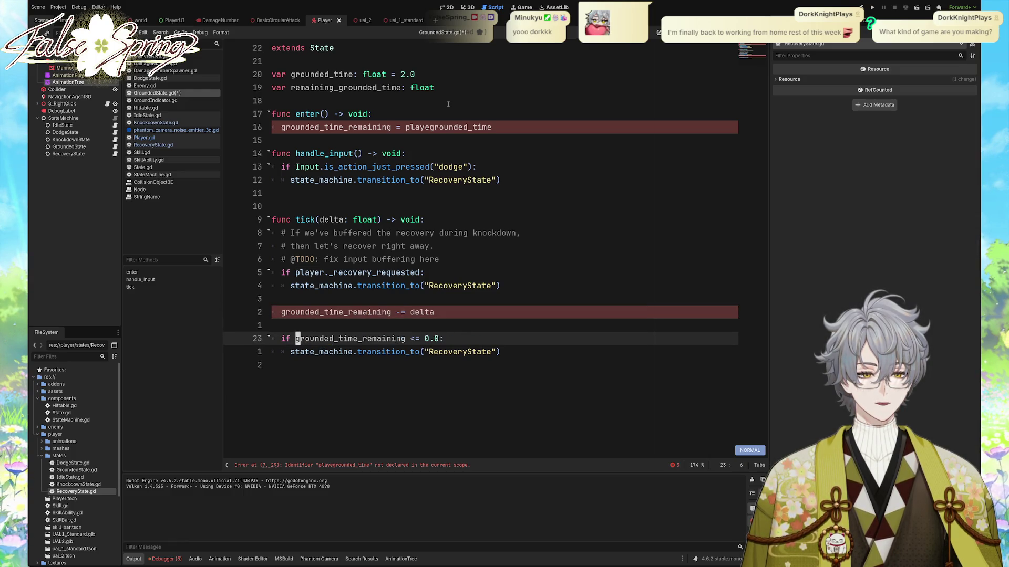
# Add a leading underscore to each use of the timer variable and save.
pyautogui.press('j')
pyautogui.press('k')
pyautogui.press('u')
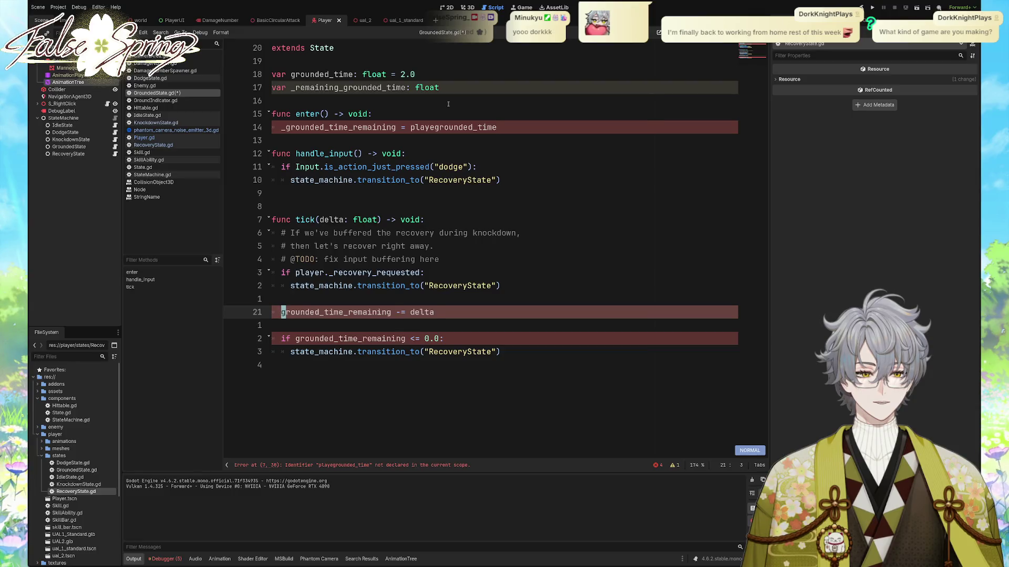
pyautogui.press('.')
pyautogui.press('j')
pyautogui.press('j')
pyautogui.press('w')
pyautogui.press('.')
pyautogui.press('j')
pyautogui.hotkey('ctrl', 's')
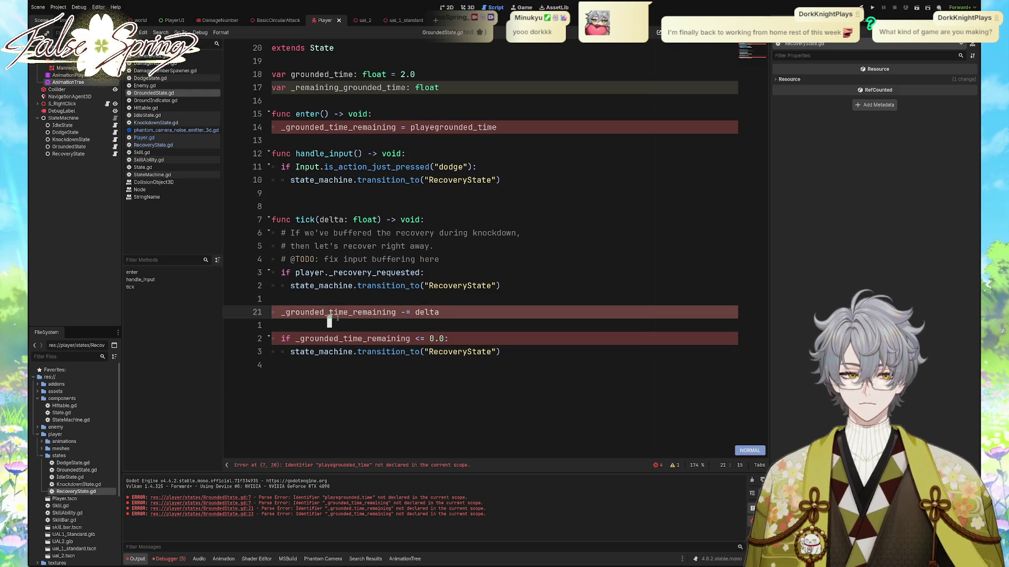
# Rename the timer declaration to _grounded_time_remaining.
pyautogui.click(331, 339)
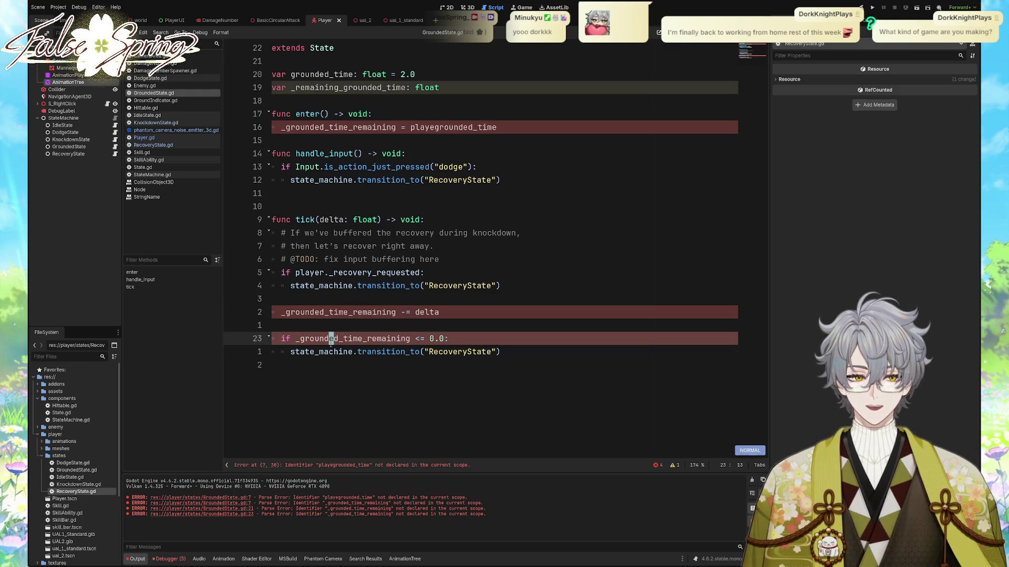
pyautogui.press('k')
pyautogui.press('k')
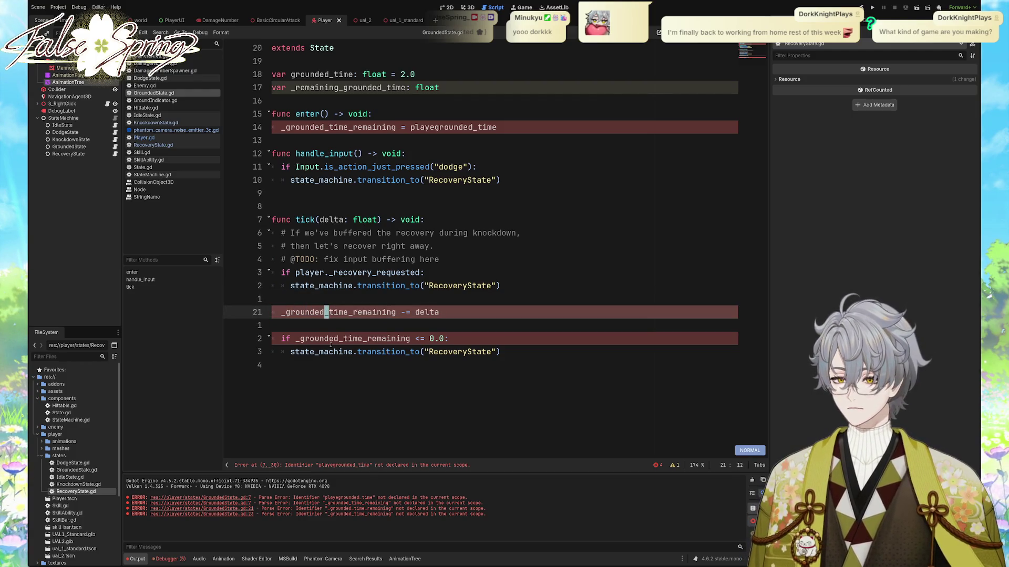
pyautogui.press('j')
pyautogui.press('k')
pyautogui.press('j')
pyautogui.press('j')
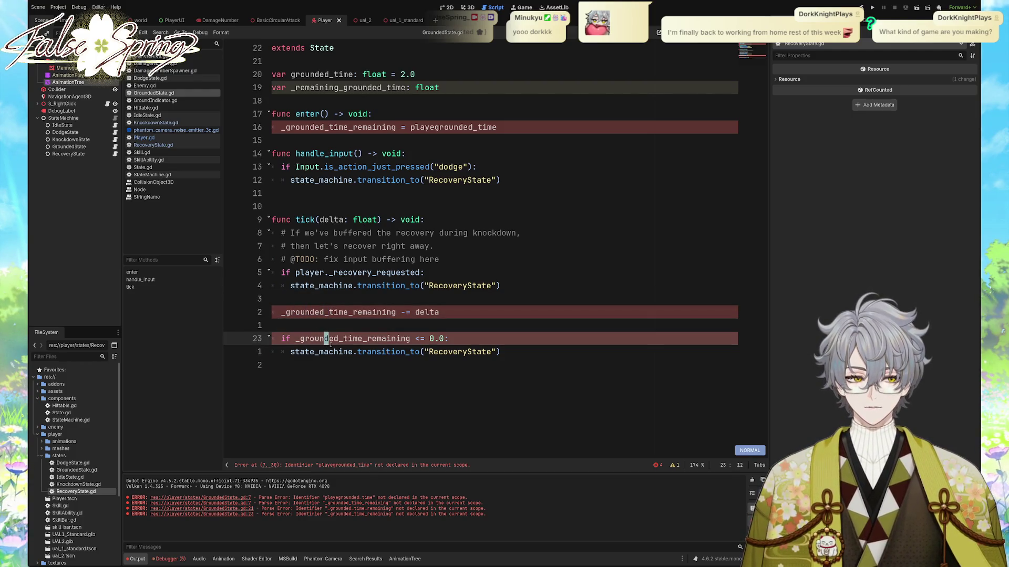
pyautogui.press('k')
pyautogui.press('k')
pyautogui.press('k')
pyautogui.press('j')
pyautogui.press('j')
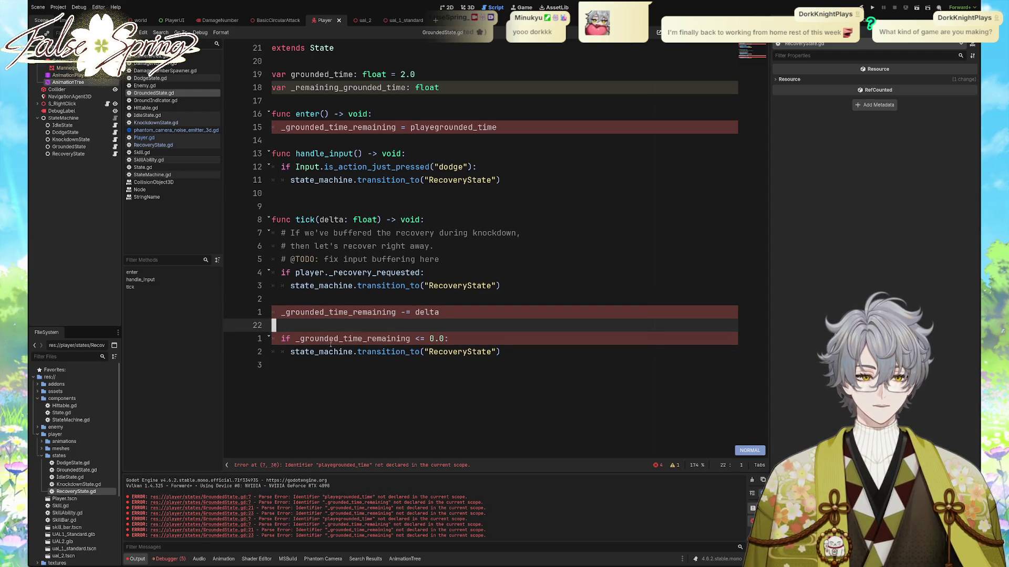
pyautogui.click(347, 87)
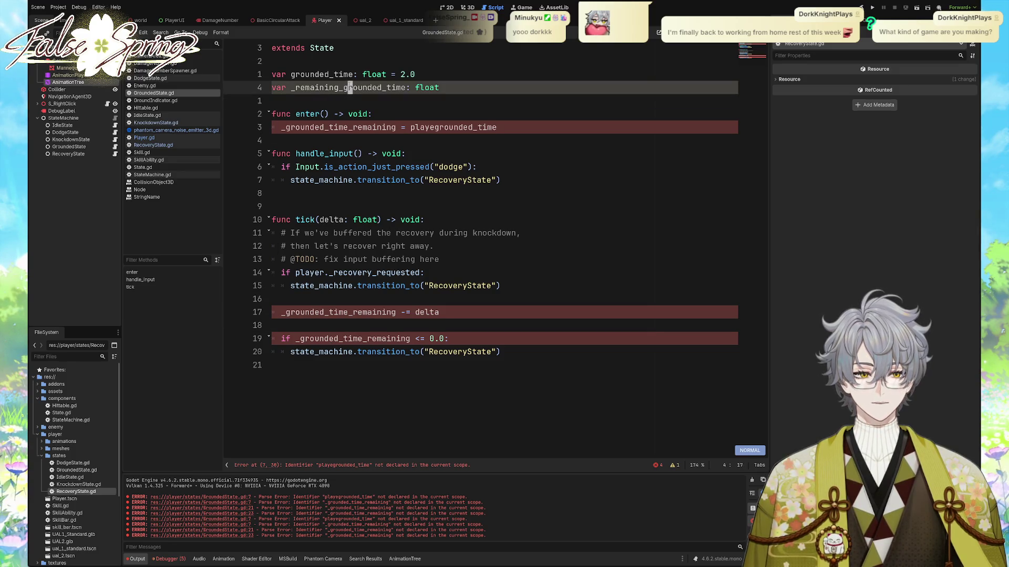
pyautogui.write('bcw_grounde')
pyautogui.write('d_time_remai')
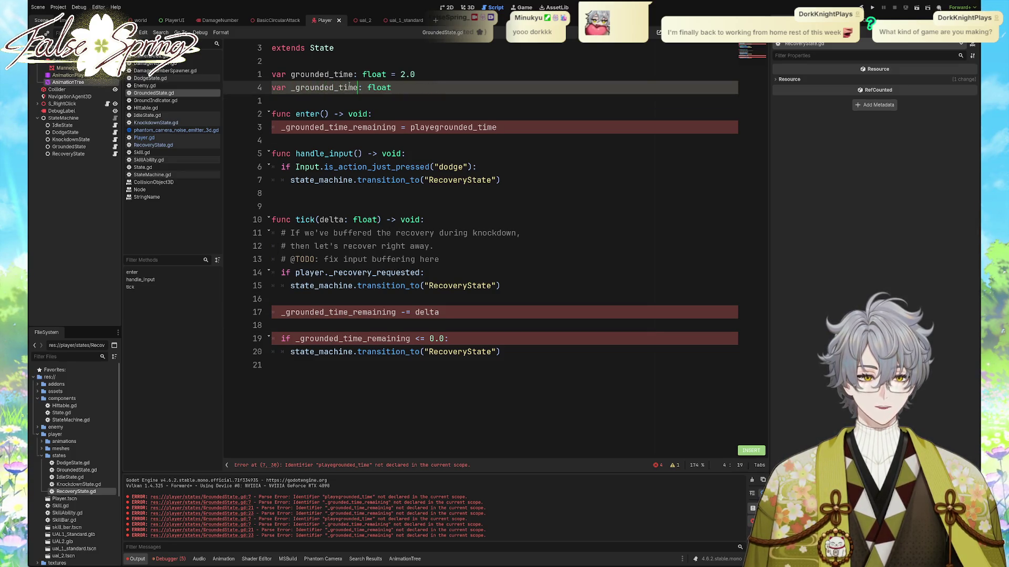
pyautogui.write('ning')
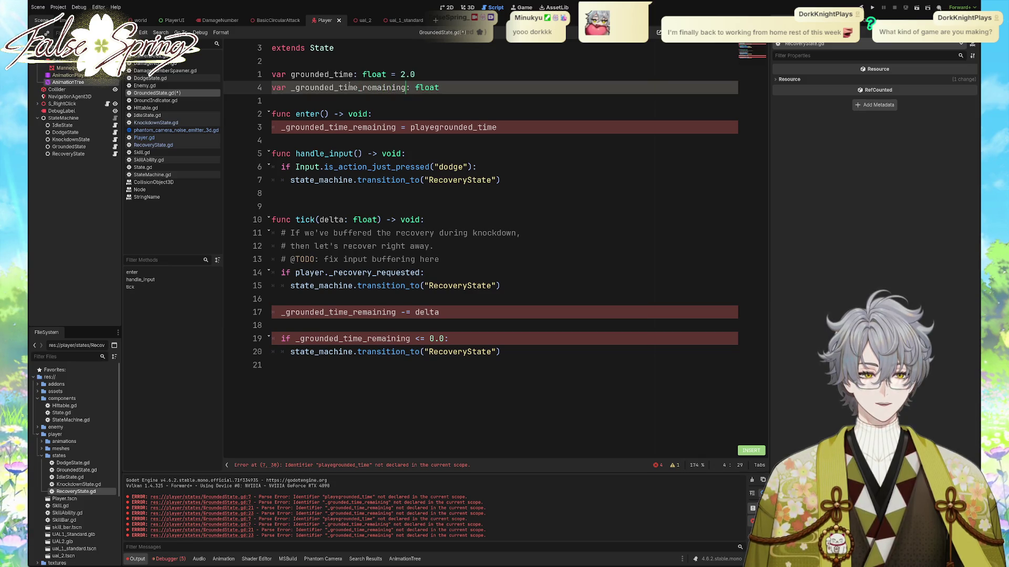
# Fix the misspelled grounded_time reference in enter() using the completion, then save.
pyautogui.press('Escape')
pyautogui.press('j')
pyautogui.press('j')
pyautogui.press('j')
pyautogui.write('$bcwgrounded')
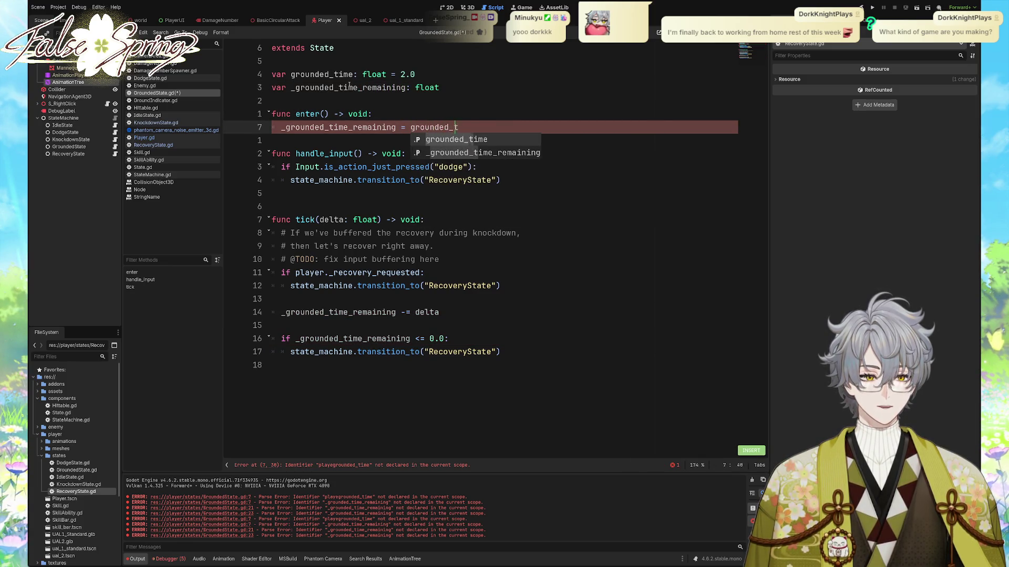
pyautogui.press('Return')
pyautogui.press('Escape')
pyautogui.press('j')
pyautogui.hotkey('ctrl', 's')
pyautogui.press('9')
pyautogui.press('j')
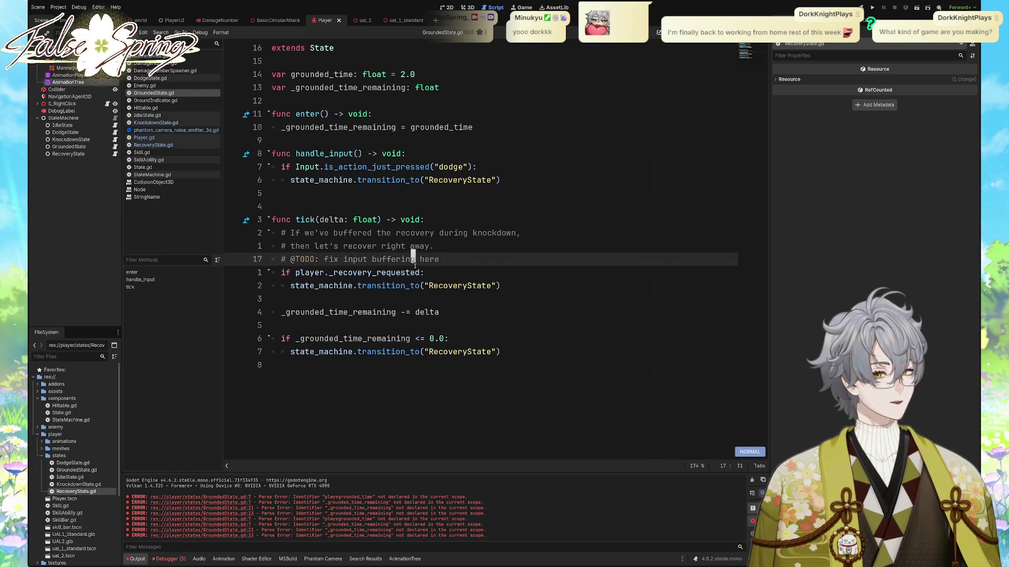
pyautogui.press('$')
pyautogui.press('b')
pyautogui.press('V')
pyautogui.press('k')
pyautogui.press('k')
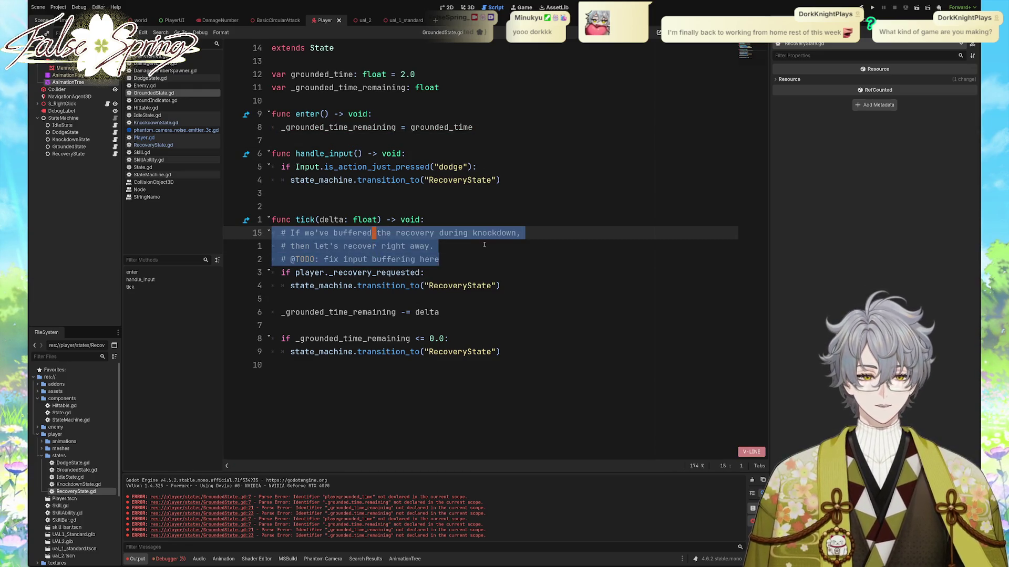
pyautogui.press('d')
pyautogui.click(678, 184)
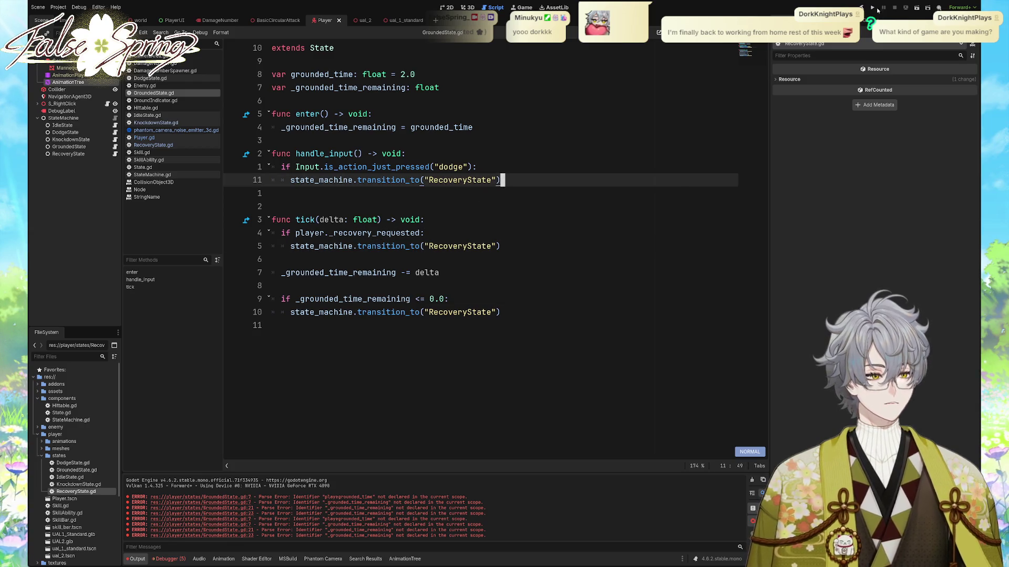
# Run the game, then strip the underscore from recovery_requested in the script.
pyautogui.click(870, 9)
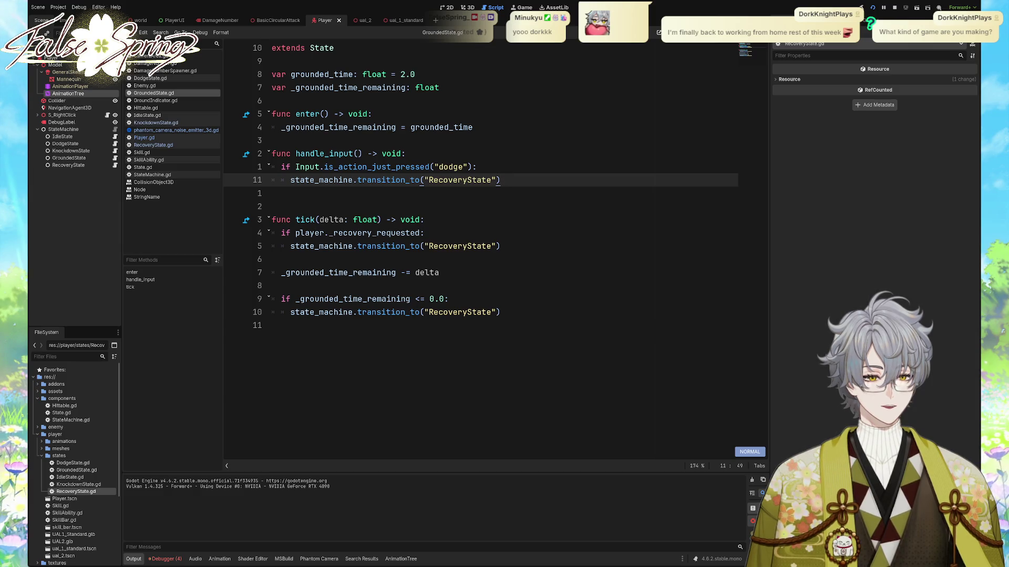
pyautogui.click(330, 233)
pyautogui.press('x')
pyautogui.click(331, 242)
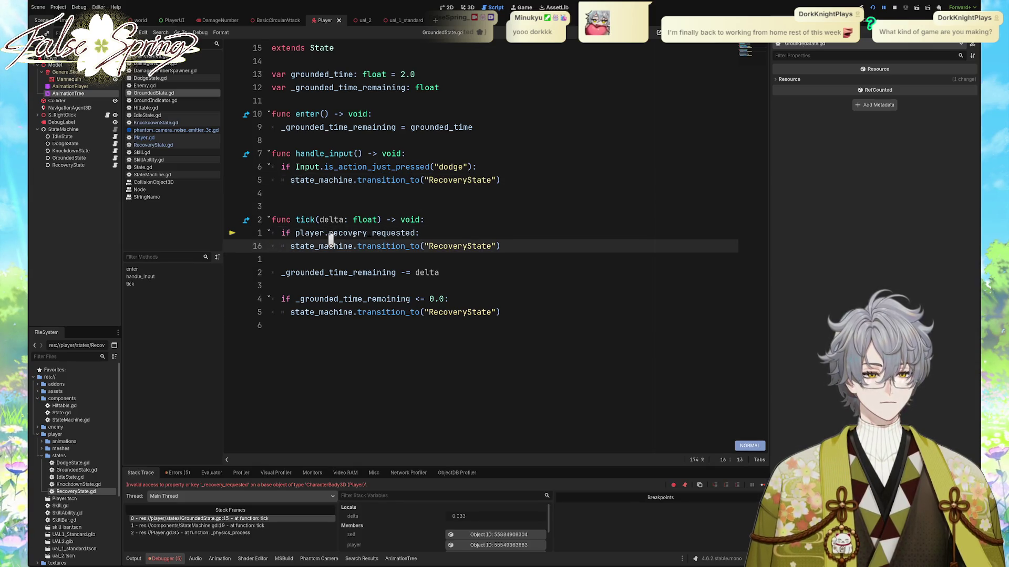
pyautogui.doubleClick(367, 233)
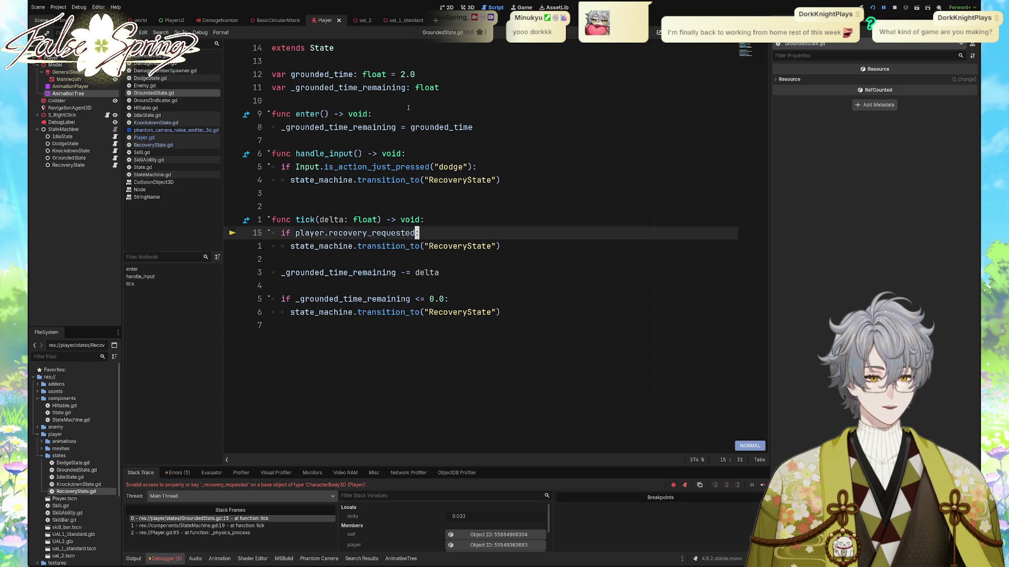
pyautogui.click(295, 100)
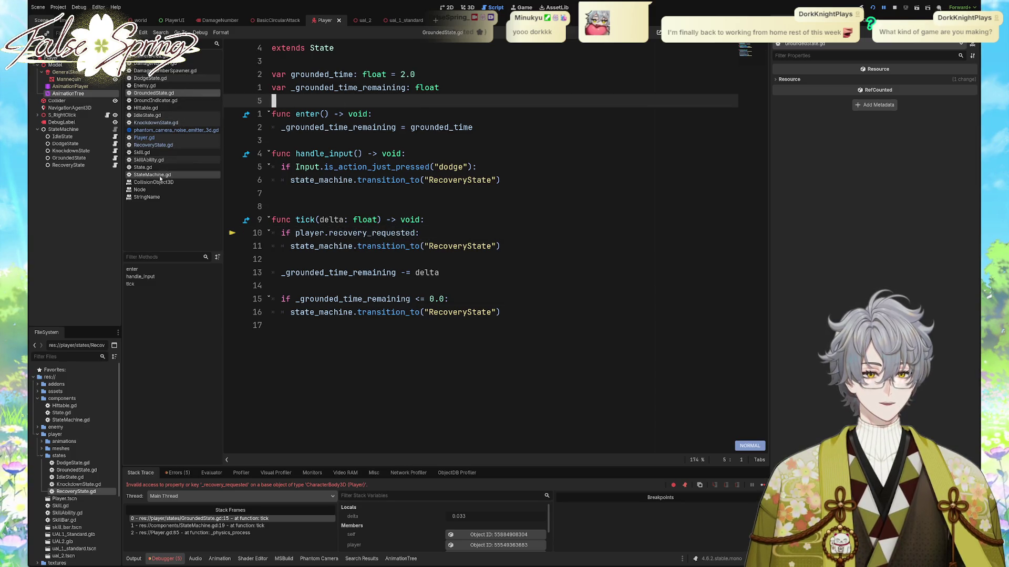
# In KnockdownState.gd, drop the underscore from the recovery_requested assignment.
pyautogui.click(155, 122)
pyautogui.click(324, 90)
pyautogui.click(336, 140)
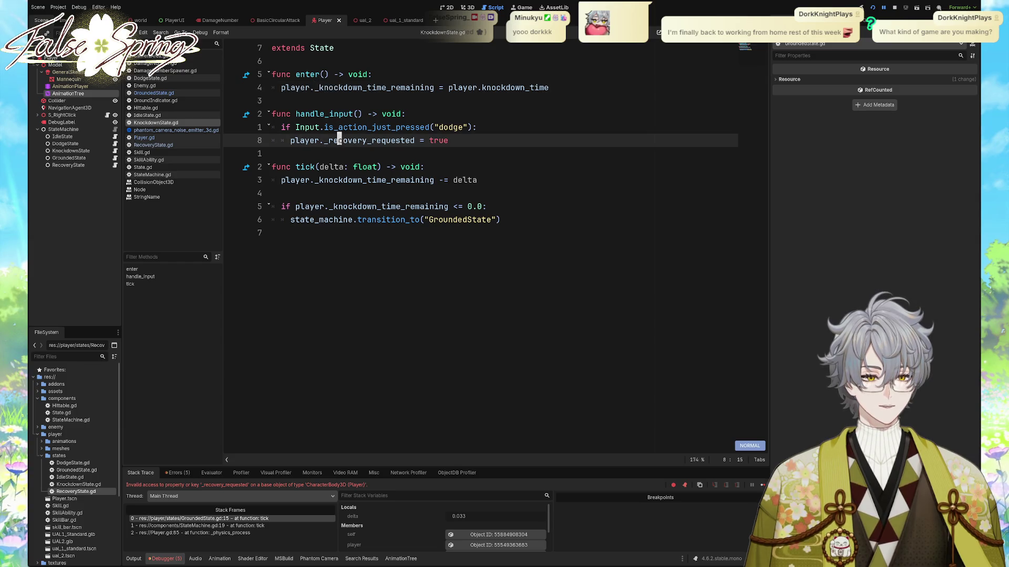
pyautogui.press('h')
pyautogui.press('x')
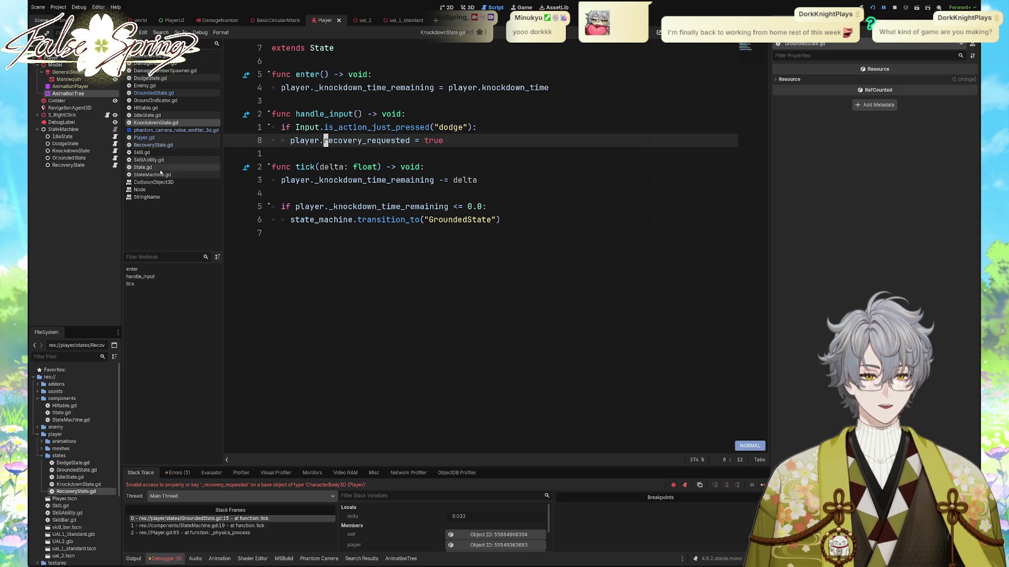
# In RecoveryState.gd, reset player.recovery_requested without the underscore and rerun the game.
pyautogui.click(153, 145)
pyautogui.click(321, 88)
pyautogui.press('x')
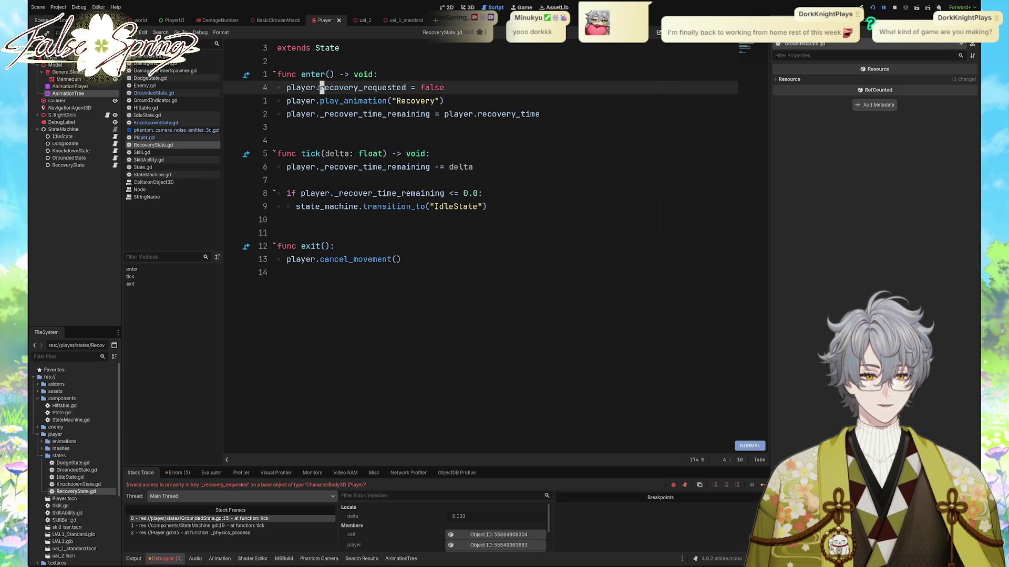
pyautogui.click(476, 166)
pyautogui.click(872, 7)
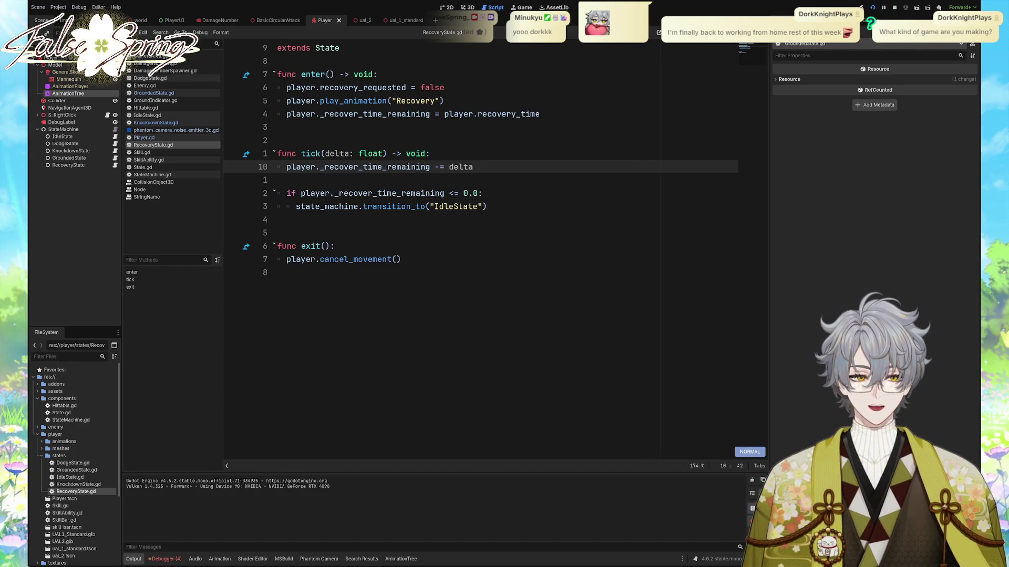
pyautogui.click(279, 233)
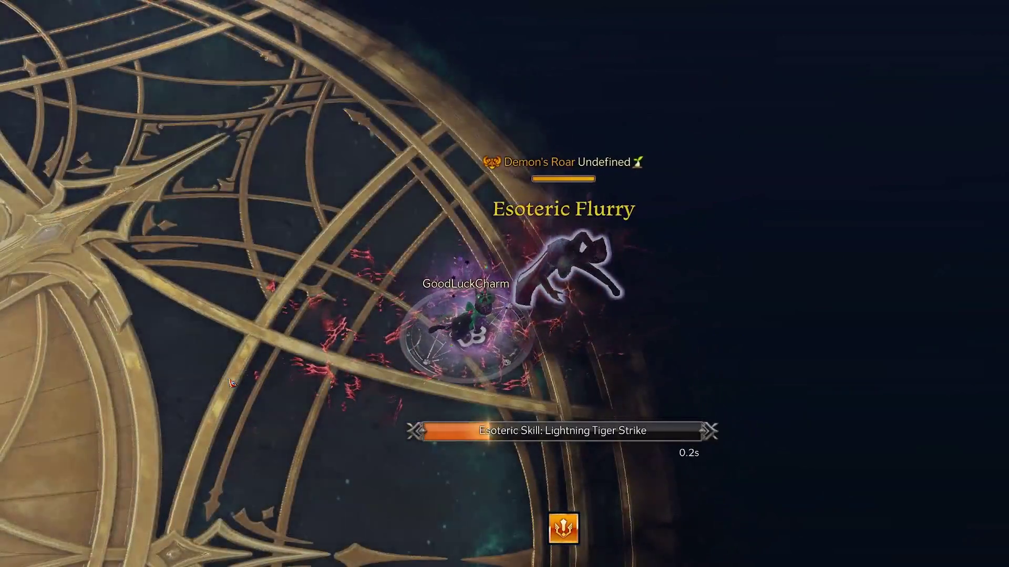
# Unleash Esoteric Flurry with the X key once Lightning Tiger Strike finishes.
pyautogui.press('x')
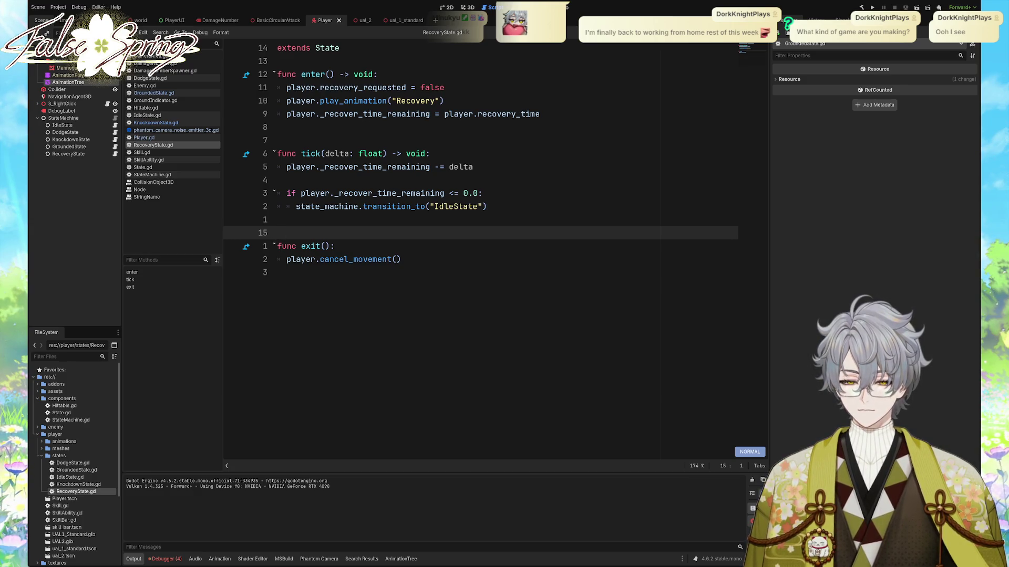
# Save the scripts and position the caret in RecoveryState.gd's enter function.
pyautogui.click(344, 378)
pyautogui.click(460, 206)
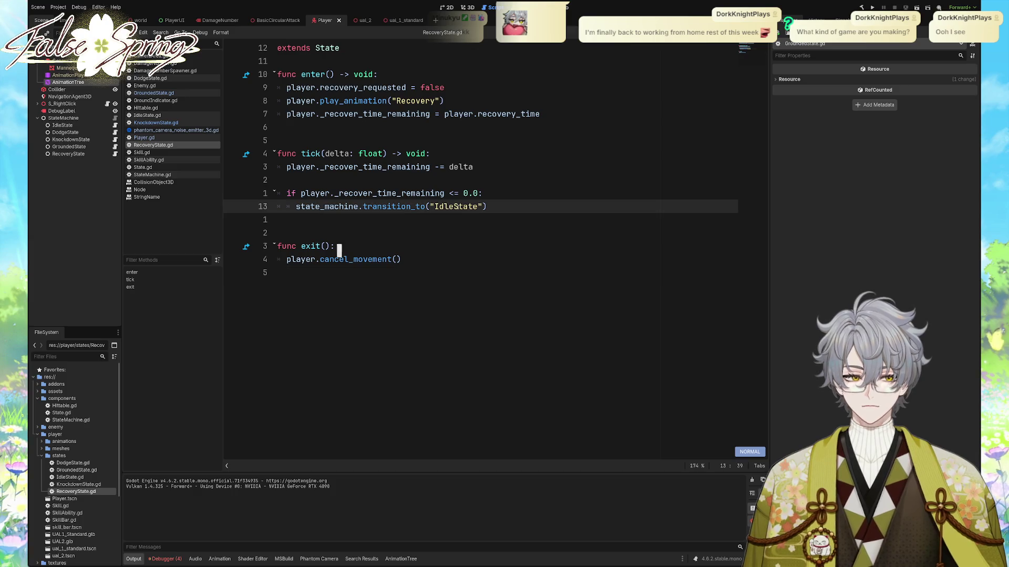
pyautogui.hotkey('ctrl', 's')
pyautogui.press('j')
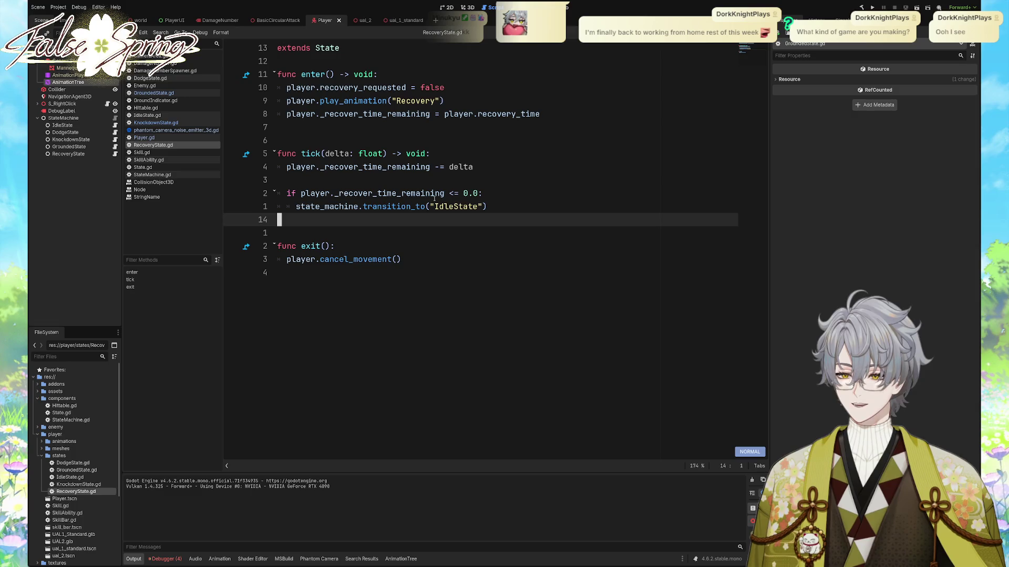
pyautogui.press('k')
pyautogui.press('k')
pyautogui.press('k')
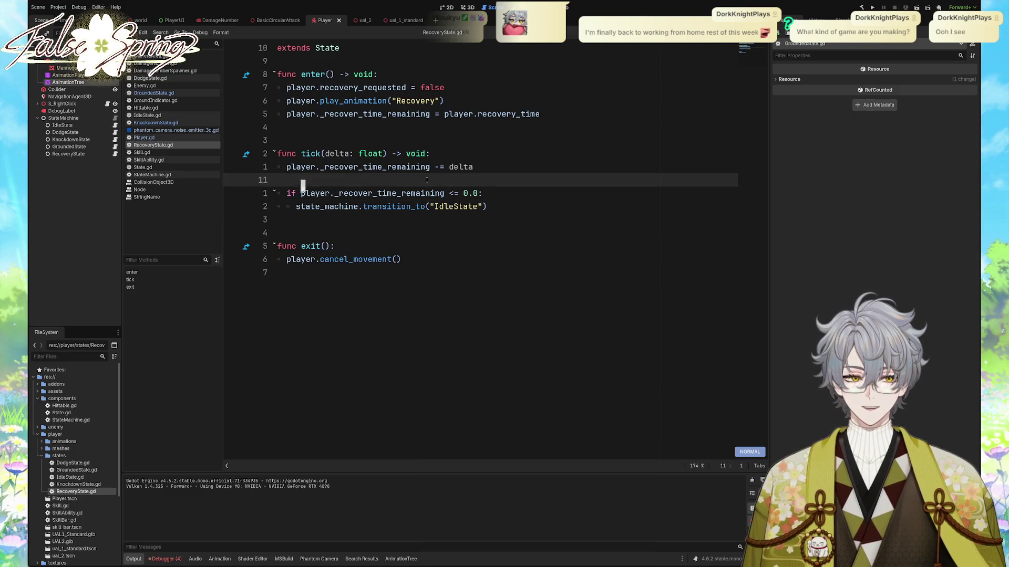
pyautogui.moveTo(483, 140)
pyautogui.mouseDown()
pyautogui.moveTo(434, 88)
pyautogui.moveTo(401, 100)
pyautogui.moveTo(412, 70)
pyautogui.mouseUp()
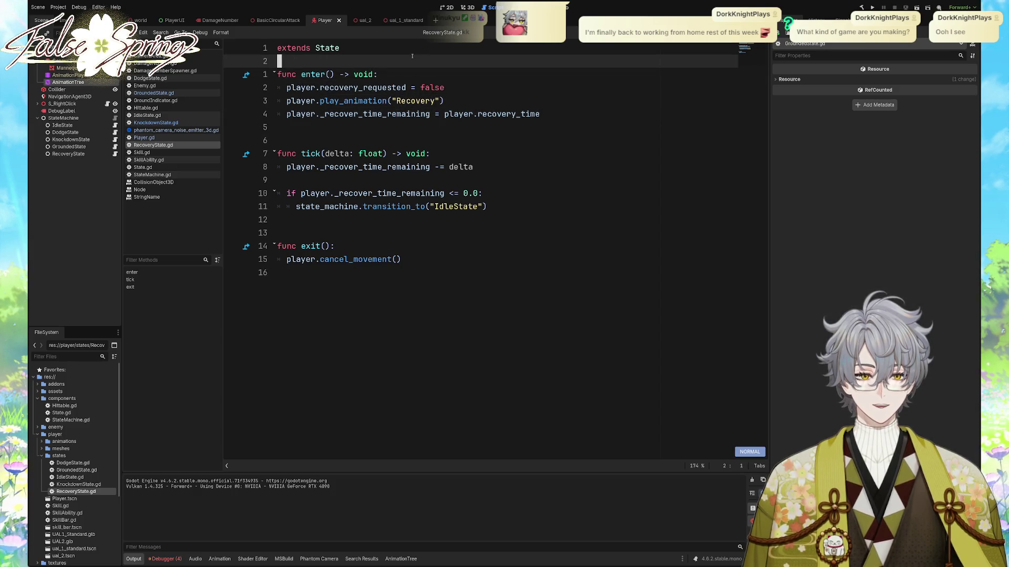
# Delete the three remaining-time timer variables from Player.gd and save it with :w.
pyautogui.click(154, 93)
pyautogui.click(152, 137)
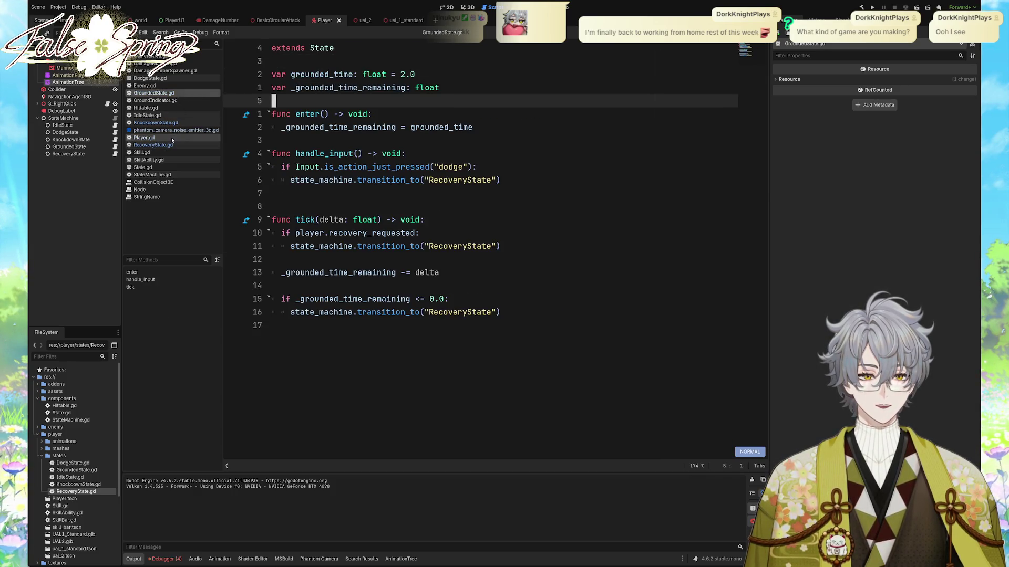
pyautogui.click(482, 209)
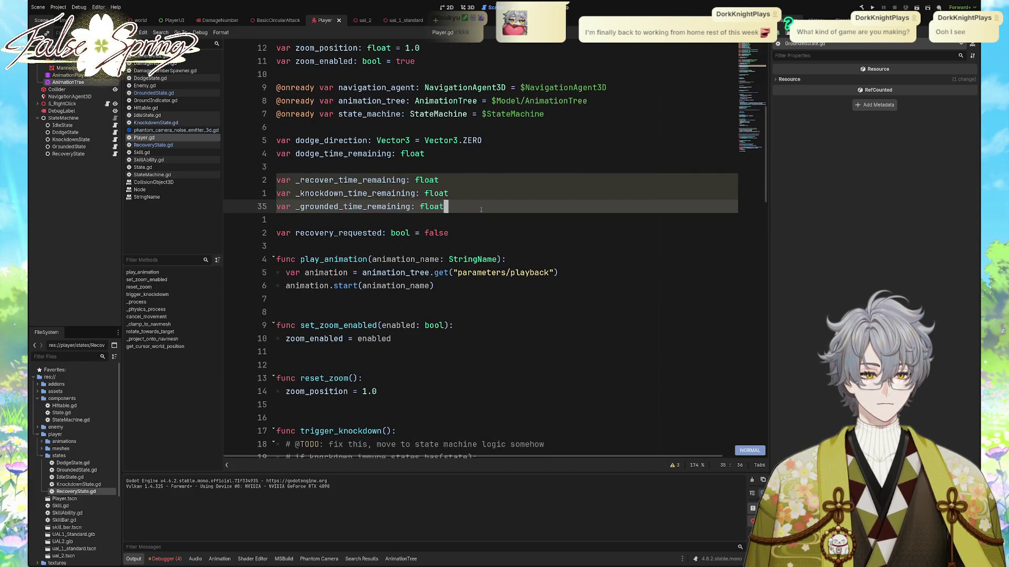
pyautogui.hotkey('shift', 'v')
pyautogui.press('k')
pyautogui.press('k')
pyautogui.press('k')
pyautogui.write('d:w')
pyautogui.press('Return')
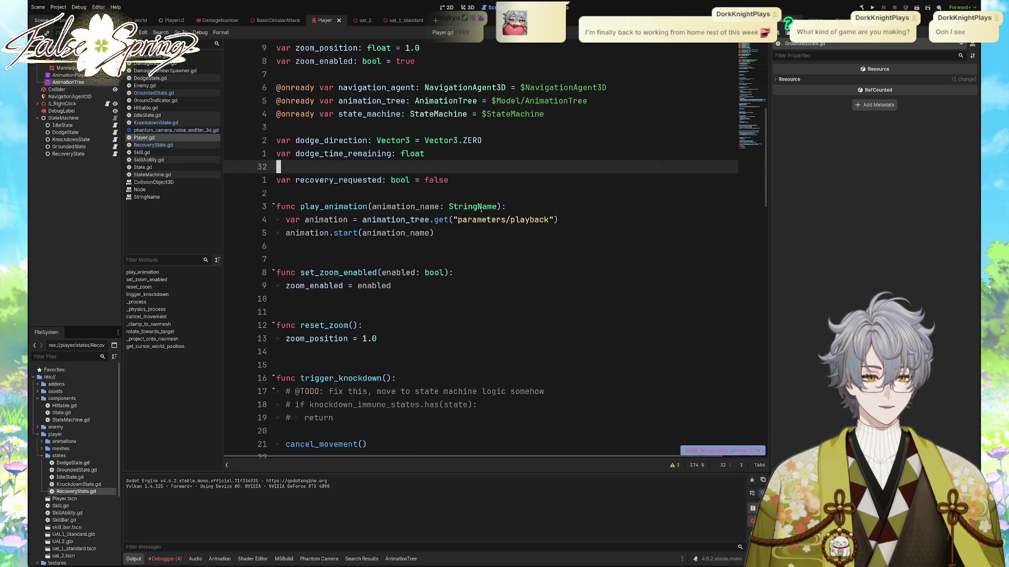
# In RecoveryState.gd, remove the leading underscore from the timer name in enter().
pyautogui.click(153, 145)
pyautogui.click(432, 154)
pyautogui.click(383, 114)
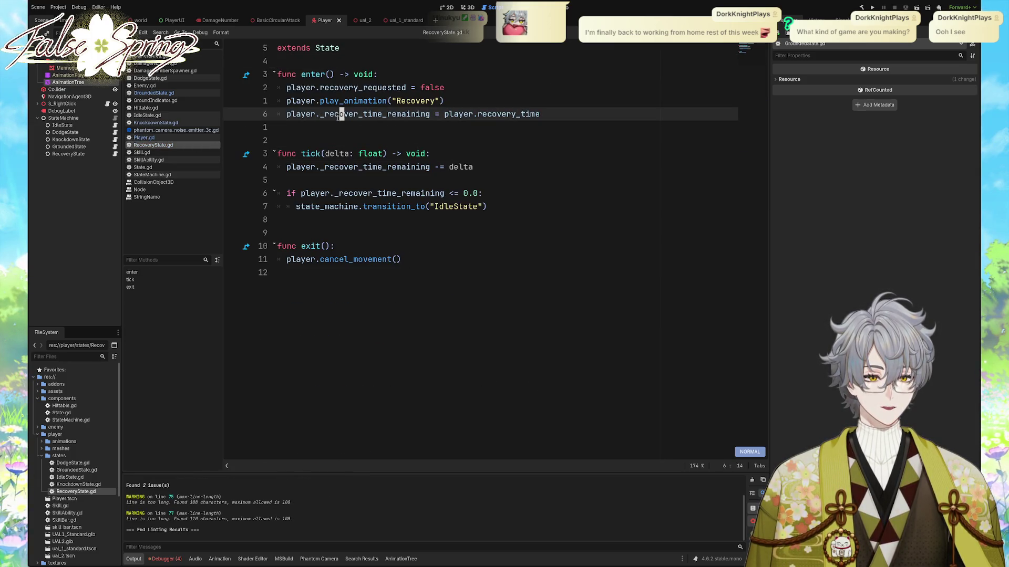
pyautogui.doubleClick(353, 114)
pyautogui.click(346, 129)
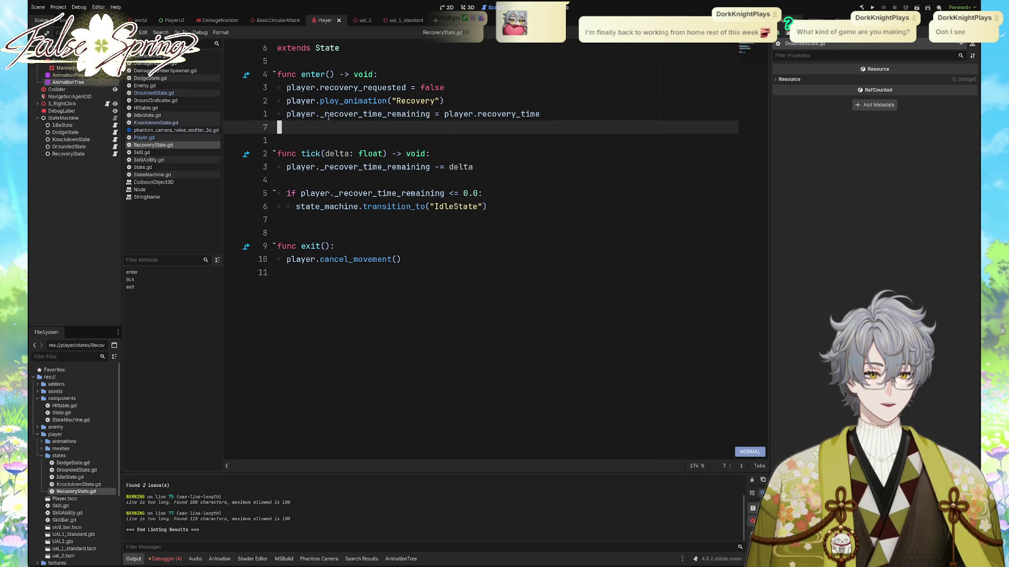
pyautogui.click(322, 114)
pyautogui.press('x')
# Declare var _recovery_time_remaining: float below extends State in RecoveryState.gd.
pyautogui.click(377, 139)
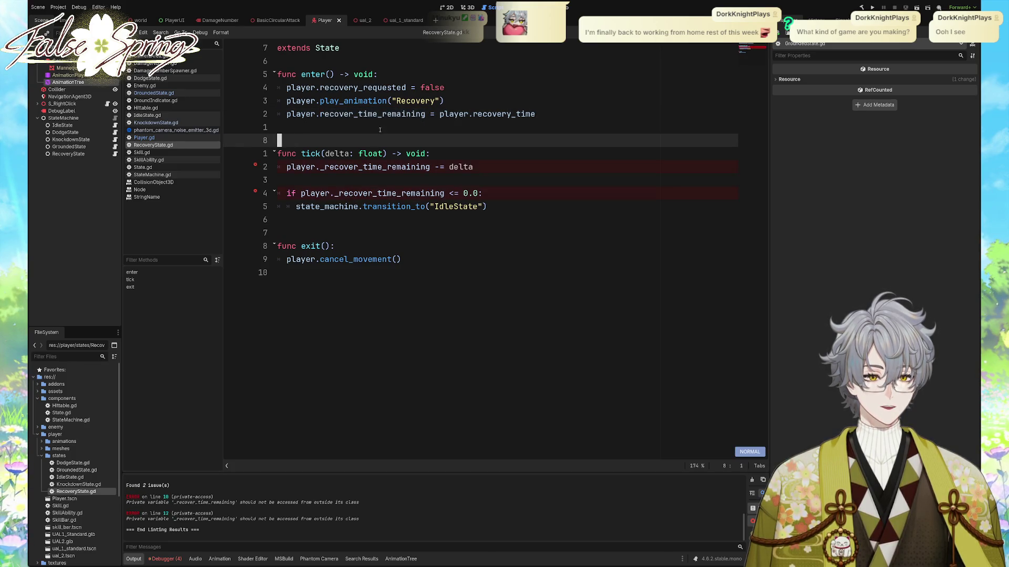
pyautogui.click(331, 121)
pyautogui.click(332, 120)
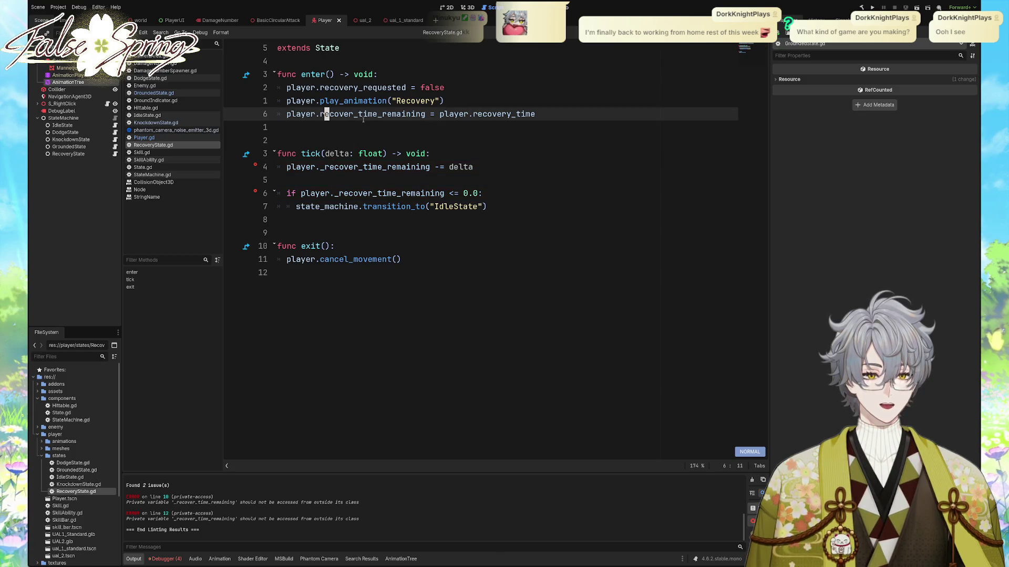
pyautogui.press('g')
pyautogui.press('g')
pyautogui.press('i')
pyautogui.press('End')
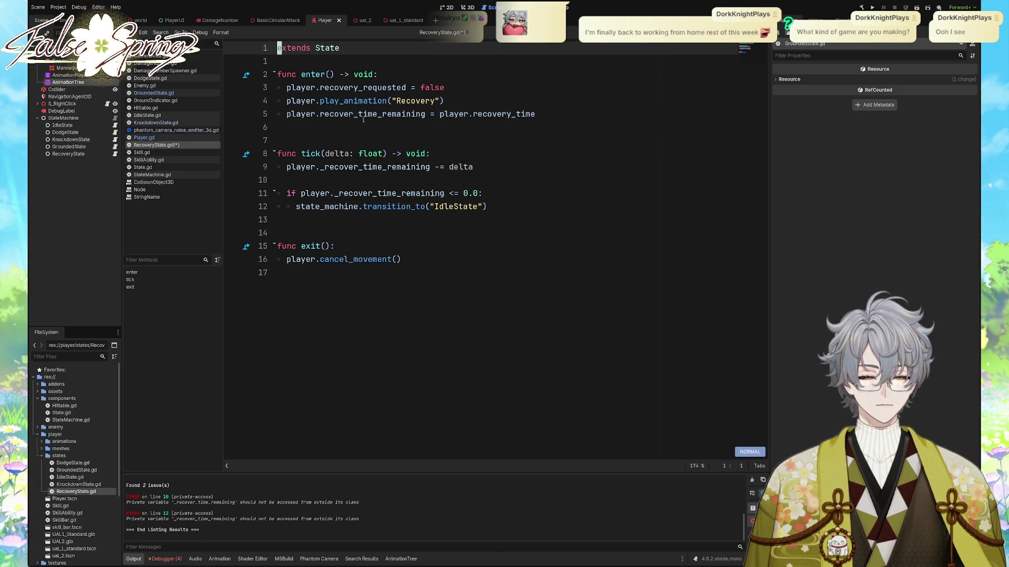
pyautogui.press('Return')
pyautogui.press('Return')
pyautogui.write('var ')
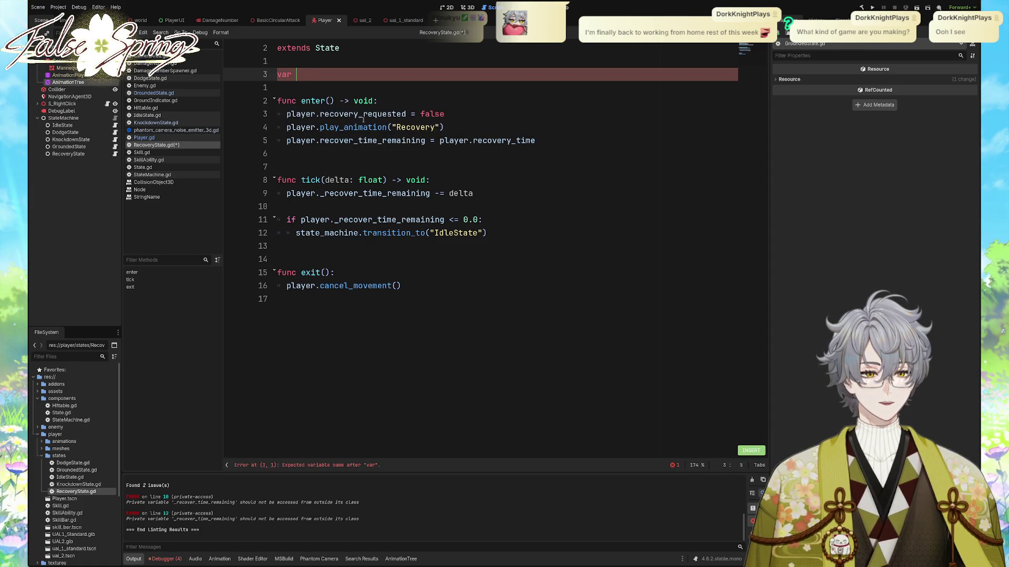
pyautogui.write('_recovery_time')
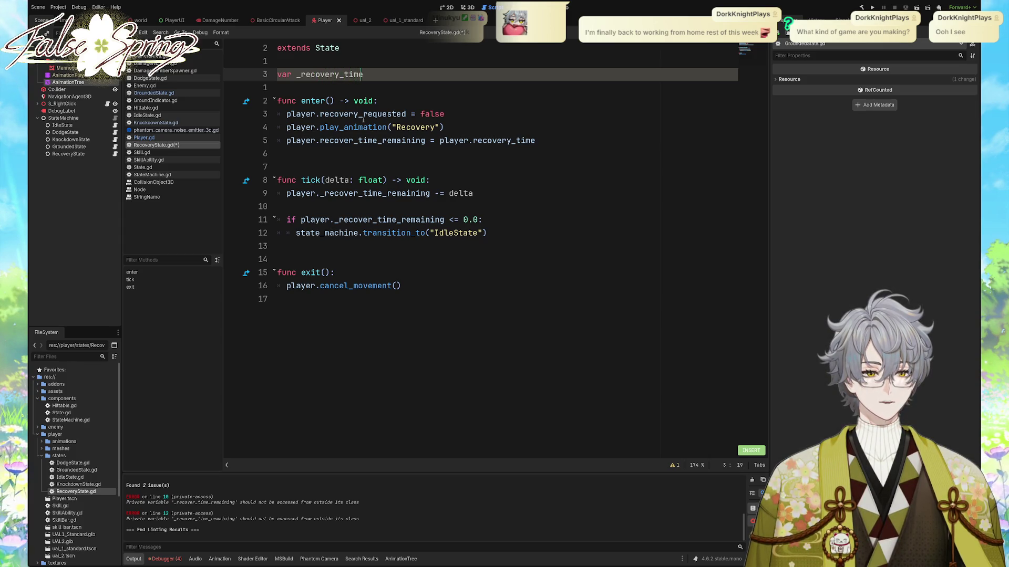
pyautogui.write('_remaining: float')
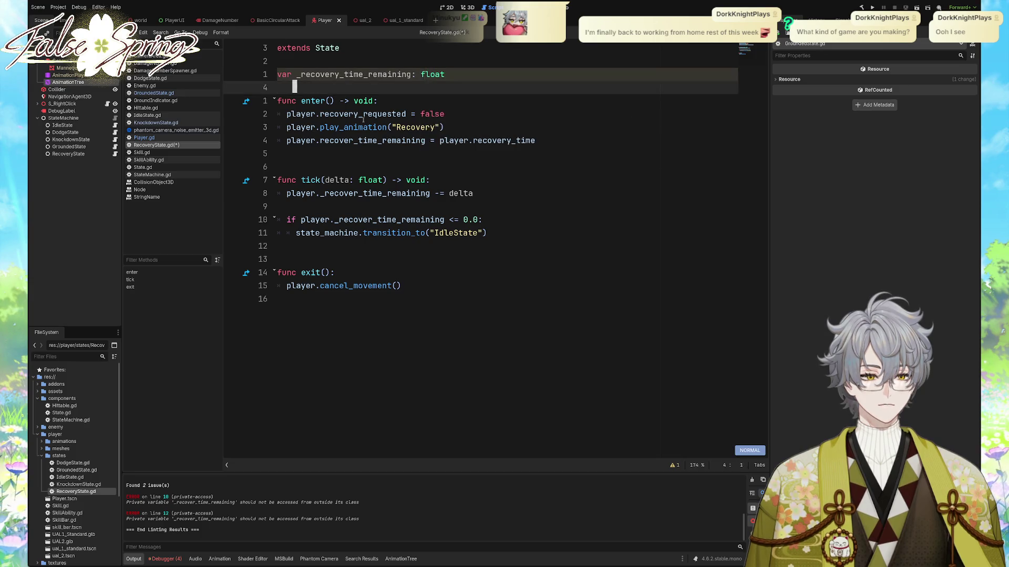
pyautogui.press('Escape')
# Strip player. from the enter() assignment and correct the name to _recovery_time_remaining.
pyautogui.press('j')
pyautogui.press('j')
pyautogui.press('j')
pyautogui.press('^')
pyautogui.press('j')
pyautogui.press('d')
pyautogui.press('f')
pyautogui.press('.')
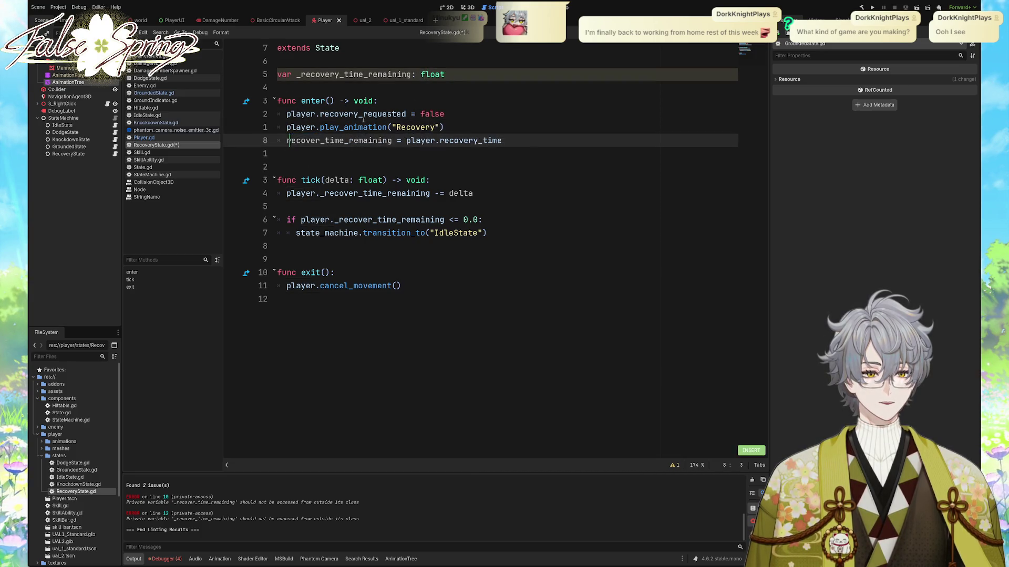
pyautogui.press('k')
pyautogui.press('o')
pyautogui.press('Escape')
pyautogui.press('j')
pyautogui.press('e')
pyautogui.press('h')
pyautogui.press('h')
pyautogui.press('h')
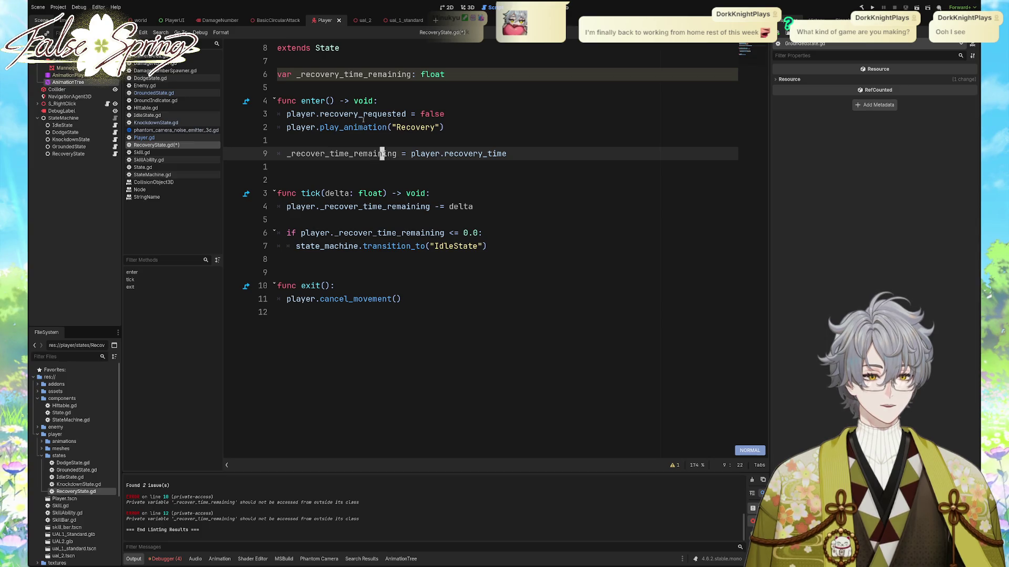
pyautogui.press('^')
pyautogui.press('l')
pyautogui.press('l')
pyautogui.press('l')
pyautogui.write('ay')
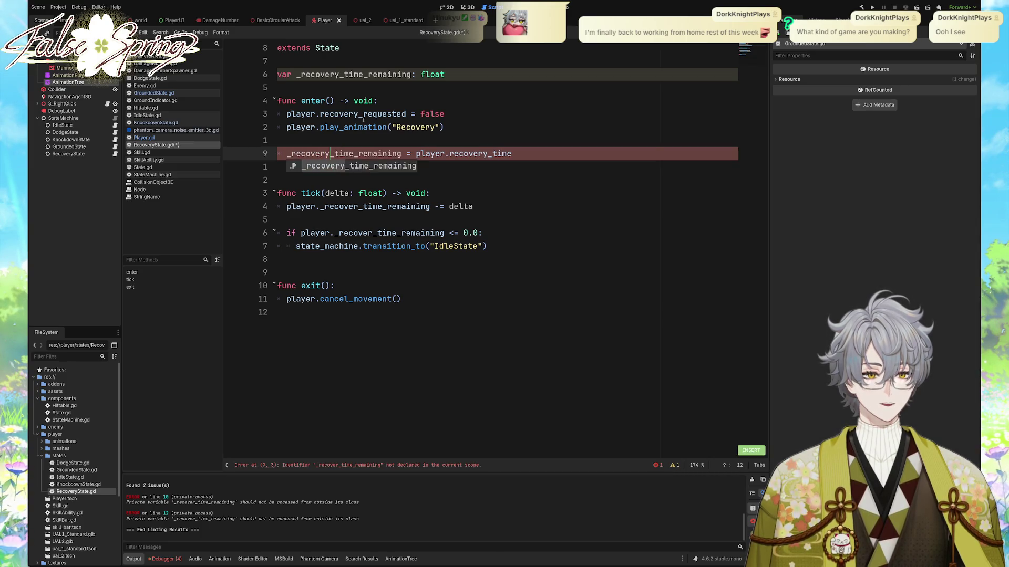
pyautogui.press('Escape')
# Make the tick decrement use the local _recovery_time_remaining without the player. prefix.
pyautogui.press('j')
pyautogui.press('j')
pyautogui.press('j')
pyautogui.press('h')
pyautogui.press('h')
pyautogui.press('h')
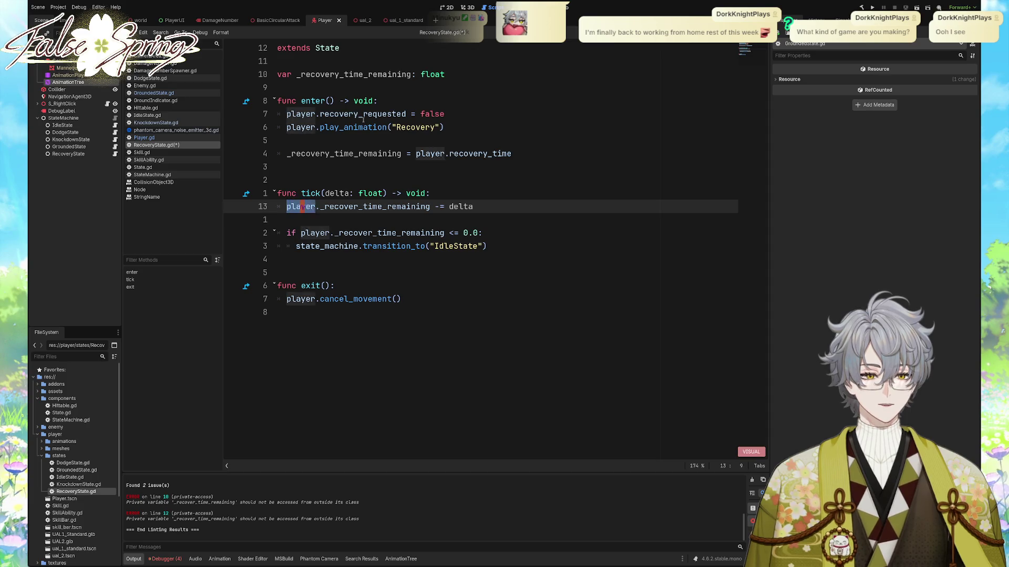
pyautogui.press('d')
pyautogui.press('f')
pyautogui.press('.')
pyautogui.press('e')
pyautogui.press('^')
pyautogui.press('l')
pyautogui.press('l')
pyautogui.press('l')
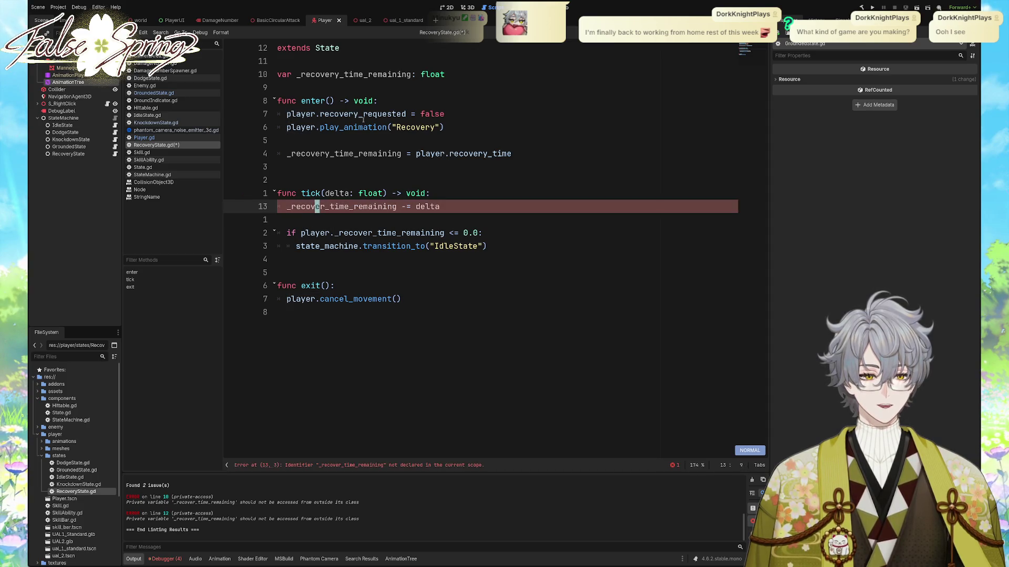
pyautogui.write('ay')
pyautogui.press('Escape')
pyautogui.press('j')
pyautogui.press('j')
# Make the if condition check the local _recovery_time_remaining instead of the player's timer.
pyautogui.press('b')
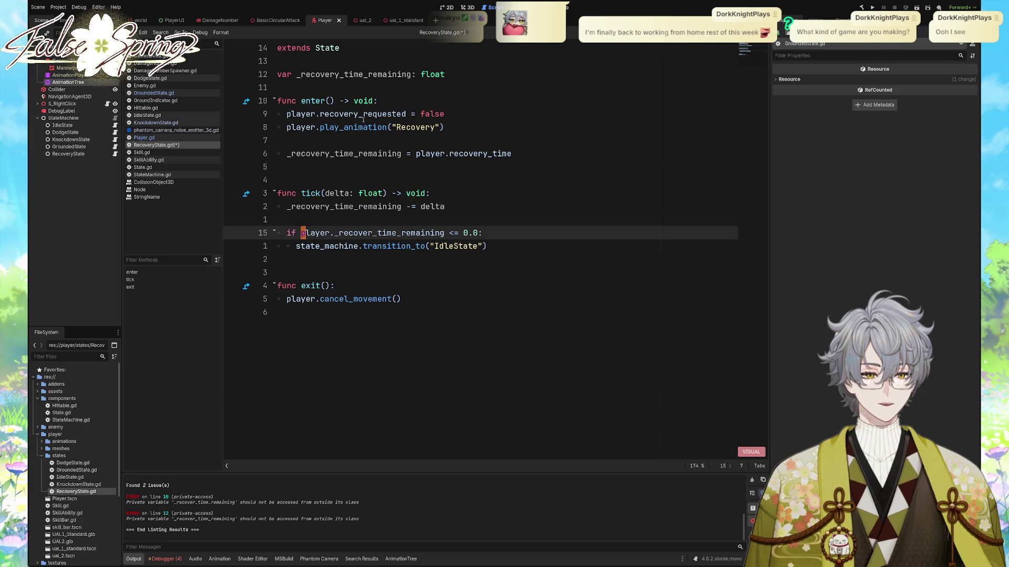
pyautogui.press('v')
pyautogui.press('f')
pyautogui.press('.')
pyautogui.press('d')
pyautogui.press('e')
pyautogui.press('^')
pyautogui.press('w')
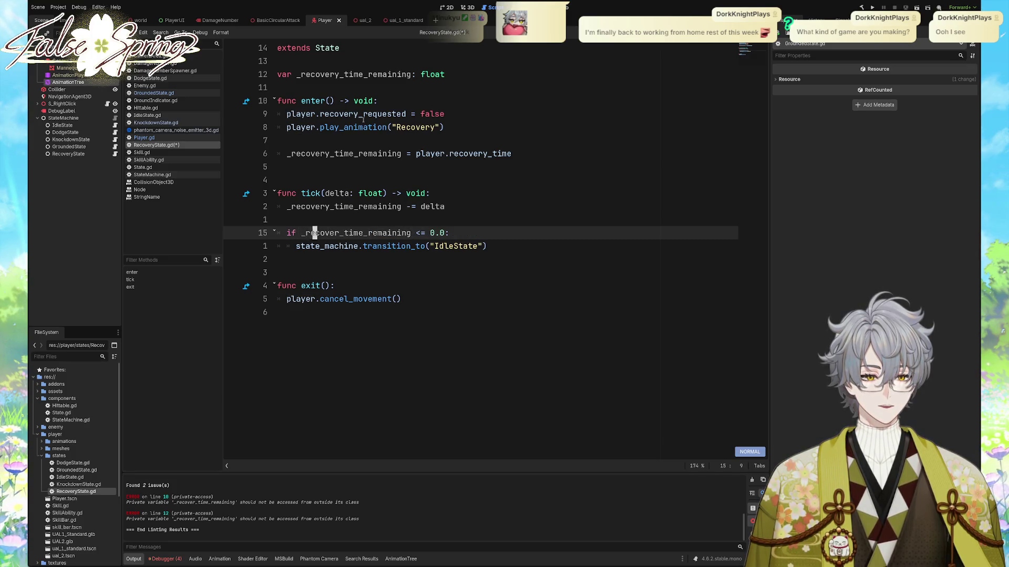
pyautogui.press('l')
pyautogui.press('l')
pyautogui.press('l')
pyautogui.write('lay')
pyautogui.press('Escape')
# Tidy the blank lines, save RecoveryState.gd, and switch to KnockdownState.gd.
pyautogui.press('j')
pyautogui.press('j')
pyautogui.press('j')
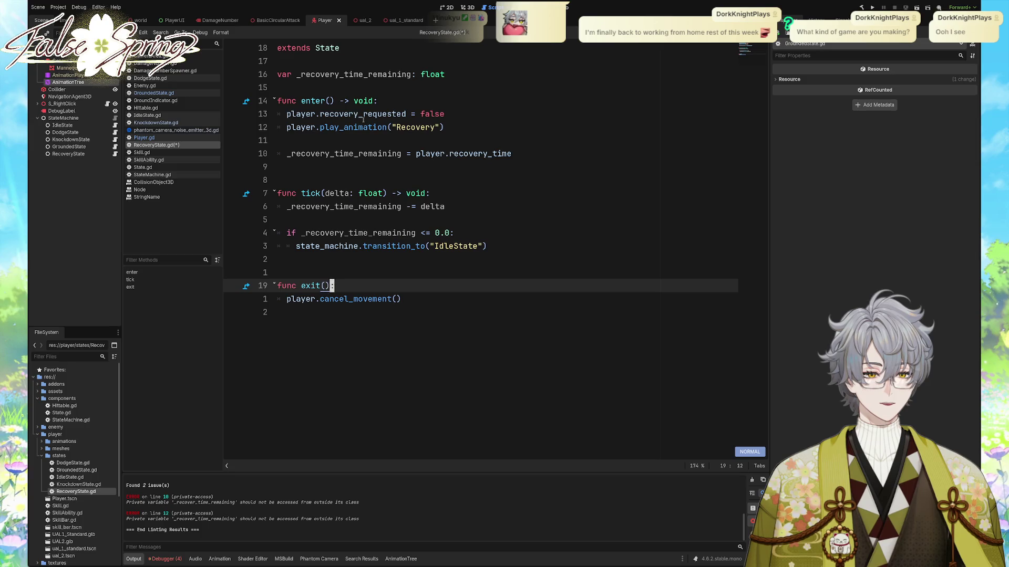
pyautogui.press('k')
pyautogui.press('k')
pyautogui.press('d')
pyautogui.press('d')
pyautogui.hotkey('ctrl', 's')
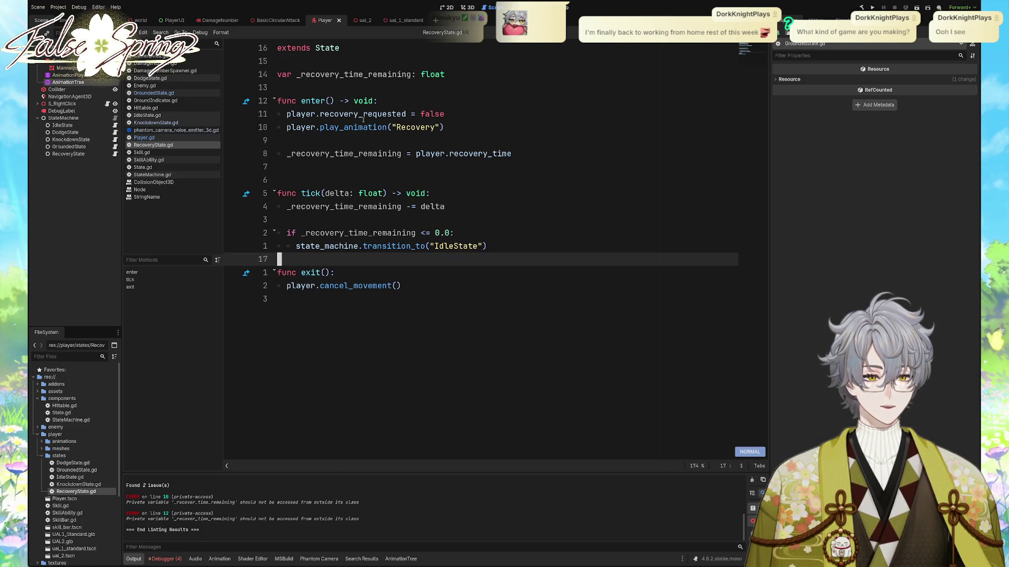
pyautogui.click(418, 165)
pyautogui.press('d')
pyautogui.press('d')
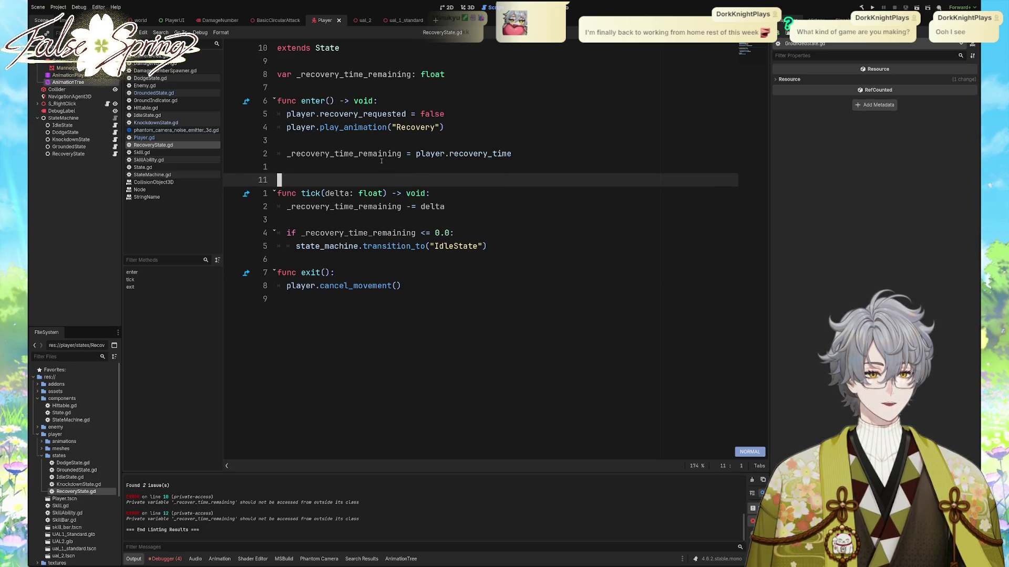
pyautogui.press('u')
pyautogui.press('u')
pyautogui.press('u')
pyautogui.press('6')
pyautogui.press('k')
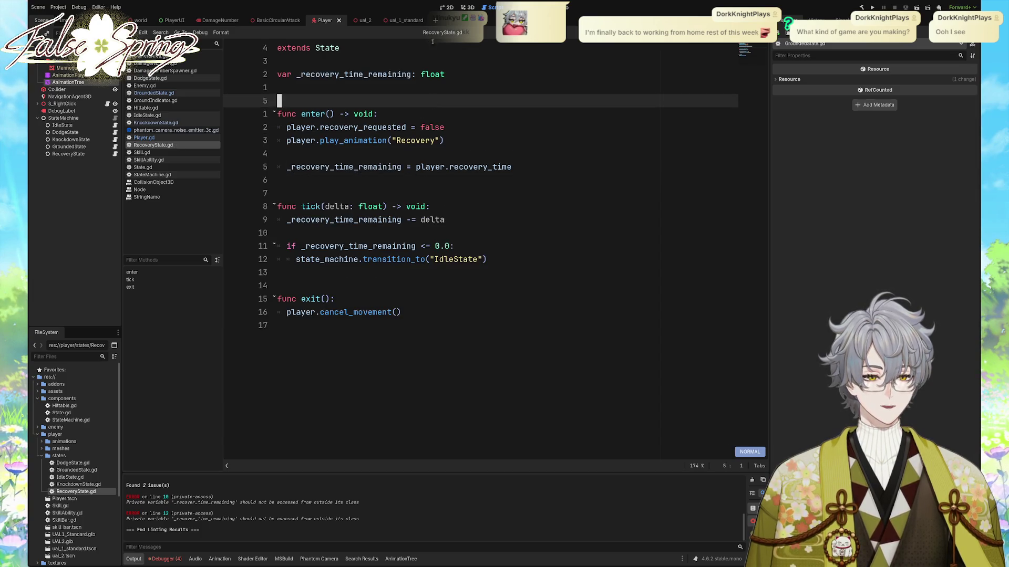
pyautogui.click(426, 75)
pyautogui.press('j')
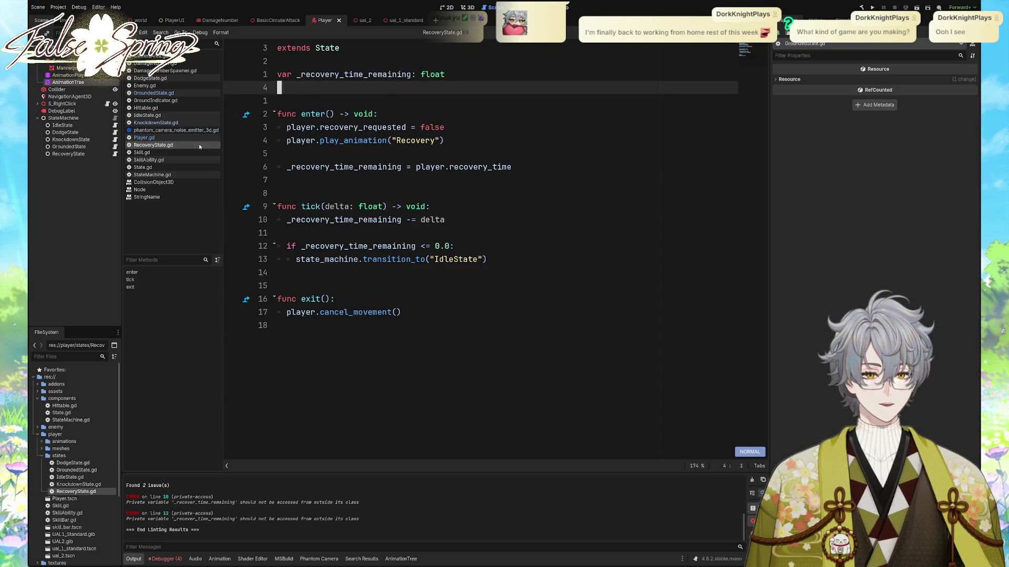
pyautogui.click(174, 122)
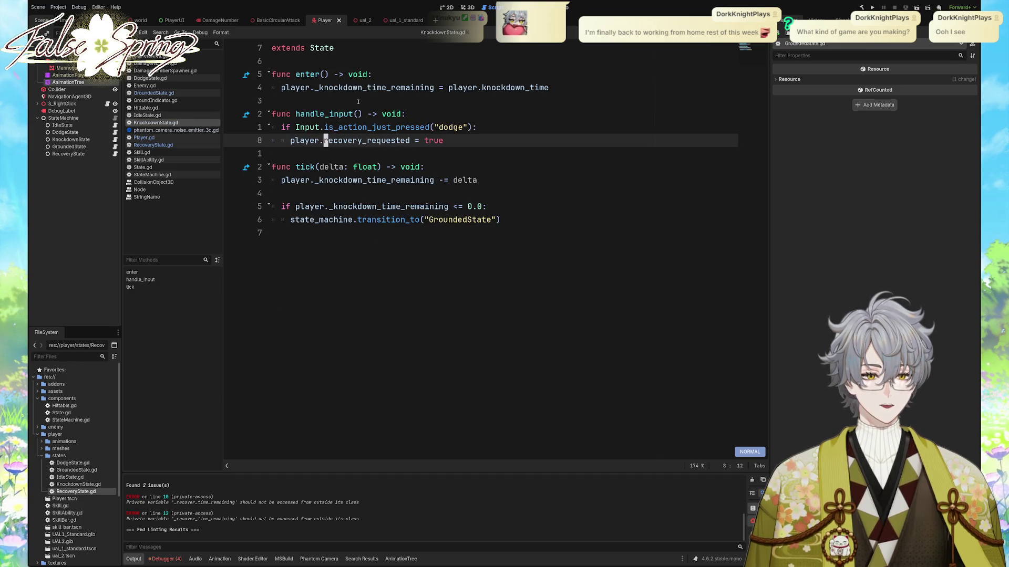
# Declare a local _knockdown_time_remaining: float timer above enter() in KnockdownState.gd.
pyautogui.click(324, 76)
pyautogui.hotkey('shift', 'o')
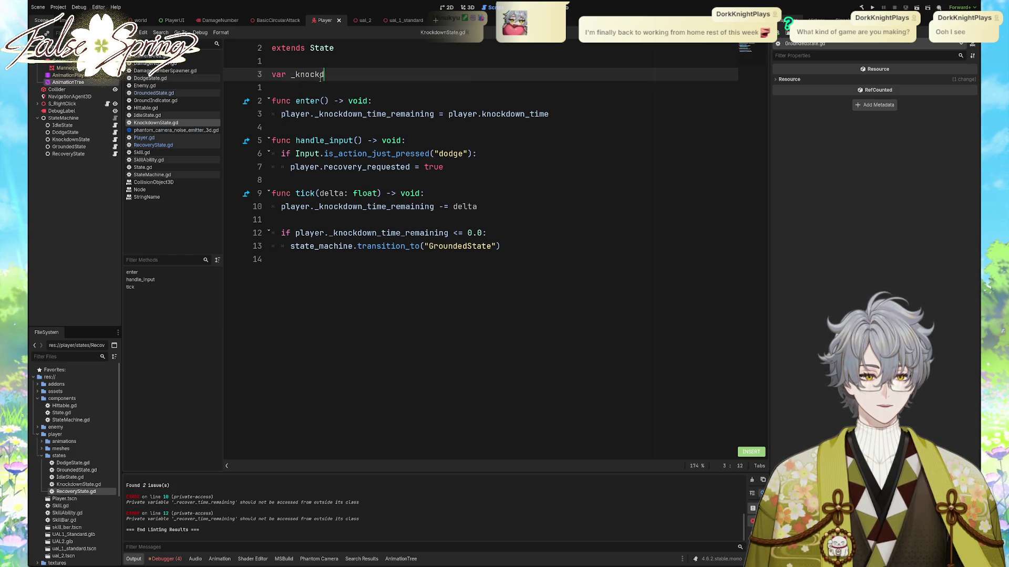
pyautogui.write('own ')
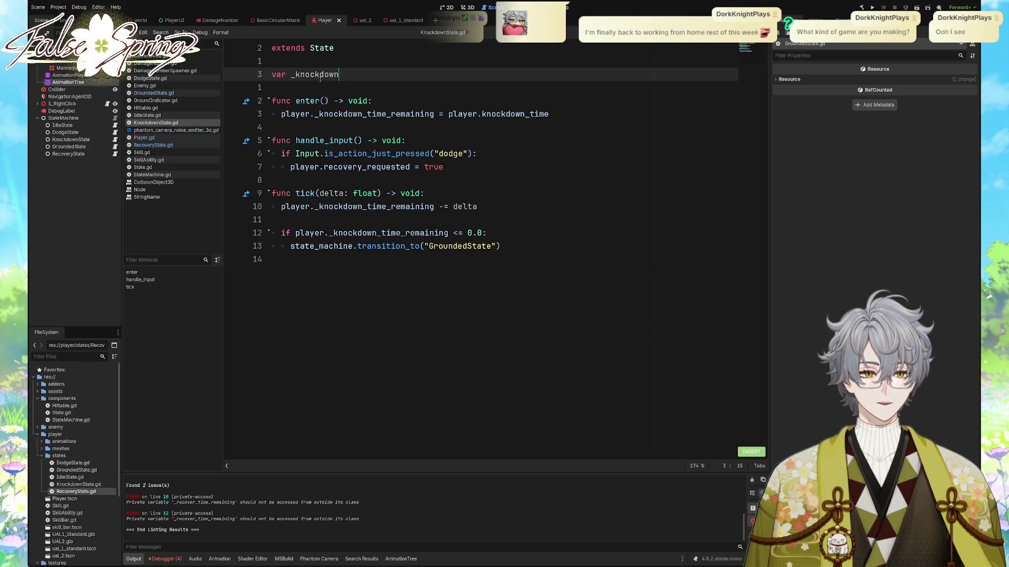
pyautogui.write('_time_reami')
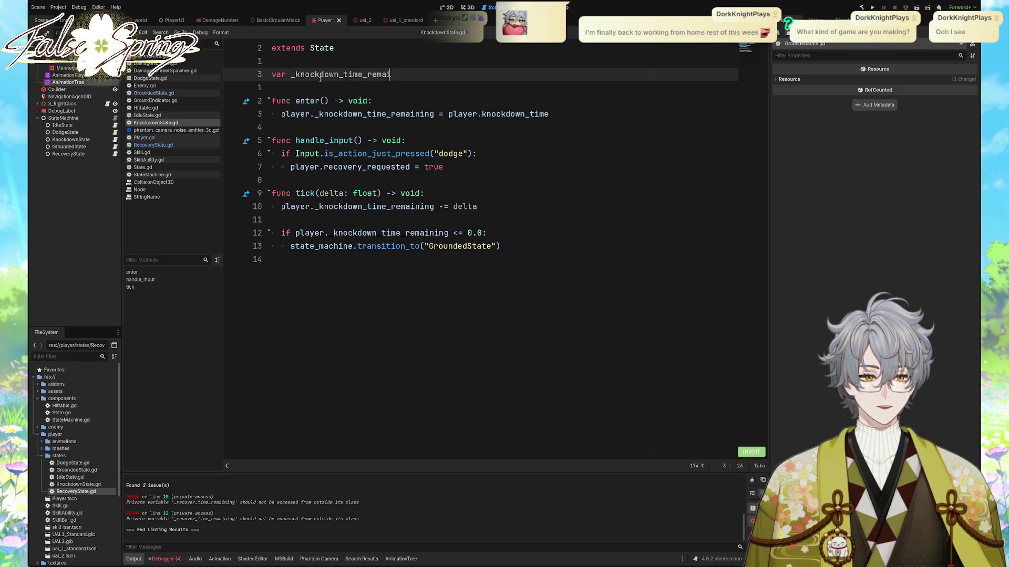
pyautogui.write('ning: float')
pyautogui.press('Escape')
pyautogui.press('j')
pyautogui.press('j')
pyautogui.press('j')
# Remove the player. prefix from the timer assignment in enter().
pyautogui.press('0')
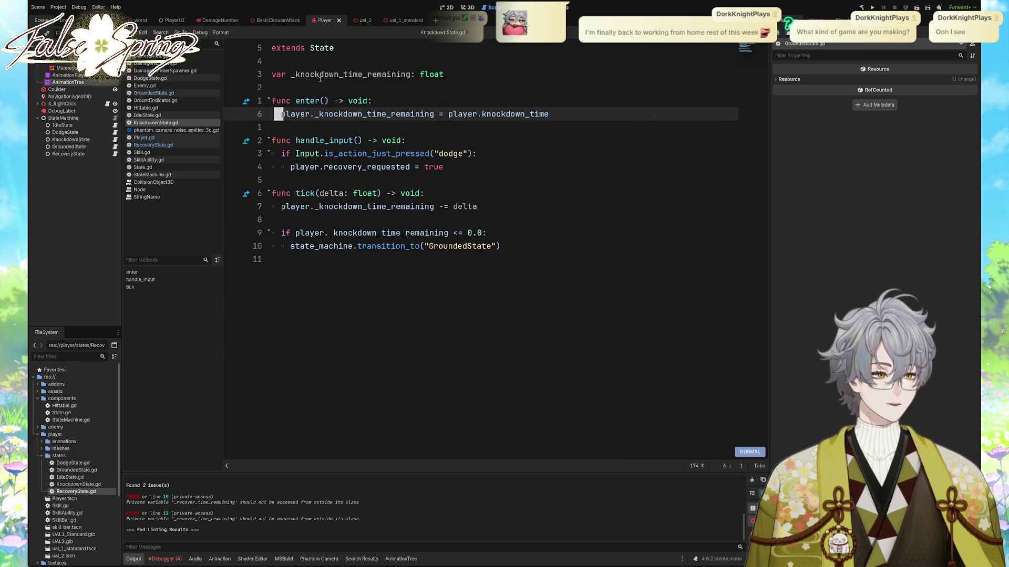
pyautogui.press('l')
pyautogui.press('v')
pyautogui.press('e')
pyautogui.press('l')
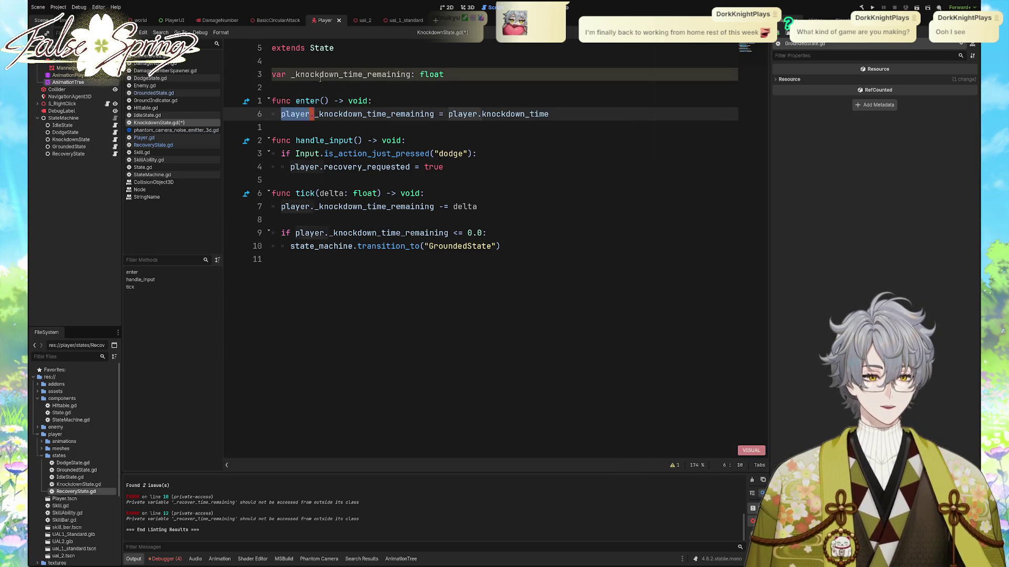
pyautogui.press('d')
# Remove player. from the tick decrement and if condition, then save KnockdownState.gd.
pyautogui.press('j')
pyautogui.press('j')
pyautogui.press('j')
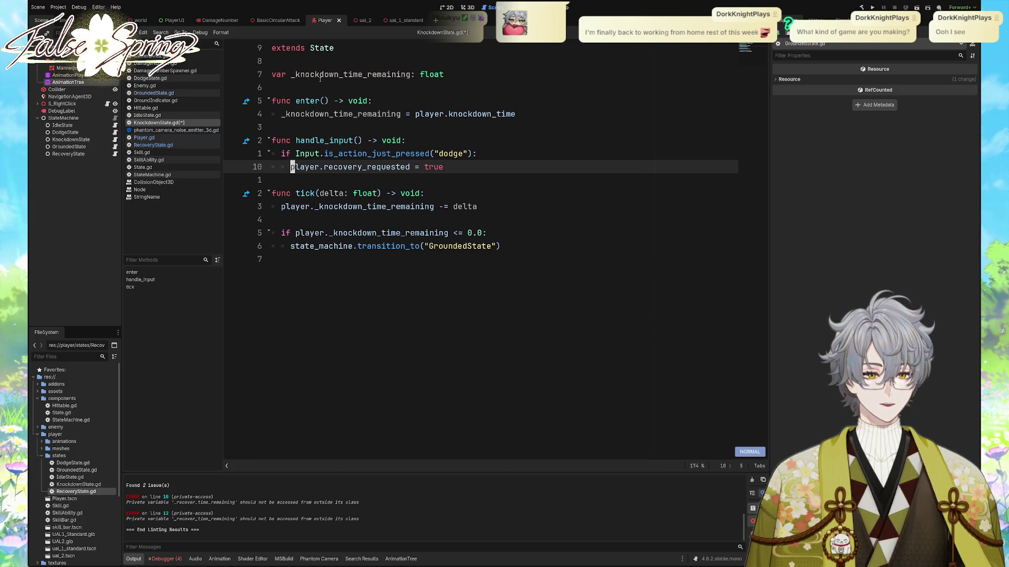
pyautogui.press('j')
pyautogui.press('j')
pyautogui.press('j')
pyautogui.press('h')
pyautogui.press('.')
pyautogui.press('j')
pyautogui.press('j')
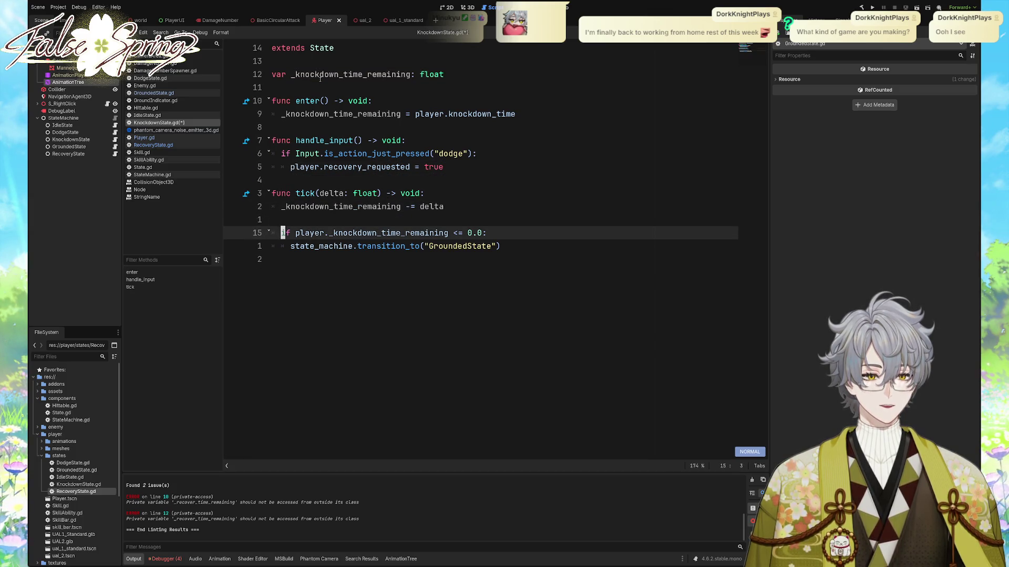
pyautogui.press('w')
pyautogui.press('.')
pyautogui.press('j')
pyautogui.hotkey('ctrl', 's')
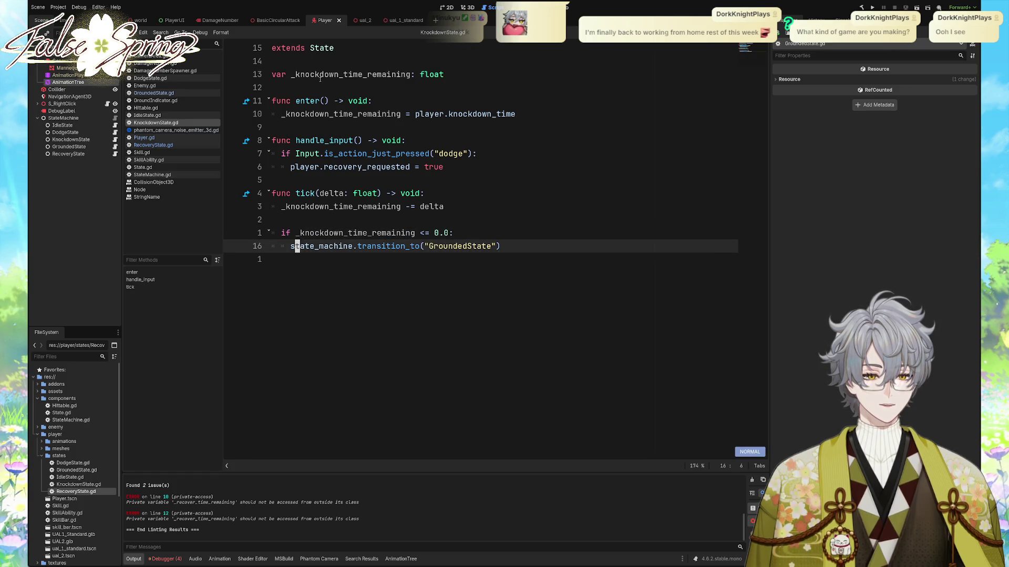
# Review enter() and the dodge input check, then move on to GroundedState.gd.
pyautogui.click(360, 141)
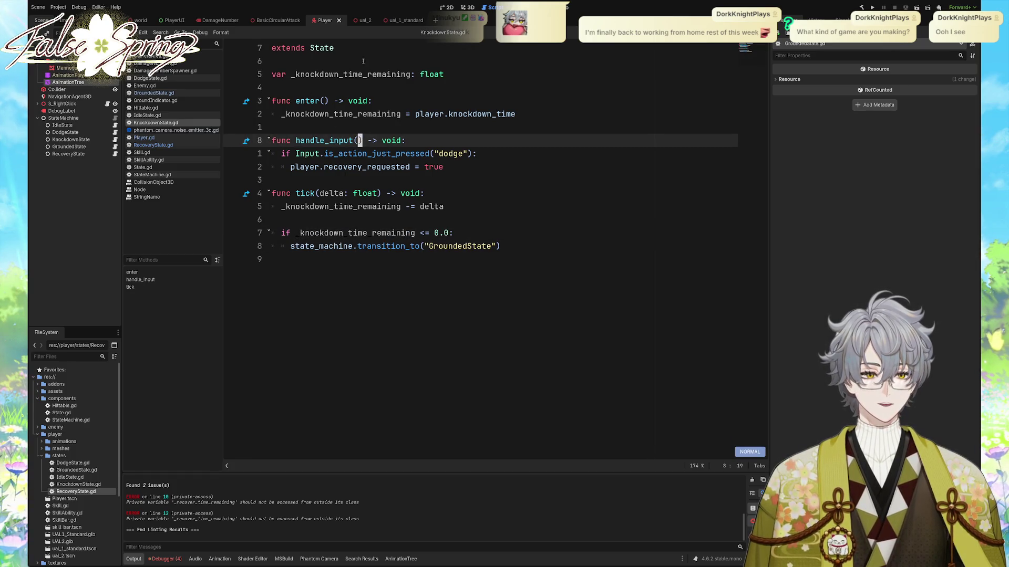
pyautogui.click(383, 94)
pyautogui.click(394, 114)
pyautogui.click(402, 153)
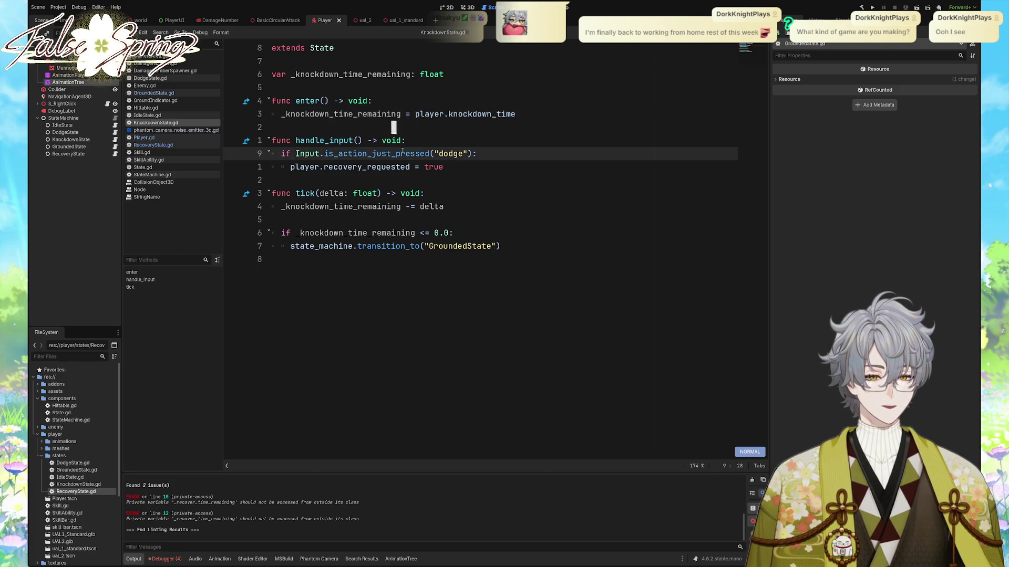
pyautogui.click(153, 93)
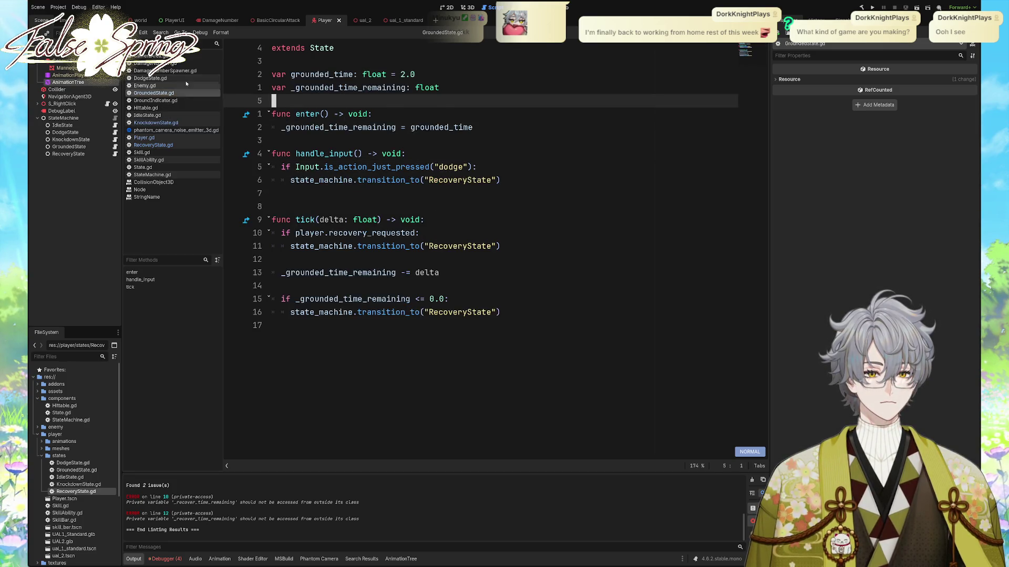
# Declare var _dodge_time_remaining: float at the top of DodgeState.gd.
pyautogui.click(149, 78)
pyautogui.click(347, 100)
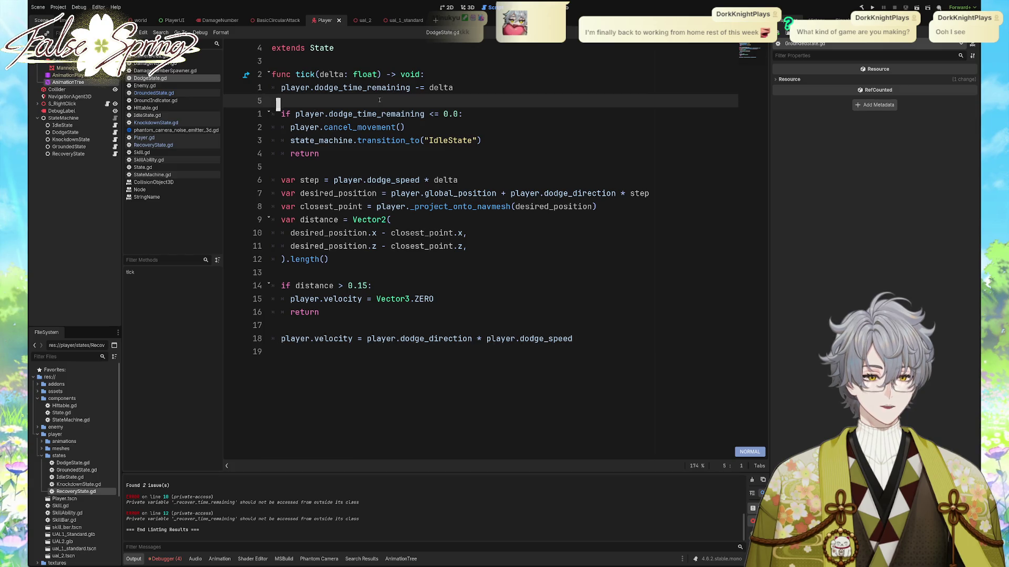
pyautogui.click(385, 87)
pyautogui.click(408, 64)
pyautogui.press('o')
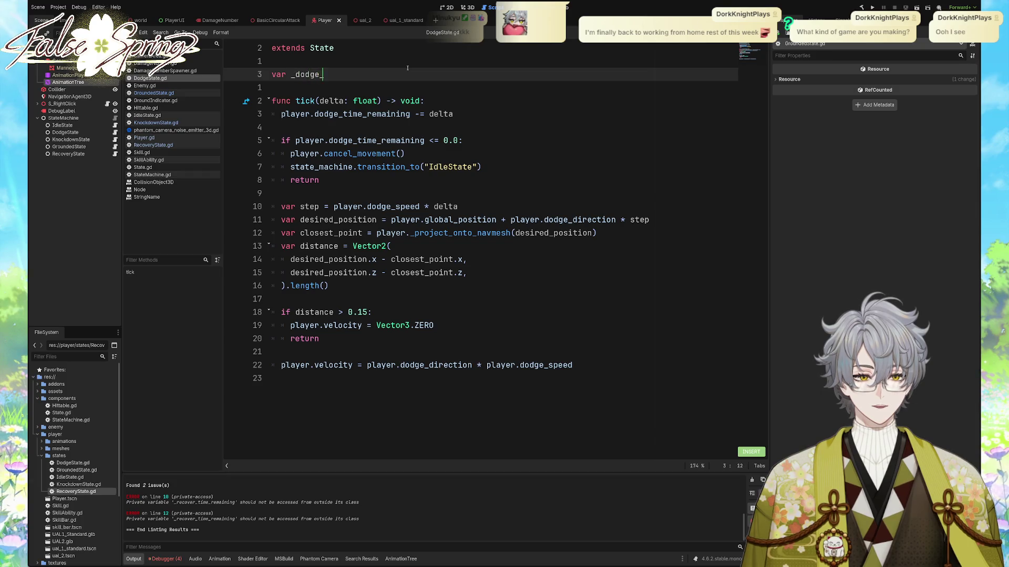
pyautogui.write('time_remaining')
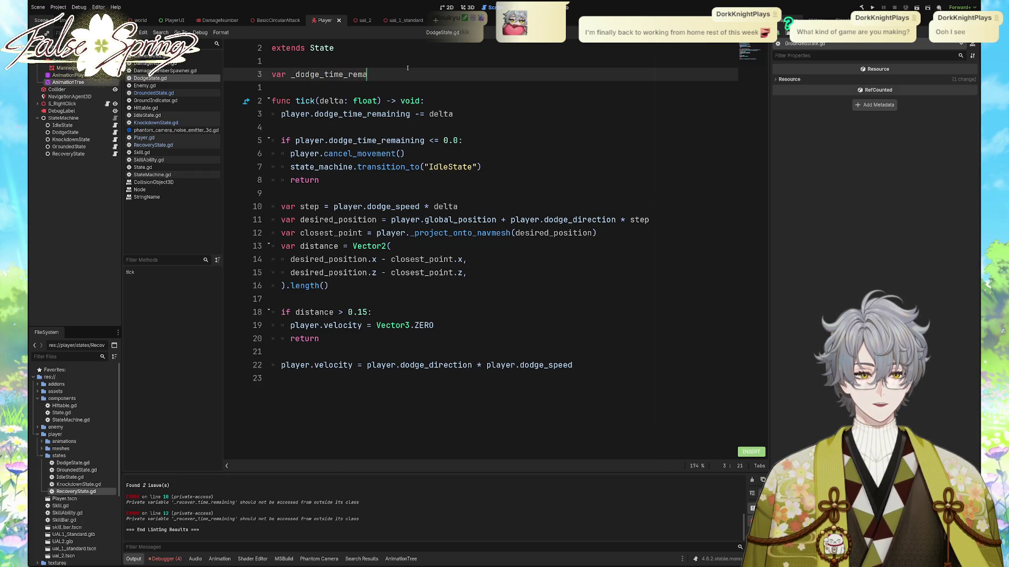
pyautogui.write(': float')
pyautogui.press('Escape')
# Replace player.dodge_time_remaining with _dodge_time_remaining on the decrement and if condition.
pyautogui.press('j')
pyautogui.press('j')
pyautogui.press('j')
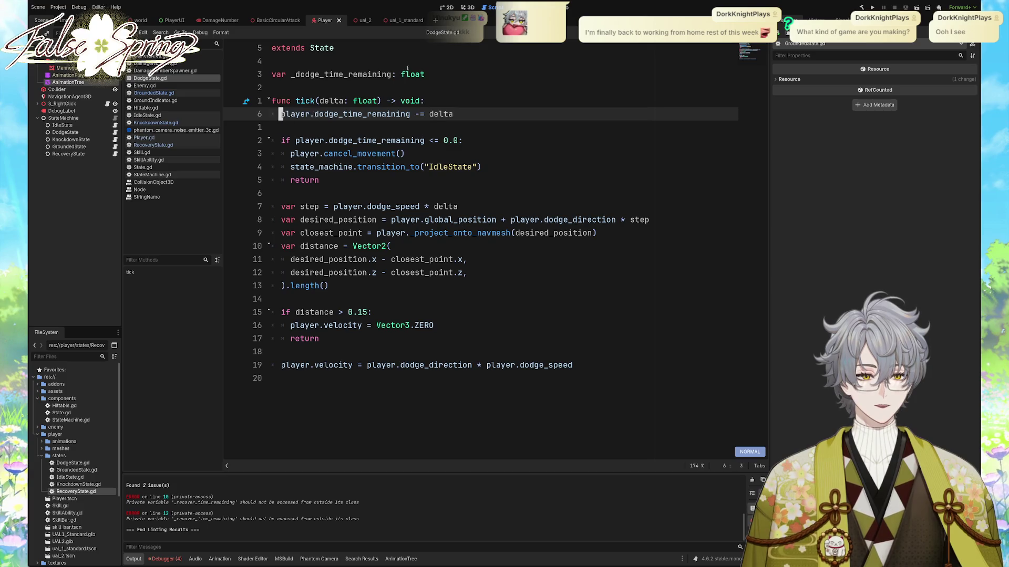
pyautogui.press('v')
pyautogui.press('l')
pyautogui.press('l')
pyautogui.press('l')
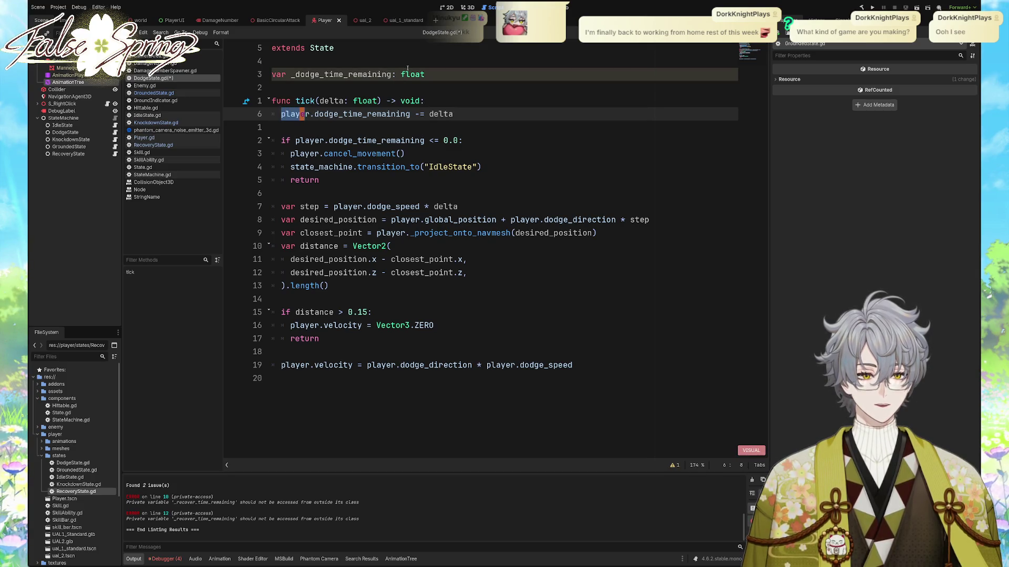
pyautogui.write('c_')
pyautogui.press('Escape')
pyautogui.press('j')
pyautogui.press('j')
pyautogui.press('l')
pyautogui.press('l')
pyautogui.press('l')
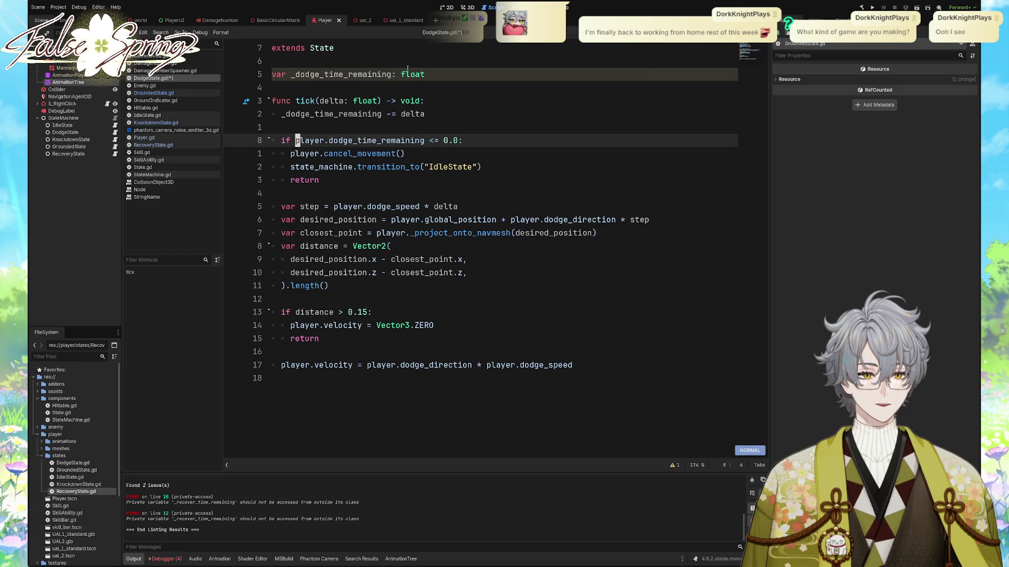
pyautogui.press('d')
pyautogui.press('f')
pyautogui.press('.')
# Save DodgeState.gd and inspect the flagged _project_onto_navmesh call.
pyautogui.press('j')
pyautogui.press('j')
pyautogui.press('j')
pyautogui.press('j')
pyautogui.press('j')
pyautogui.press('l')
pyautogui.press('j')
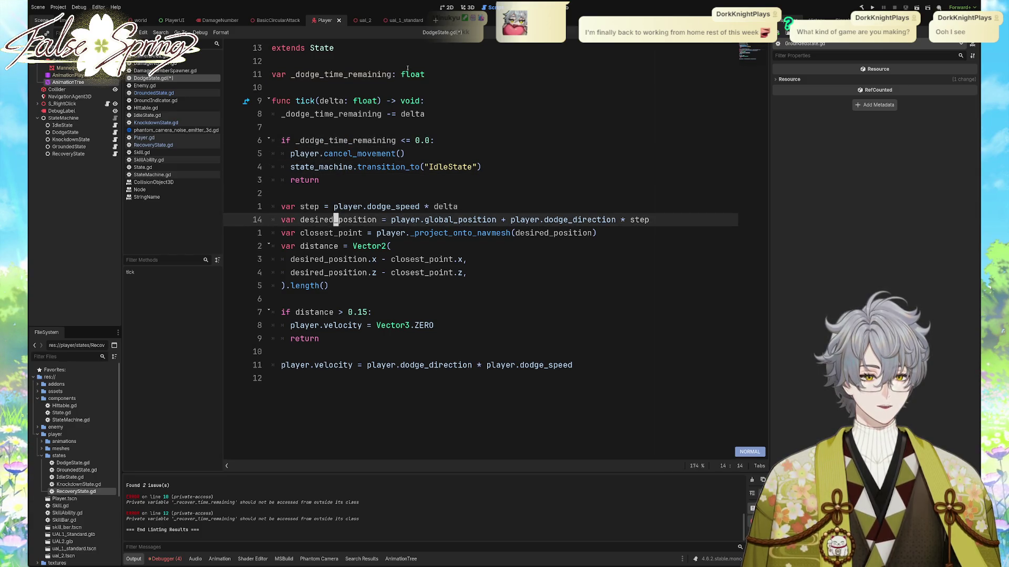
pyautogui.press('j')
pyautogui.press('j')
pyautogui.press('}')
pyautogui.press('}')
pyautogui.press('j')
pyautogui.hotkey('ctrl', 's')
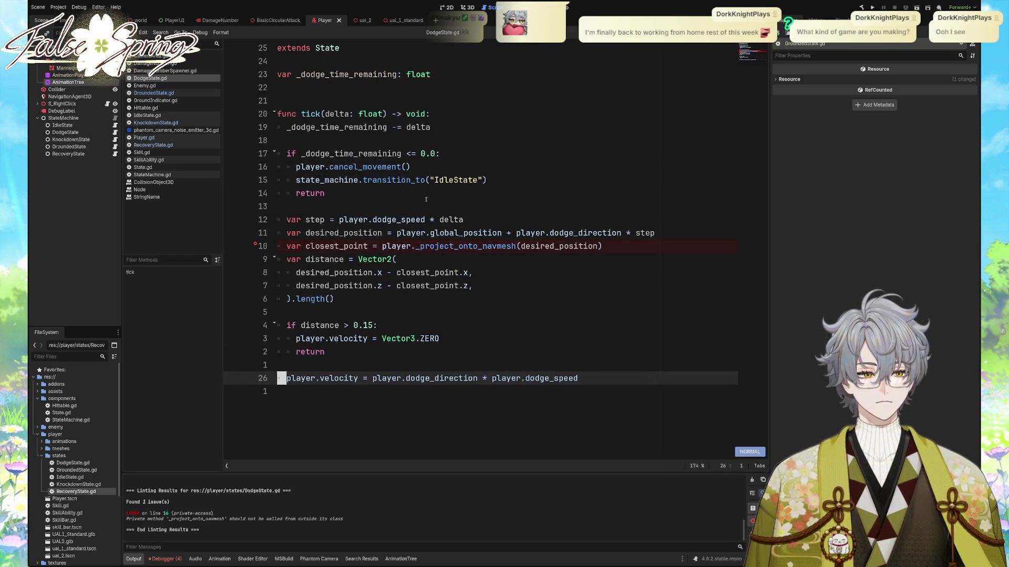
pyautogui.click(416, 245)
pyautogui.click(461, 246)
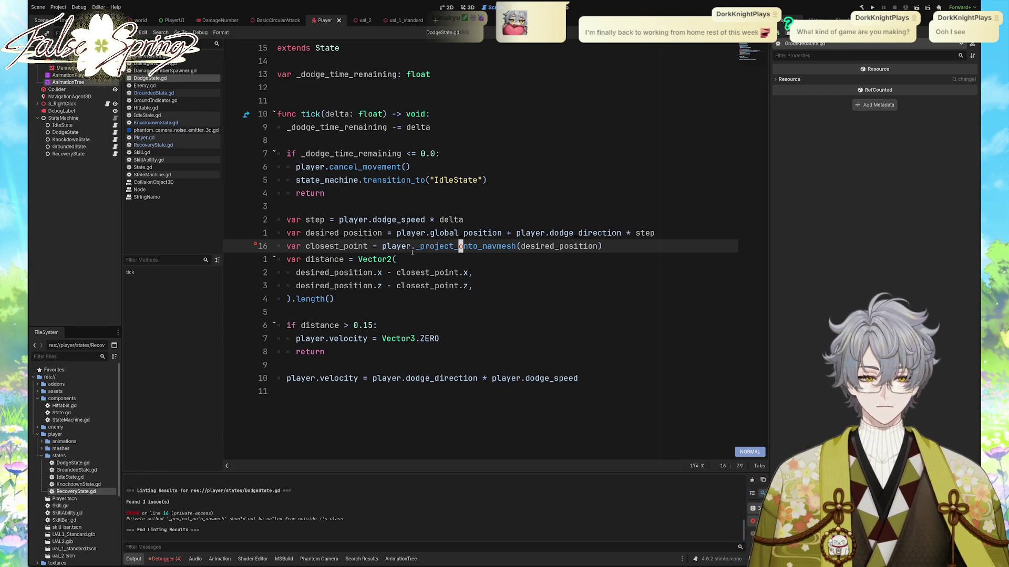
pyautogui.press('k')
pyautogui.press('k')
pyautogui.hotkey('shift', 'o')
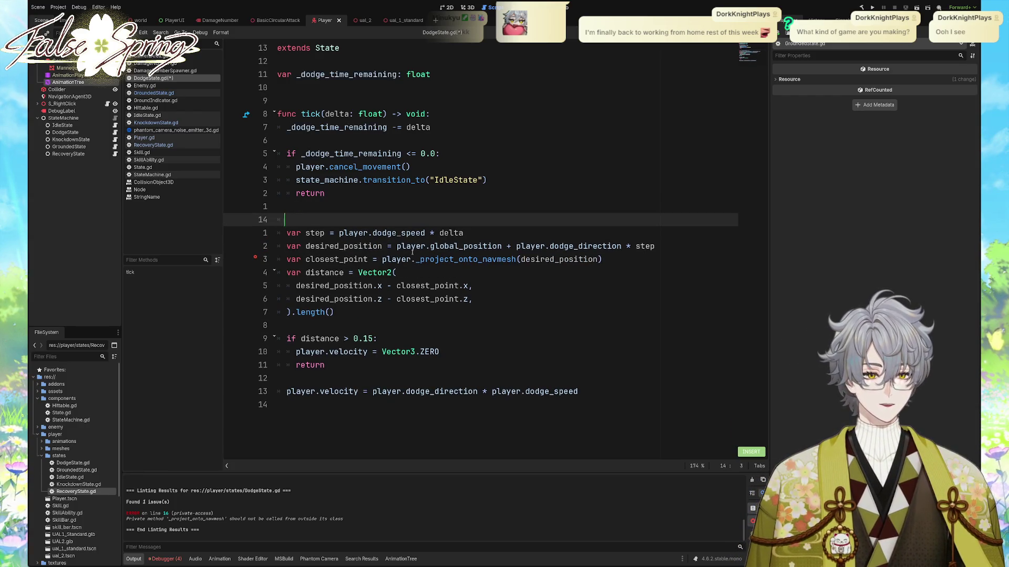
pyautogui.write('# Potential r')
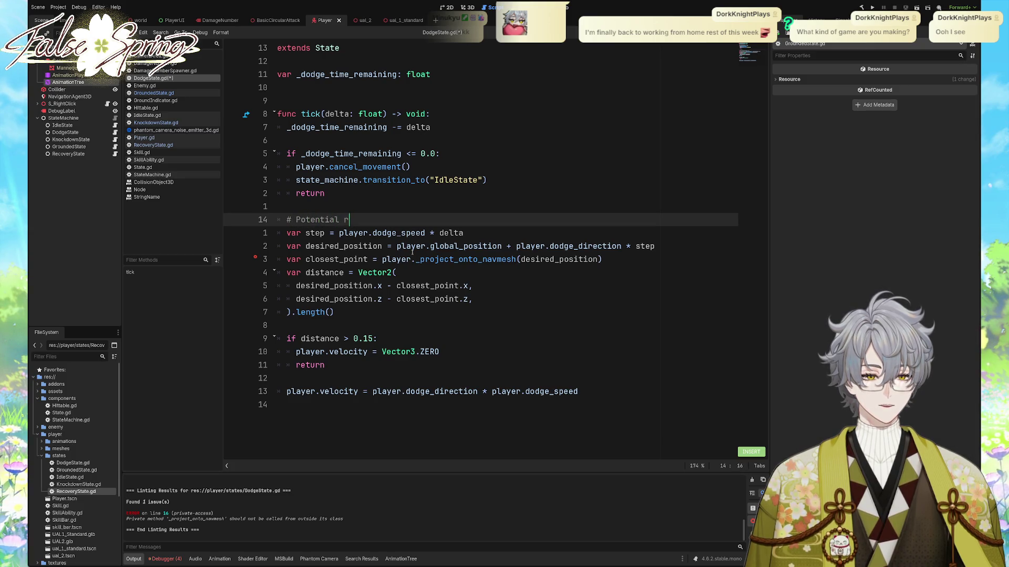
pyautogui.press('BackSpace')
pyautogui.press('BackSpace')
pyautogui.press('BackSpace')
pyautogui.write('ODO: pote')
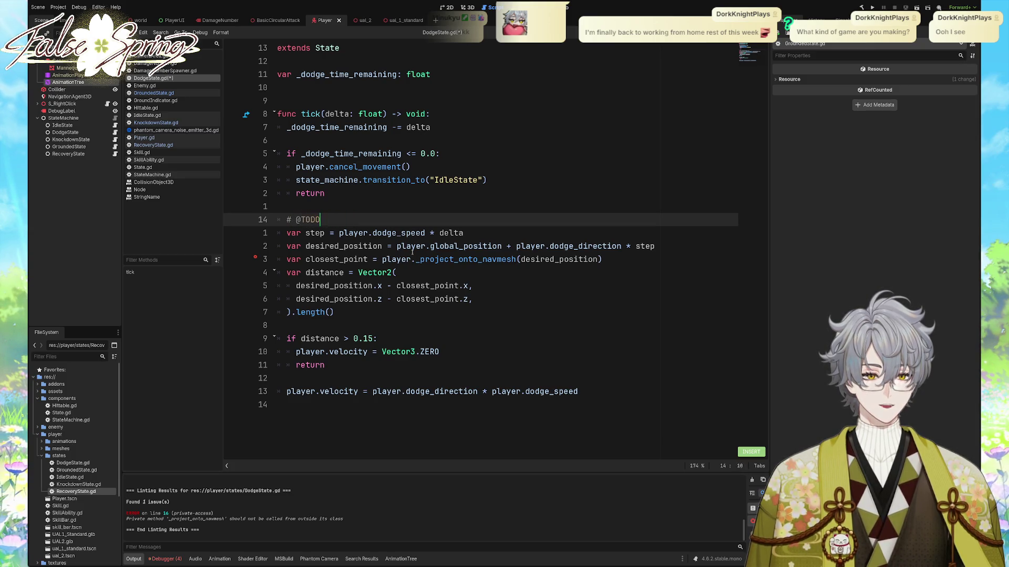
pyautogui.write('ntial refactor')
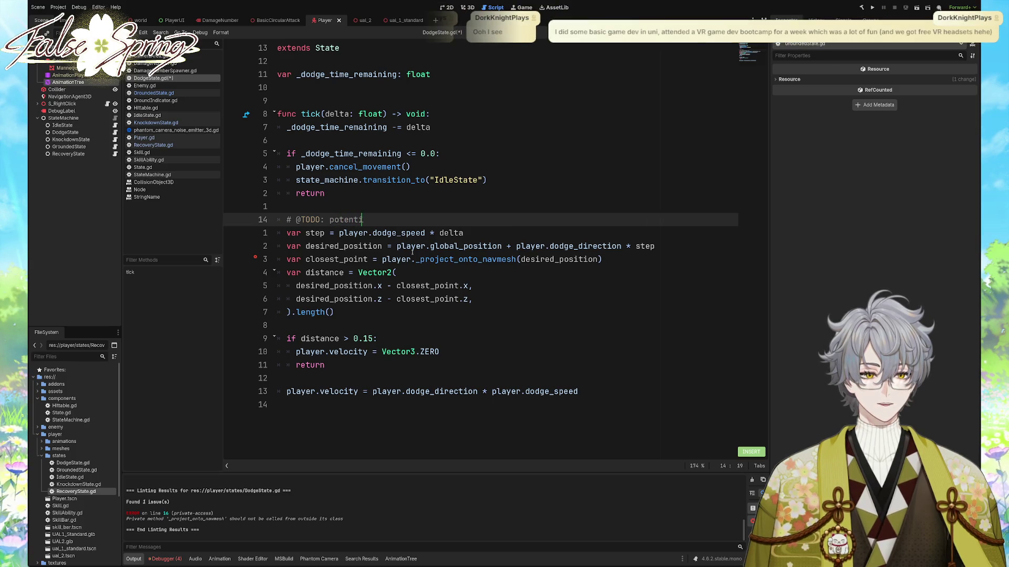
pyautogui.press('Escape')
pyautogui.press('j')
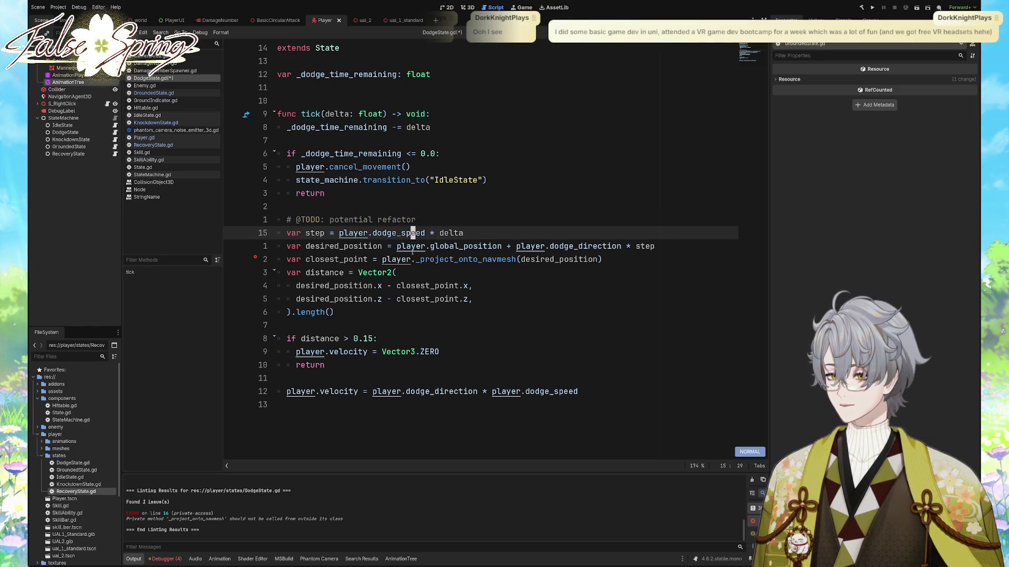
pyautogui.hotkey('ctrl', 's')
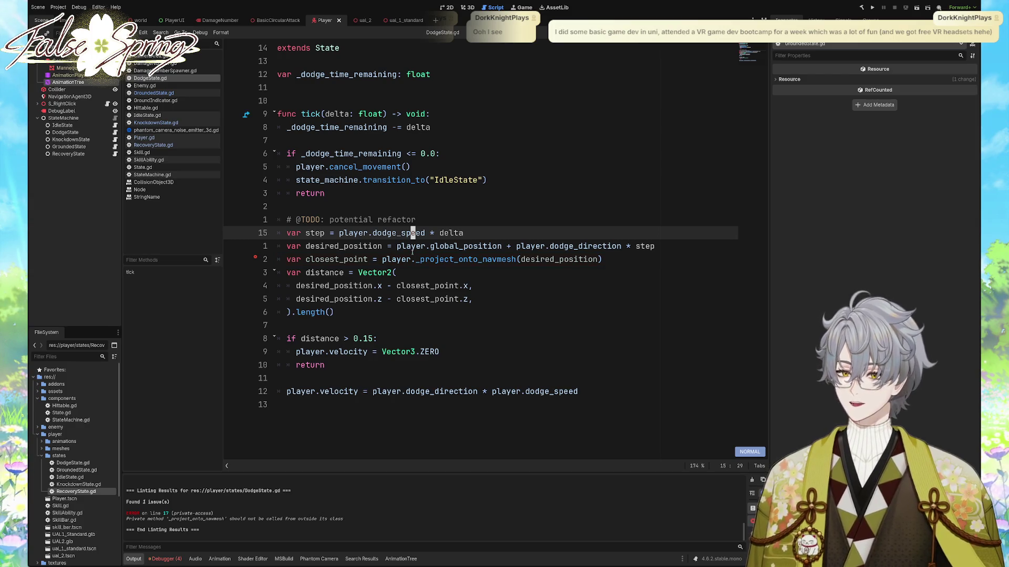
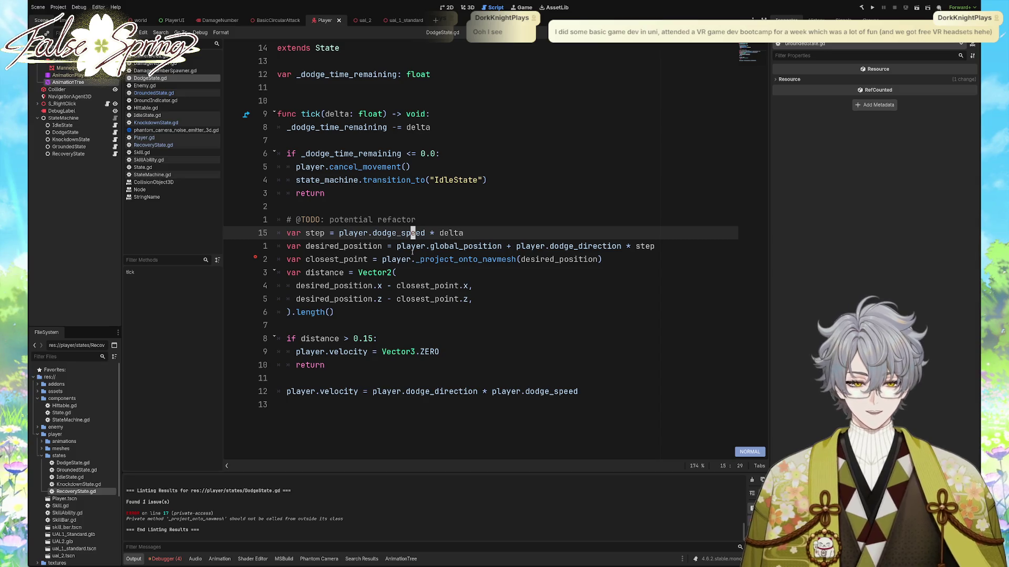
# Step through the Vector2 distance calculation lines in DodgeState's tick() code.
pyautogui.press('j')
pyautogui.press('j')
pyautogui.press('j')
pyautogui.press('k')
pyautogui.press('k')
pyautogui.press('k')
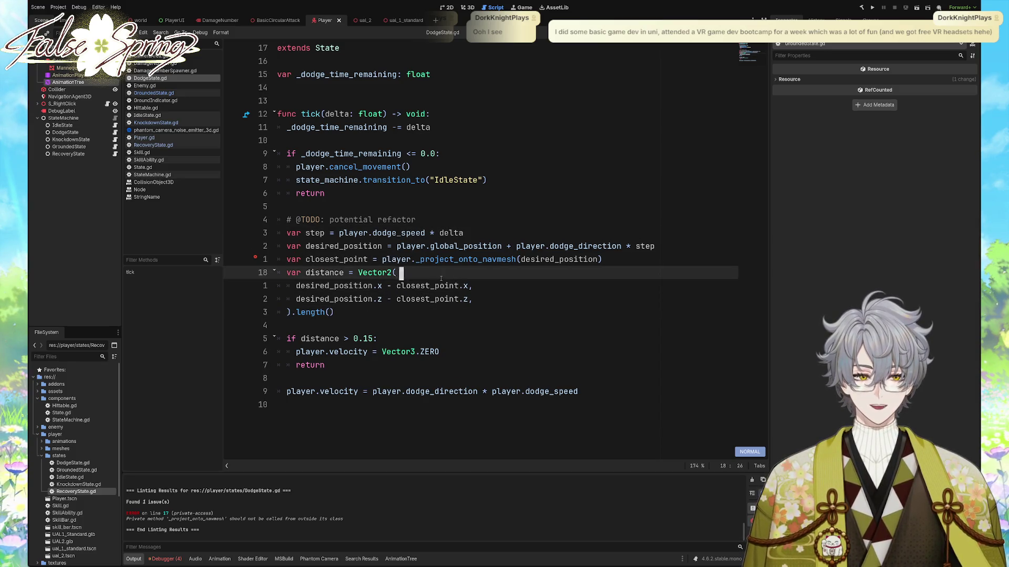
pyautogui.click(440, 283)
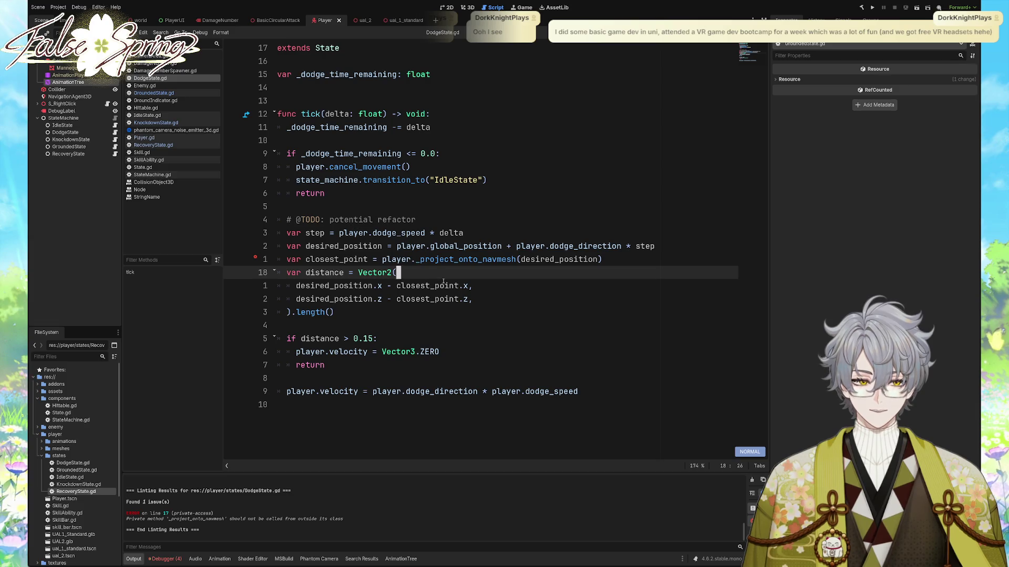
pyautogui.click(464, 275)
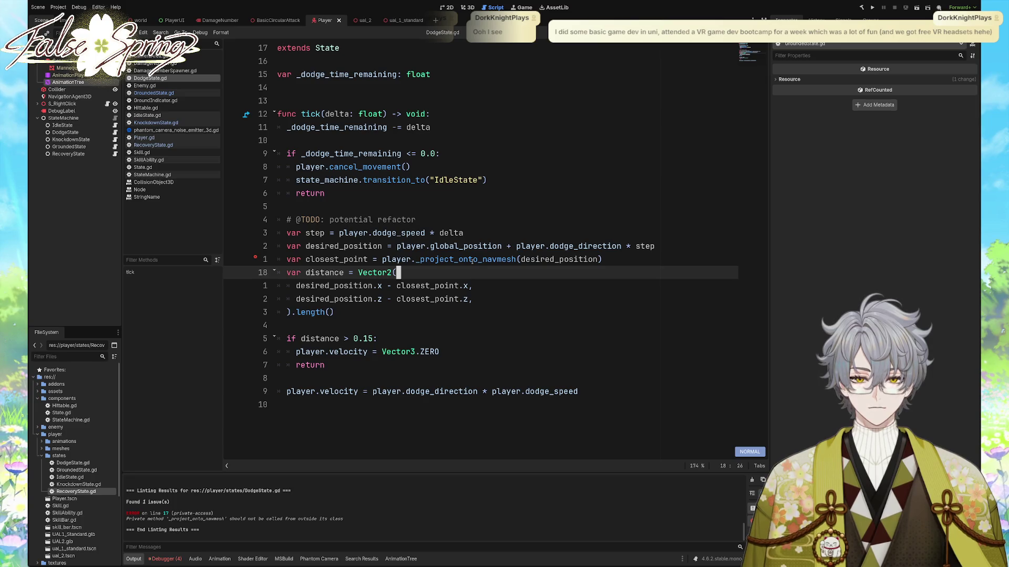
pyautogui.click(387, 287)
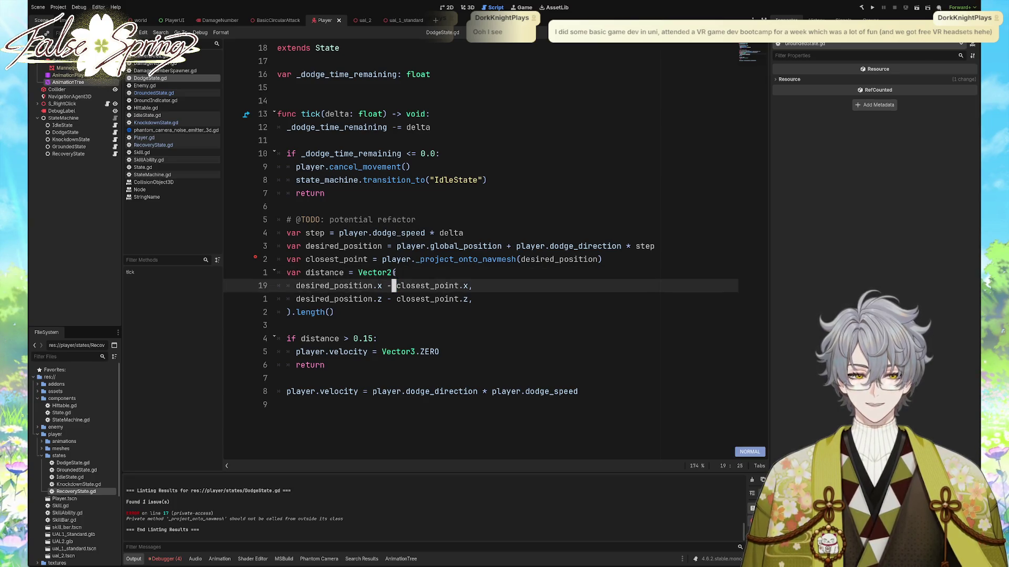
pyautogui.press('k')
pyautogui.press('j')
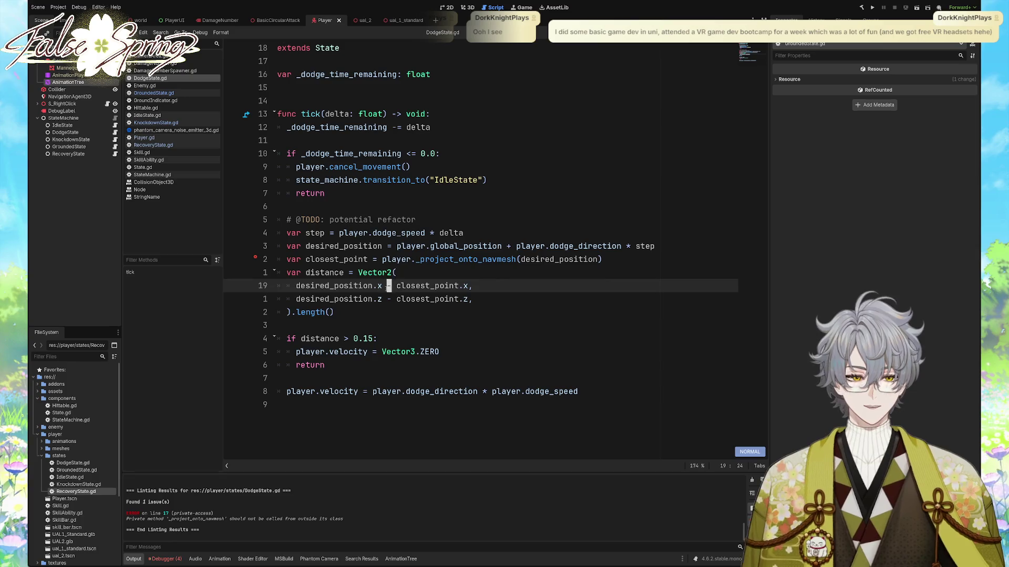
pyautogui.press('k')
pyautogui.press('j')
pyautogui.press('j')
pyautogui.press('j')
pyautogui.press('k')
pyautogui.press('k')
pyautogui.press('k')
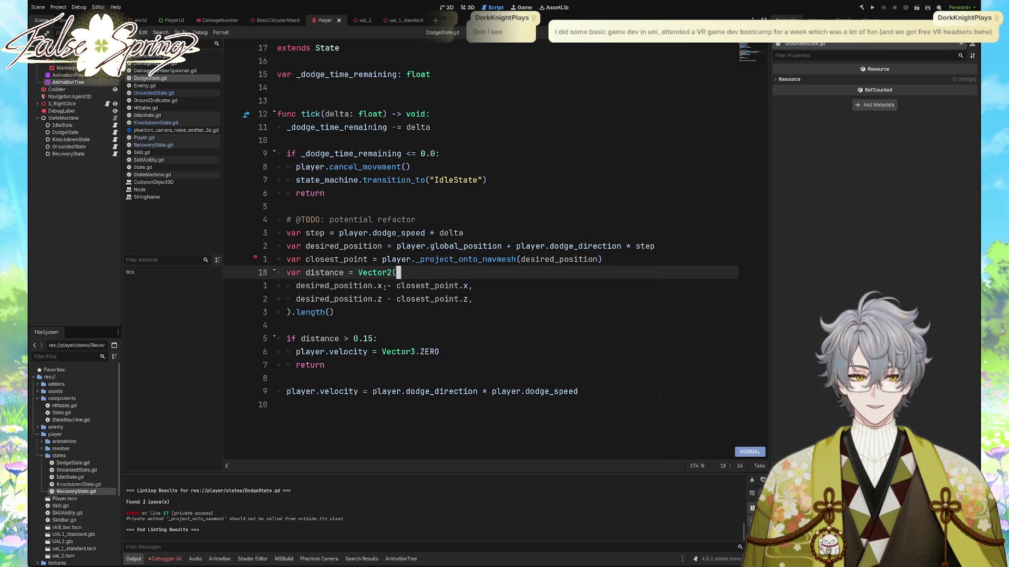
pyautogui.press('j')
pyautogui.press('j')
pyautogui.press('j')
# Review the desired_position line and TODO comment, then save DodgeState.gd with :w.
pyautogui.click(419, 278)
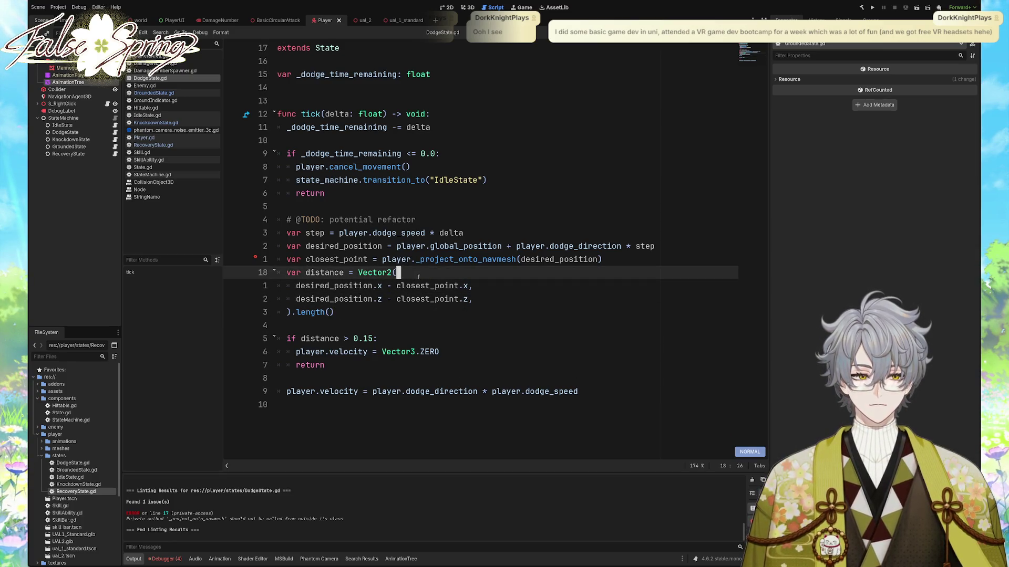
pyautogui.click(450, 247)
pyautogui.click(446, 219)
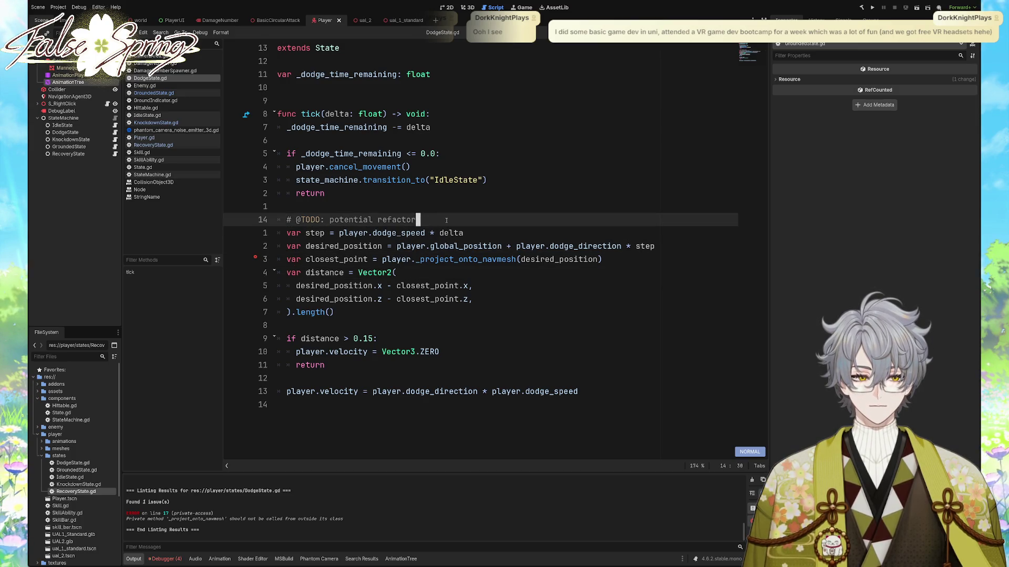
pyautogui.press('k')
pyautogui.press('k')
pyautogui.write('j')
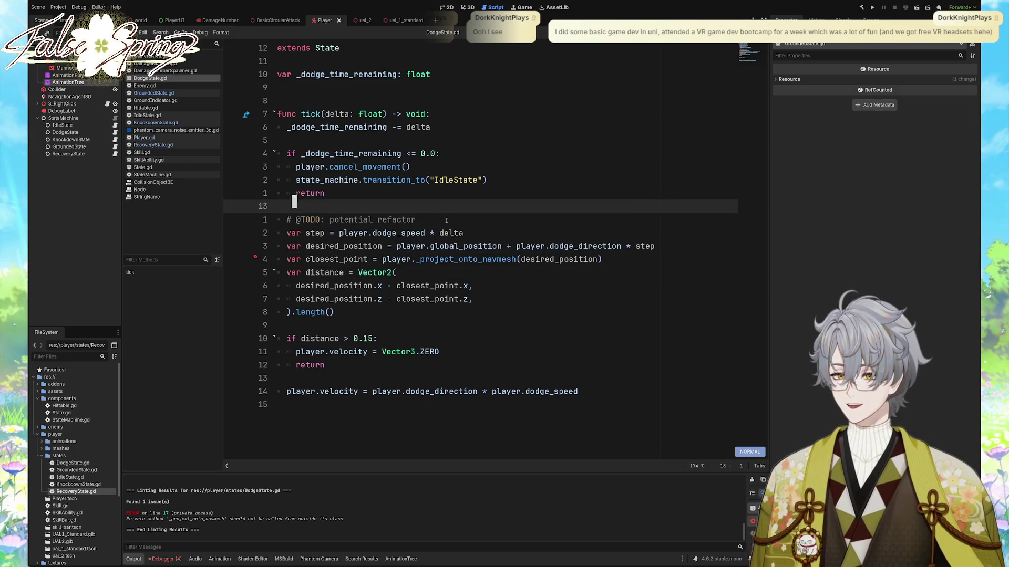
pyautogui.write(':w')
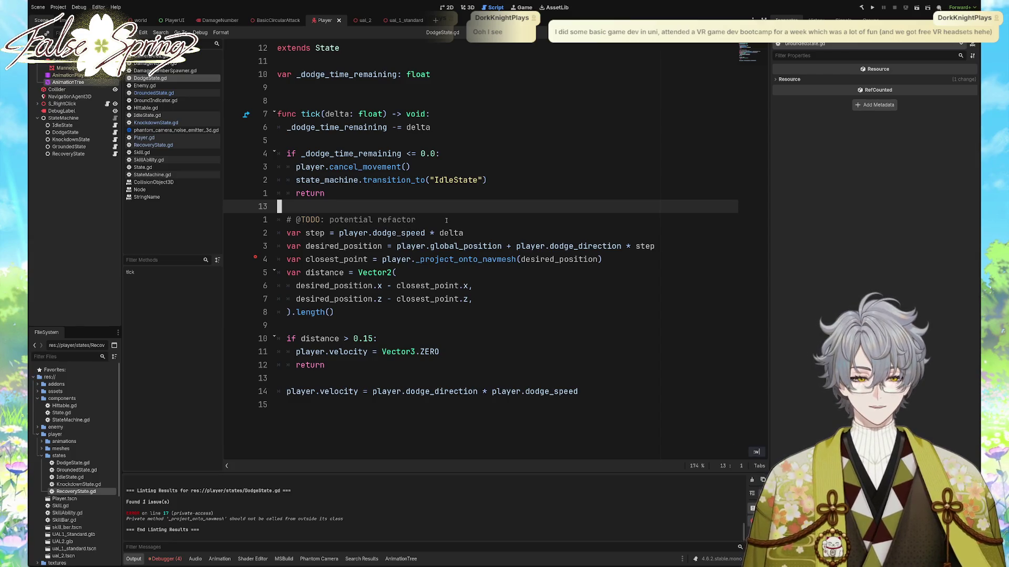
pyautogui.press('Return')
# Look over the return, closest_point, distance check and IdleState transition lines.
pyautogui.click(398, 220)
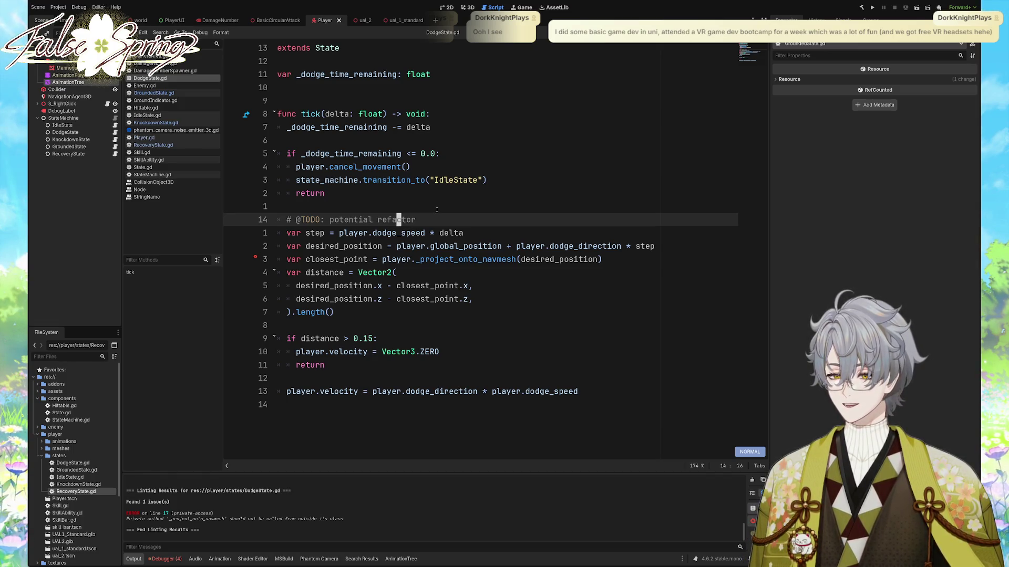
pyautogui.click(415, 204)
pyautogui.click(422, 198)
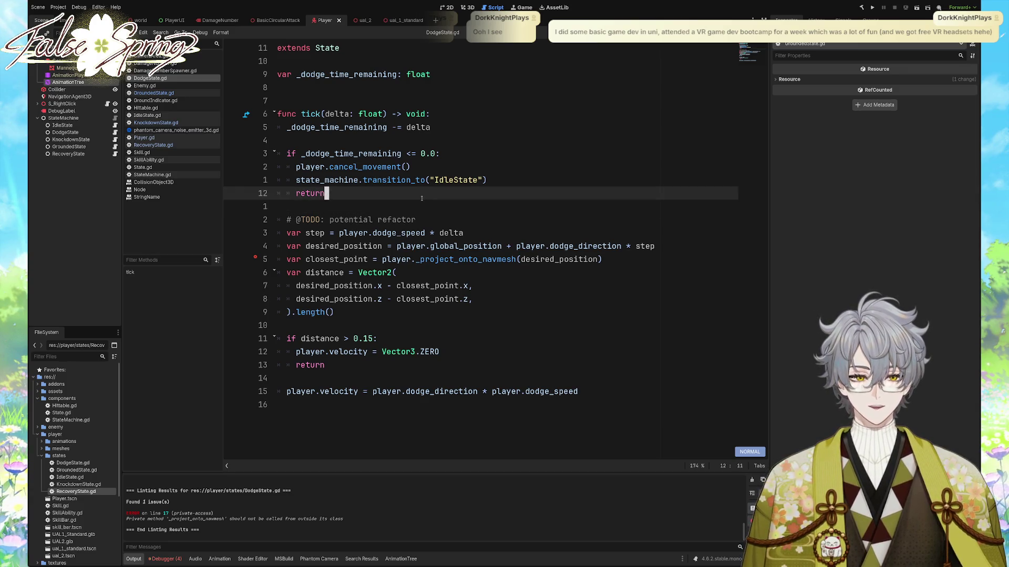
pyautogui.click(458, 259)
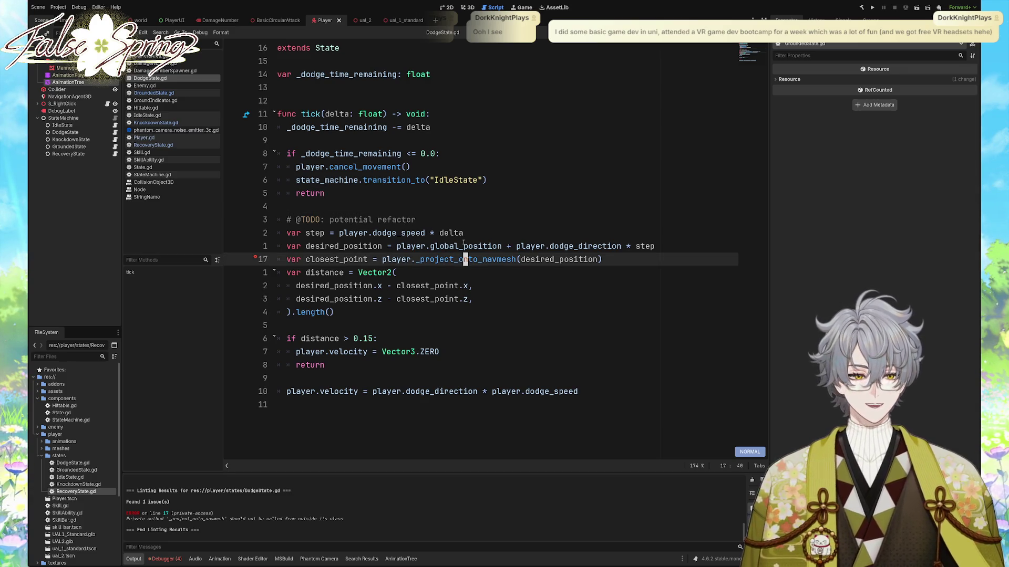
pyautogui.click(402, 339)
pyautogui.click(420, 310)
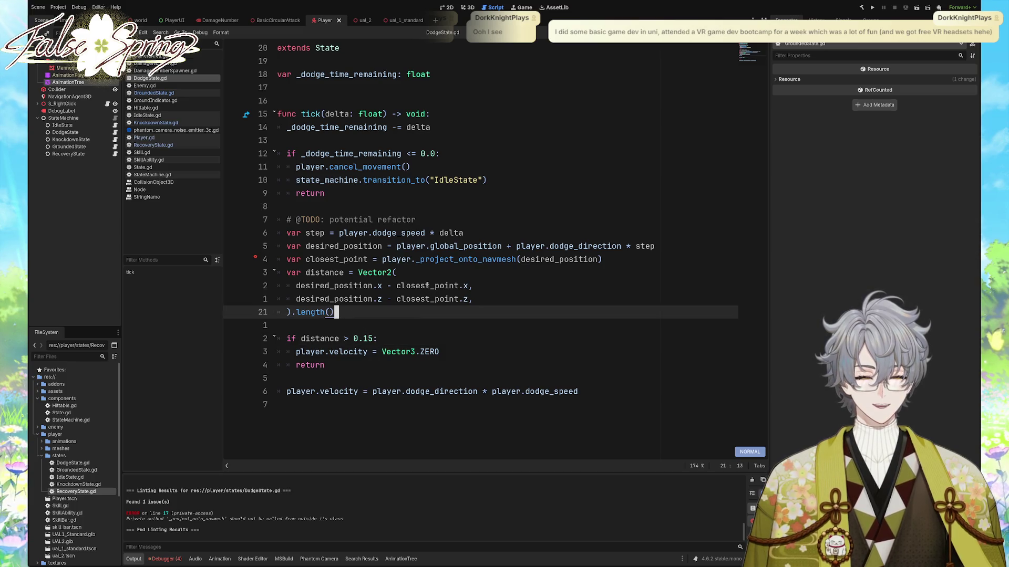
pyautogui.click(421, 233)
pyautogui.click(473, 180)
pyautogui.press('v')
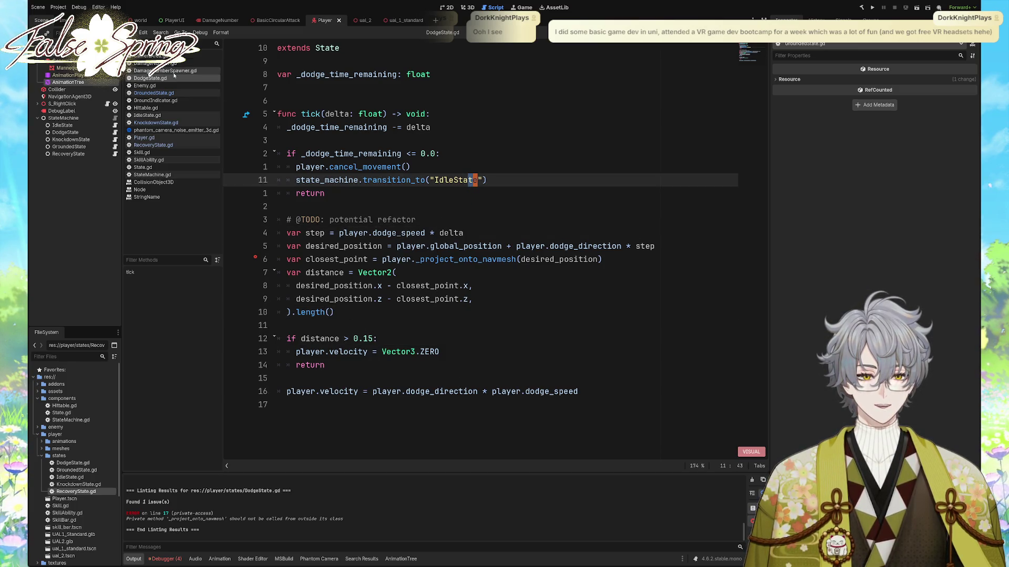
# Switch between Enemy.gd and DodgeState.gd, ending on GroundedState.gd.
pyautogui.click(157, 85)
pyautogui.click(157, 78)
pyautogui.click(174, 85)
pyautogui.click(174, 94)
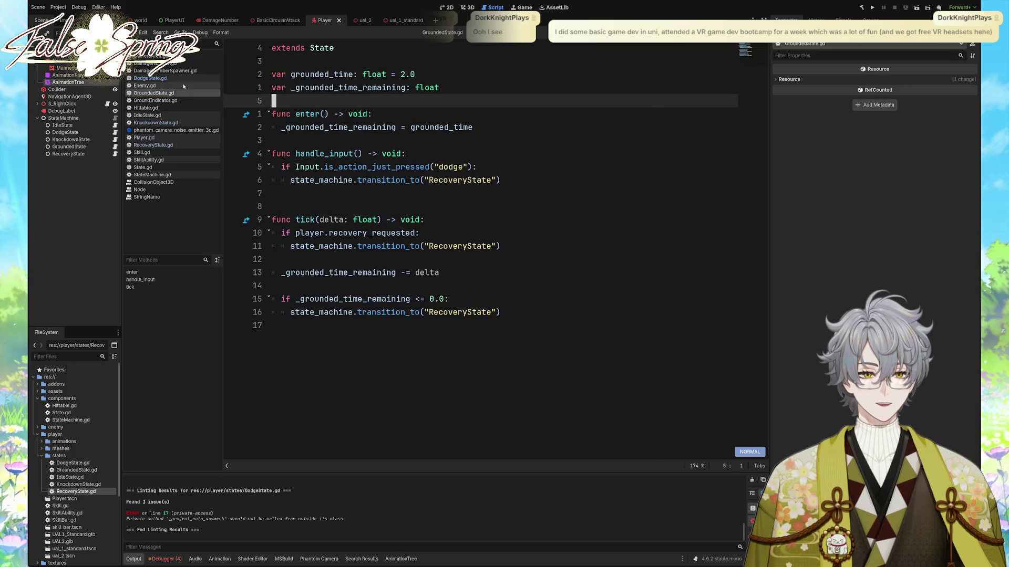
# Open IdleState.gd and go to the rotate_towards_target line at the end of tick().
pyautogui.click(152, 78)
pyautogui.click(147, 115)
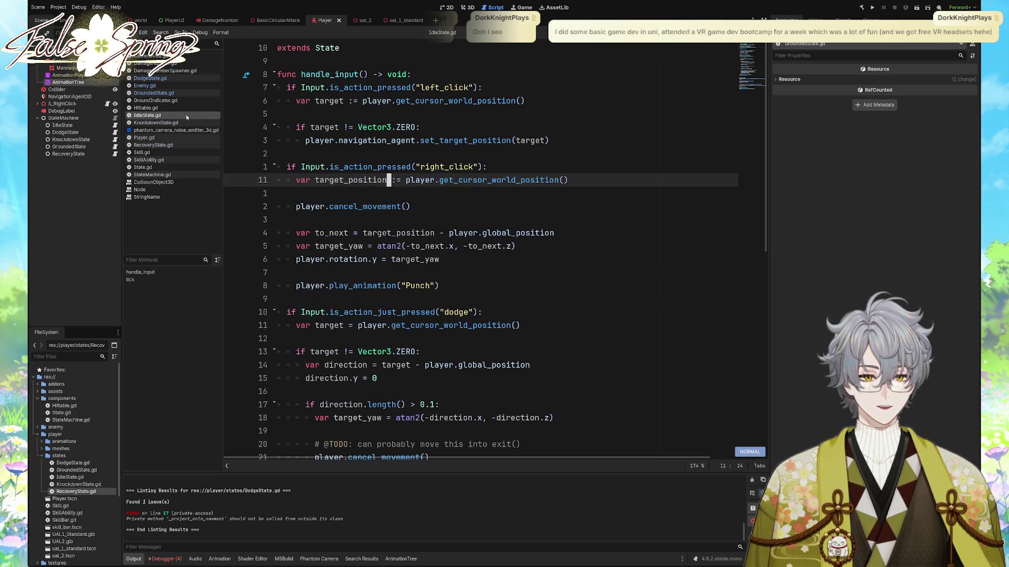
pyautogui.scroll(-6, 373, 165)
pyautogui.scroll(5, 372, 165)
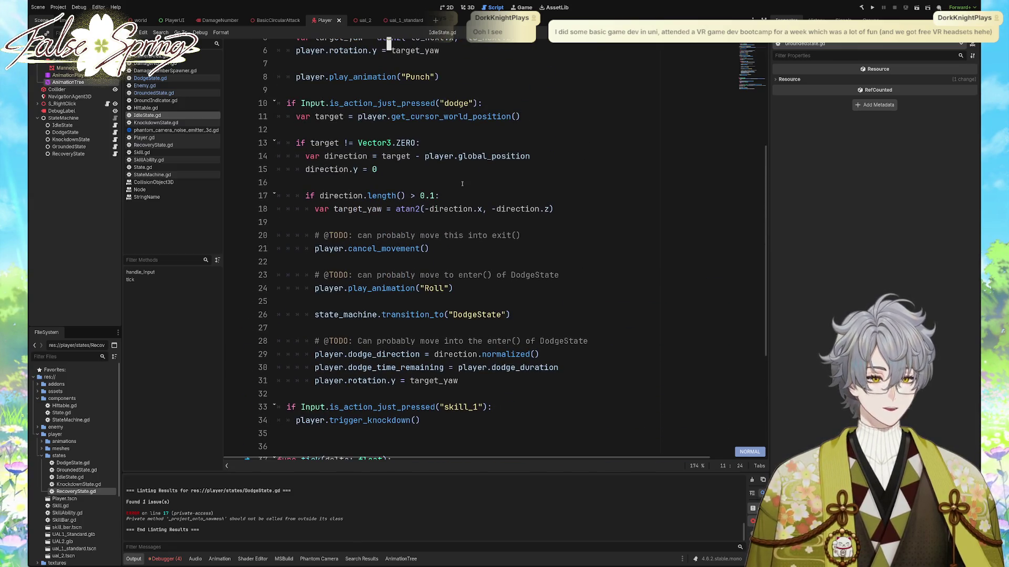
pyautogui.scroll(-5, 463, 183)
pyautogui.click(506, 411)
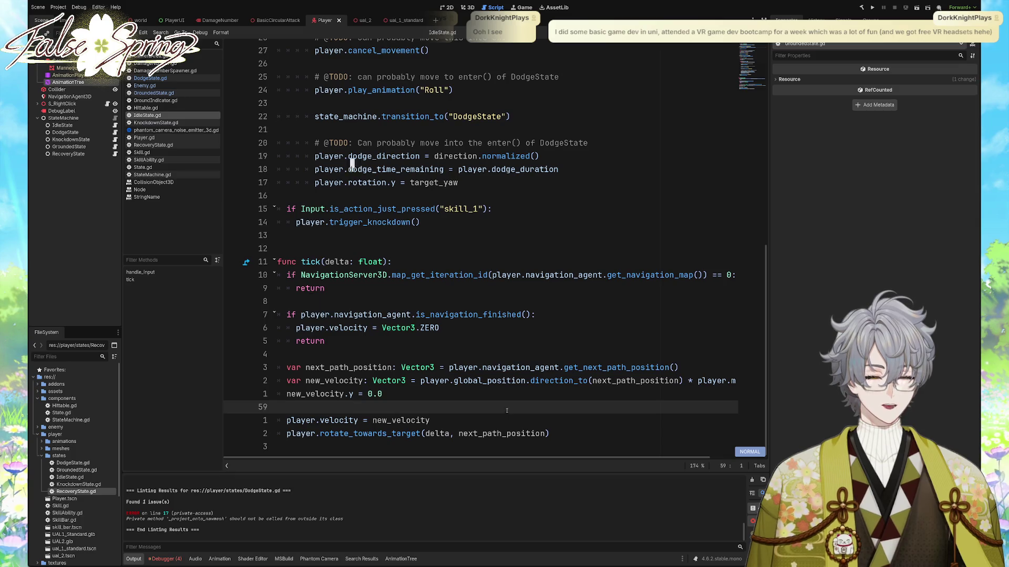
pyautogui.click(521, 433)
# Add func exit() -> void: whose body calls player.cancel_movement().
pyautogui.press('o')
pyautogui.press('Delete')
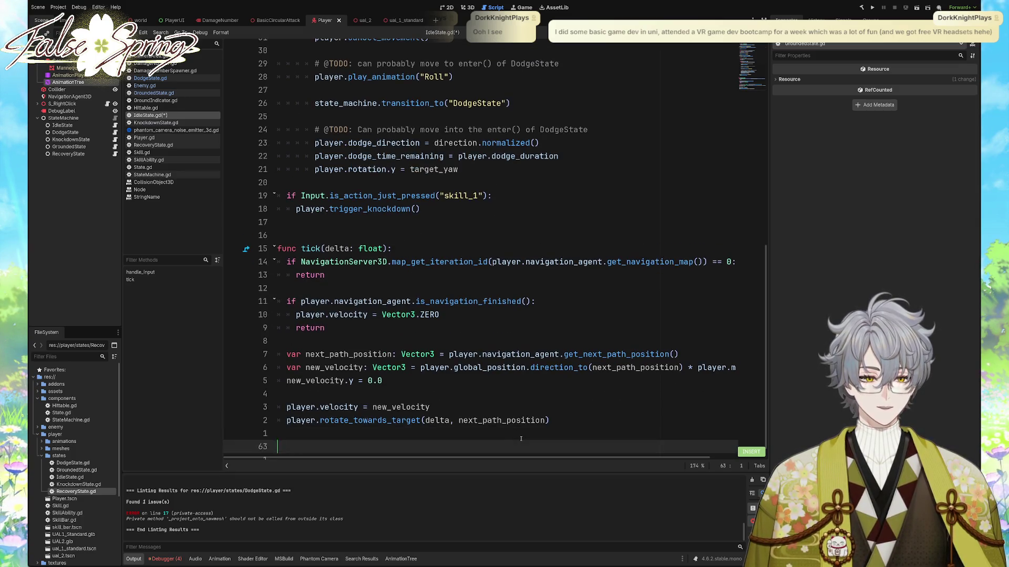
pyautogui.press('Return')
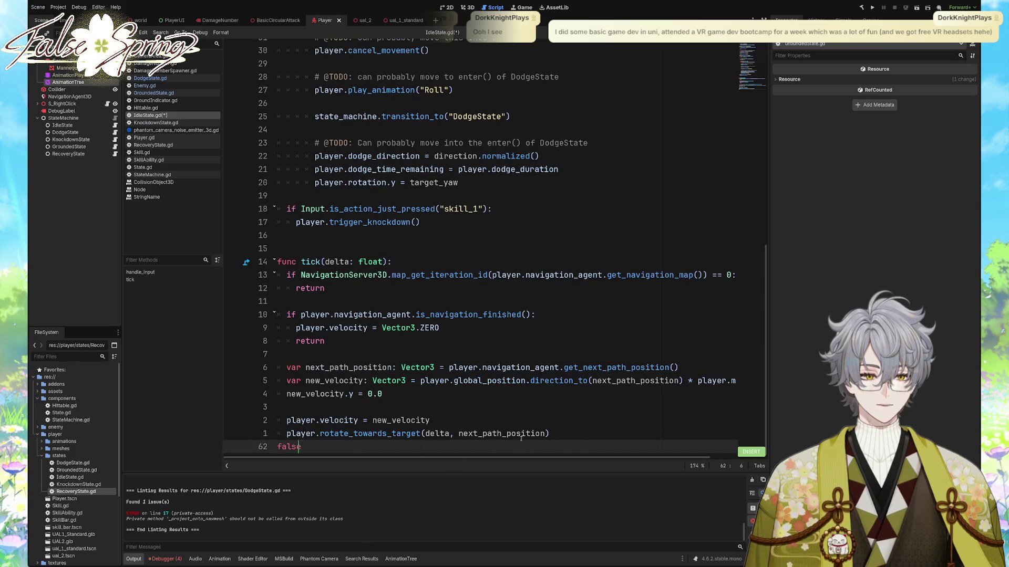
pyautogui.write('plnc exit()')
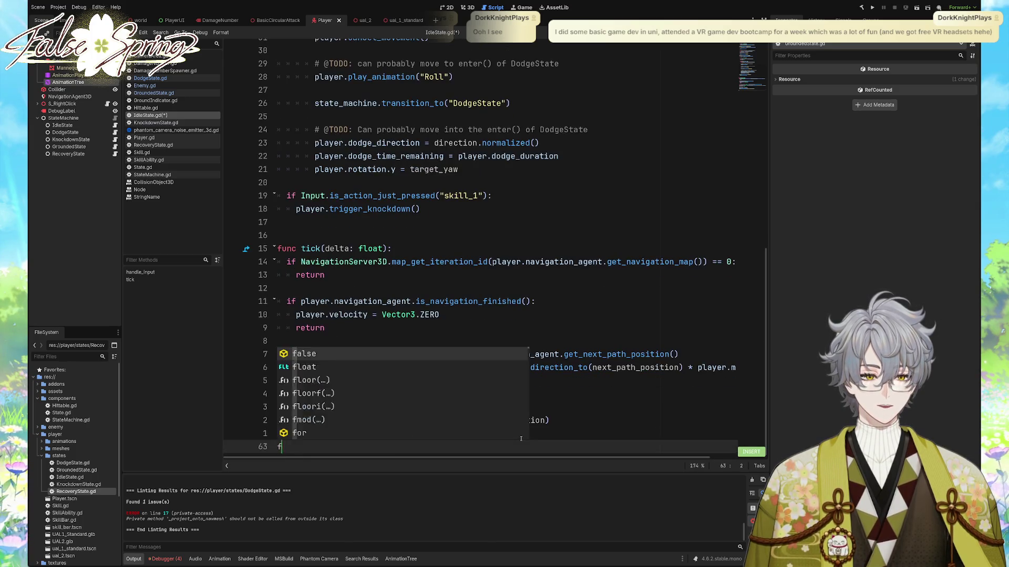
pyautogui.write(' -> void:')
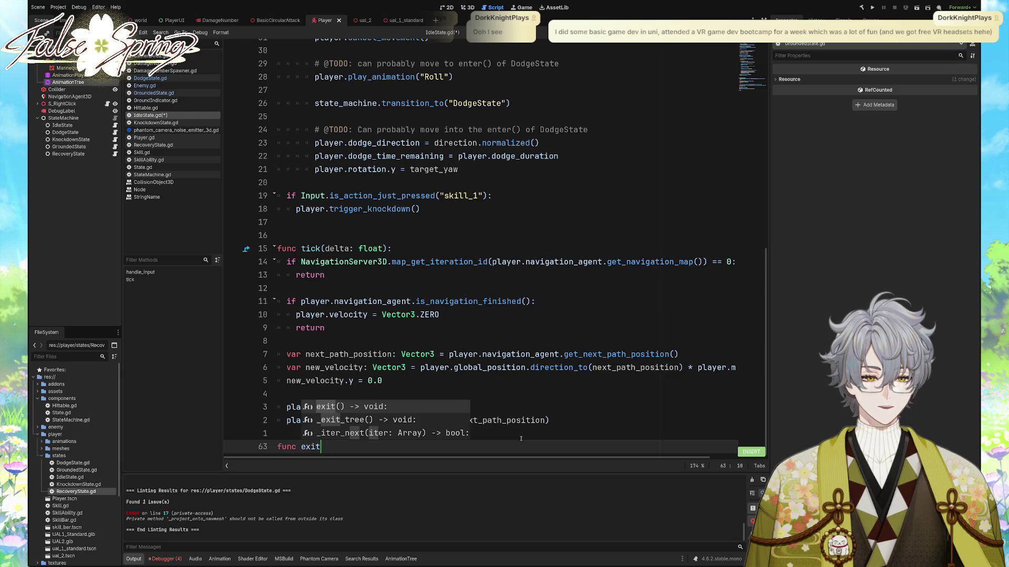
pyautogui.press('Return')
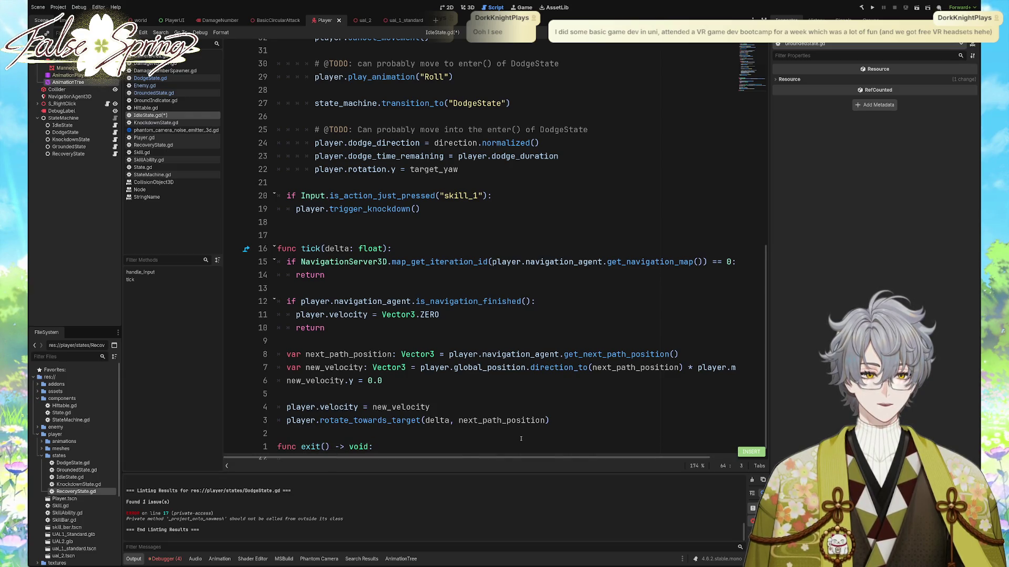
pyautogui.write('player.cancel_movement()')
pyautogui.press('Escape')
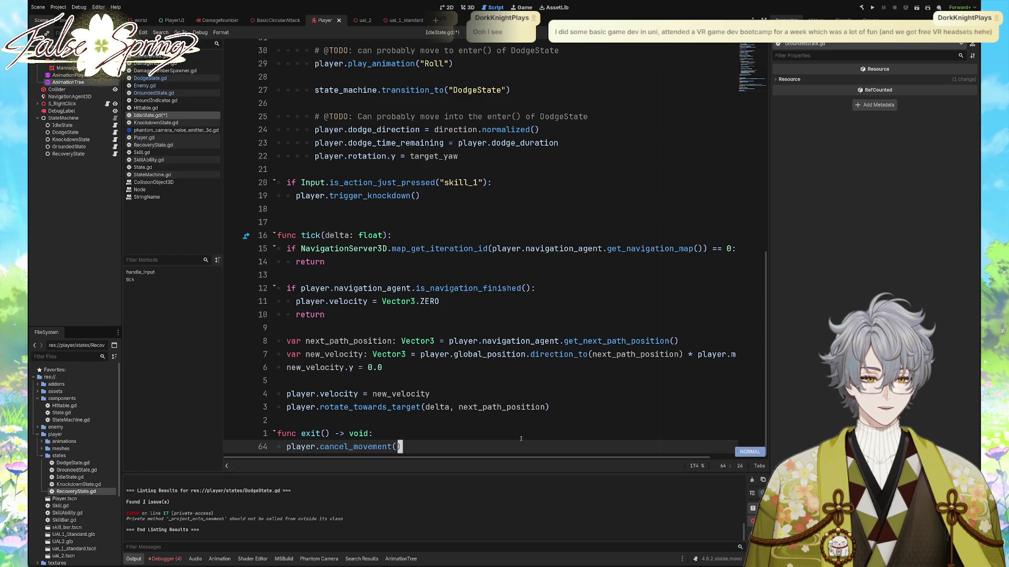
# Delete the TODO and old cancel_movement lines from the dodge branch, then reopen DodgeState.gd.
pyautogui.scroll(5, 521, 438)
pyautogui.click(458, 210)
pyautogui.hotkey('shift', 'v')
pyautogui.press('j')
pyautogui.press('j')
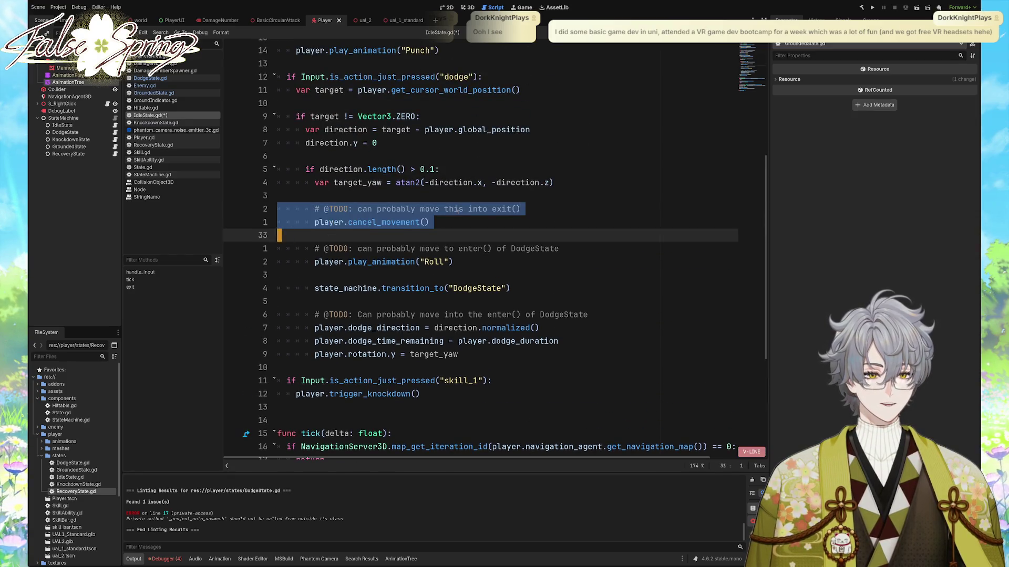
pyautogui.press('d')
pyautogui.press('j')
pyautogui.scroll(-1, 385, 187)
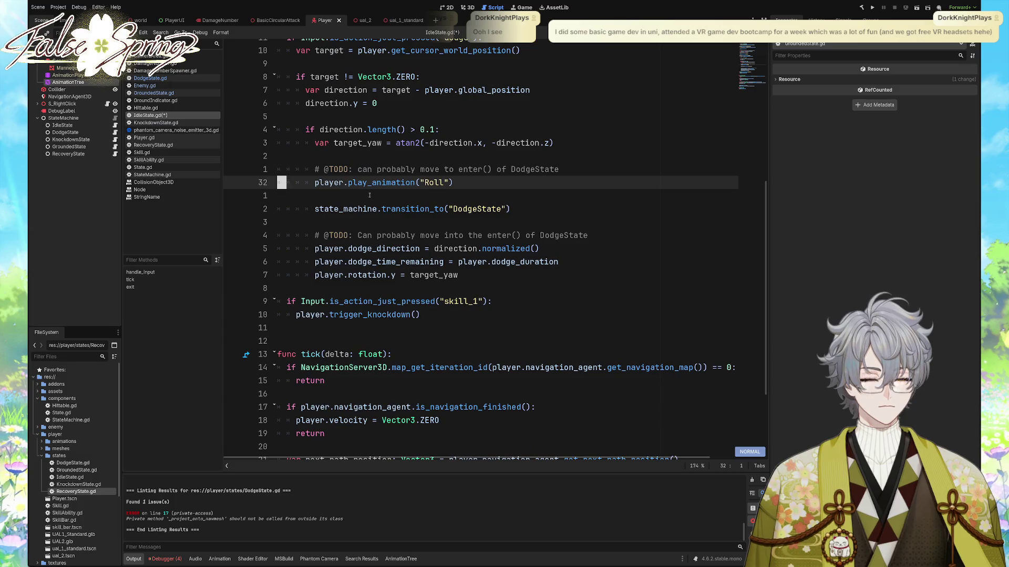
pyautogui.click(383, 182)
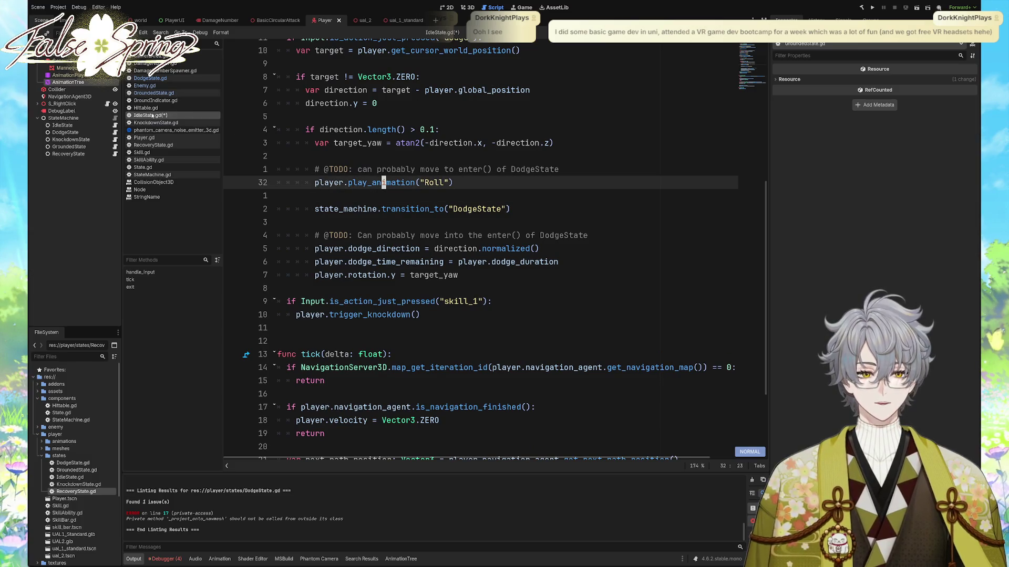
pyautogui.click(150, 78)
pyautogui.click(373, 87)
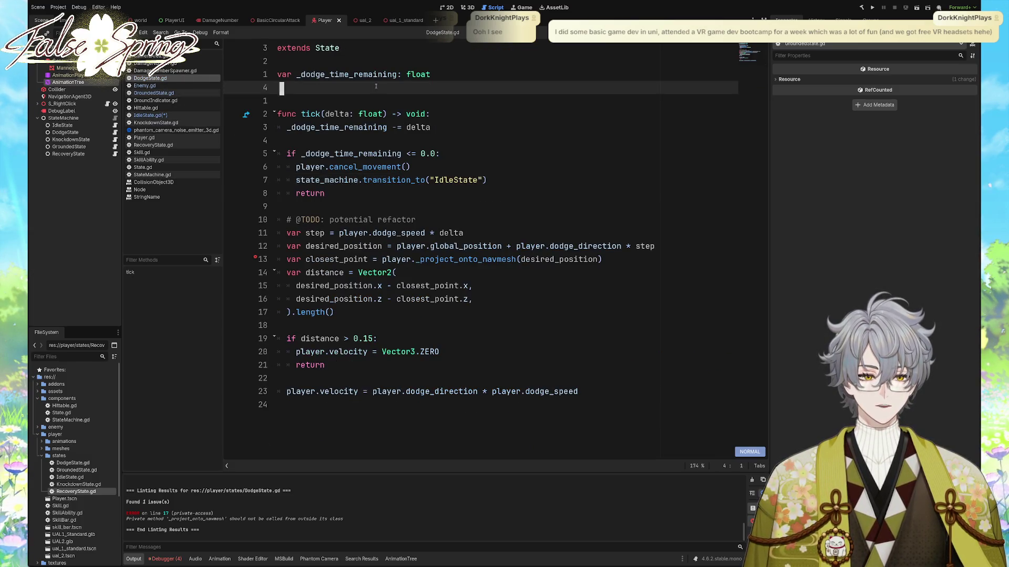
# Add an enter() function to DodgeState calling player.play_animation("Dodge").
pyautogui.write('ofunc en')
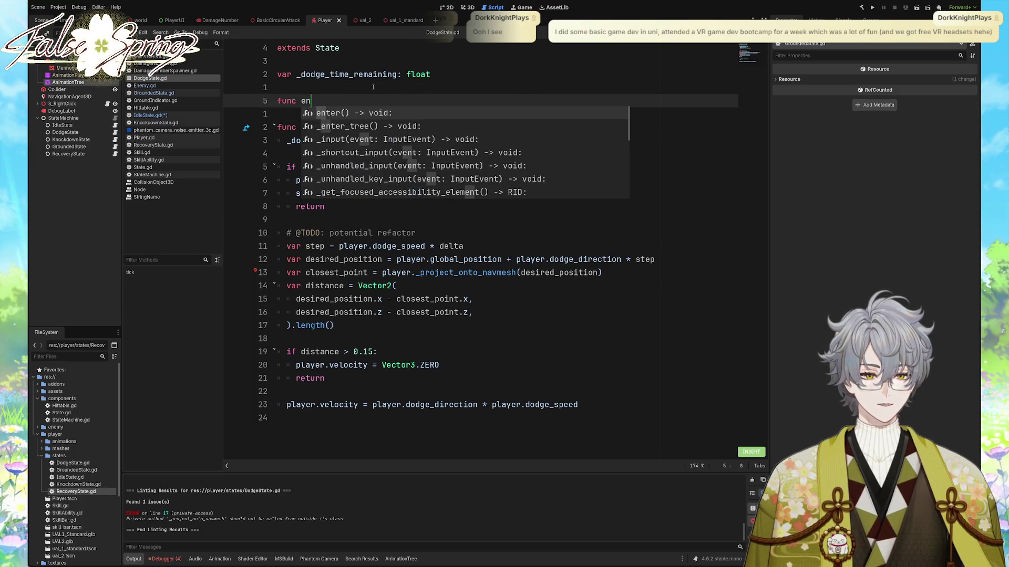
pyautogui.press('Return')
pyautogui.press('Return')
pyautogui.write('player')
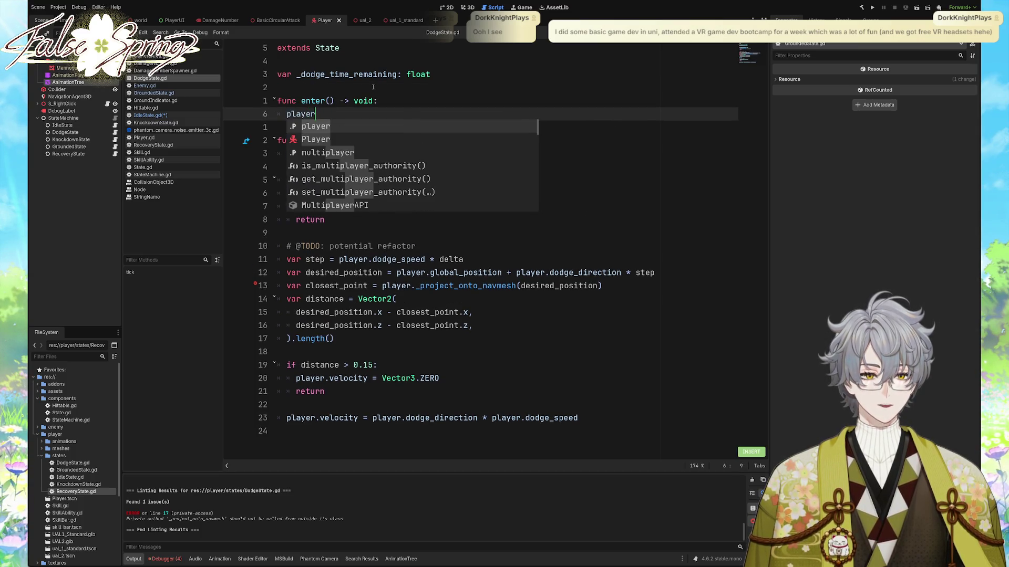
pyautogui.write('.play')
pyautogui.press('Return')
pyautogui.write('"Dodge"')
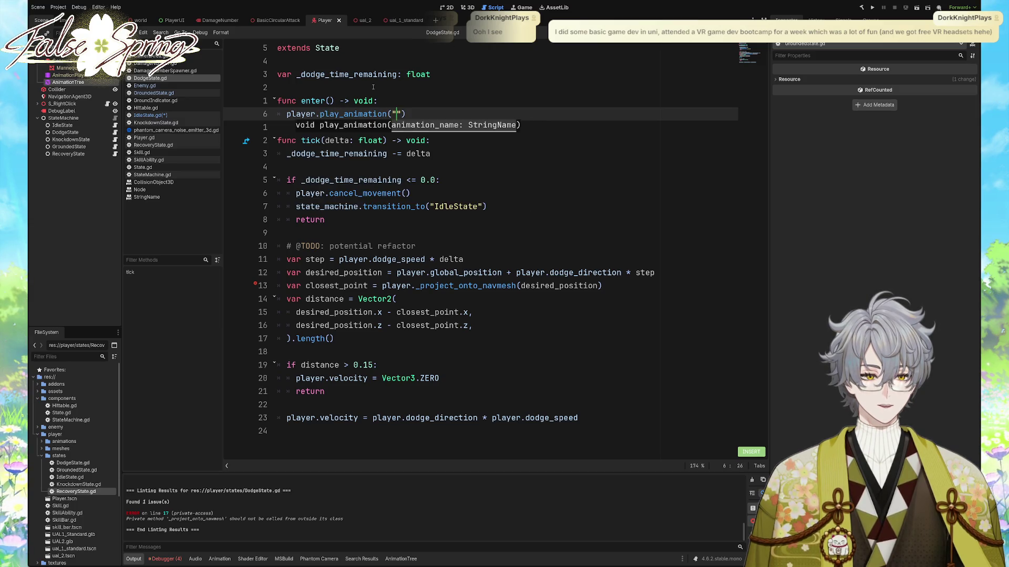
pyautogui.press('Escape')
pyautogui.press('o')
pyautogui.press('Escape')
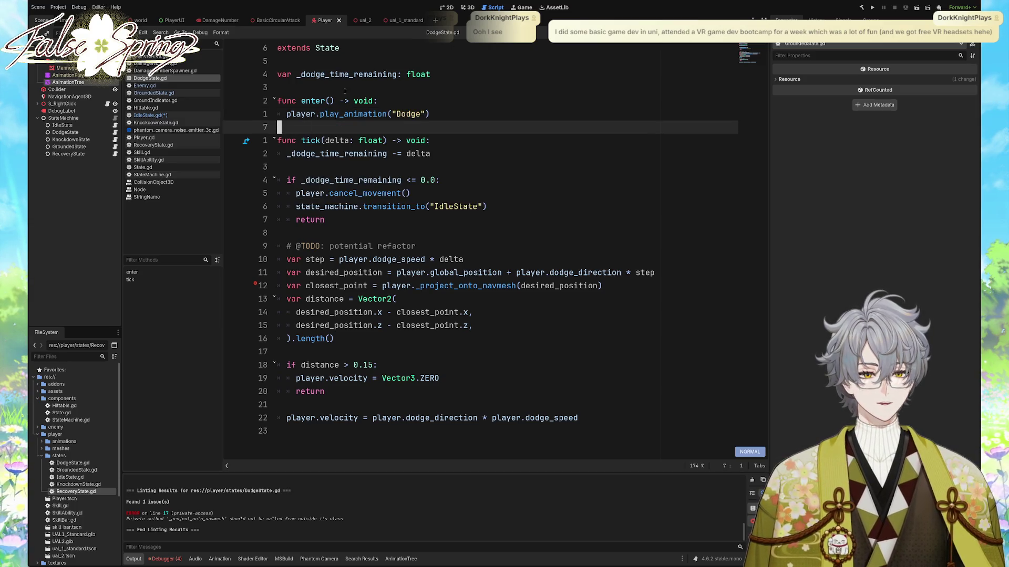
# Check IdleState's animation name, change it to "Roll" in enter(), and save DodgeState.gd.
pyautogui.click(174, 115)
pyautogui.click(150, 78)
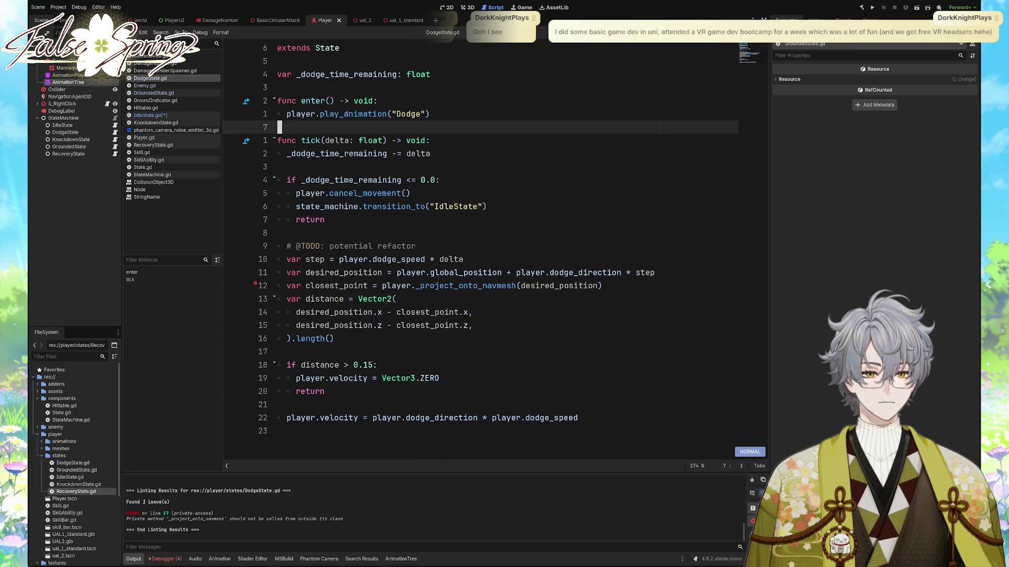
pyautogui.click(405, 114)
pyautogui.press('c')
pyautogui.press('i')
pyautogui.press('"')
pyautogui.write('Roll')
pyautogui.press('Escape')
pyautogui.press('o')
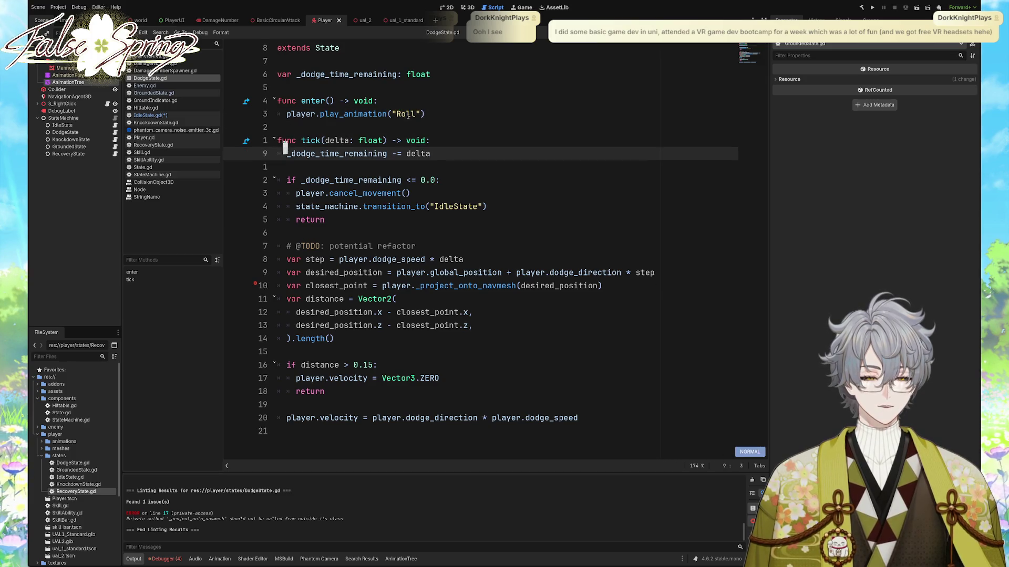
pyautogui.press('Escape')
pyautogui.hotkey('ctrl', 's')
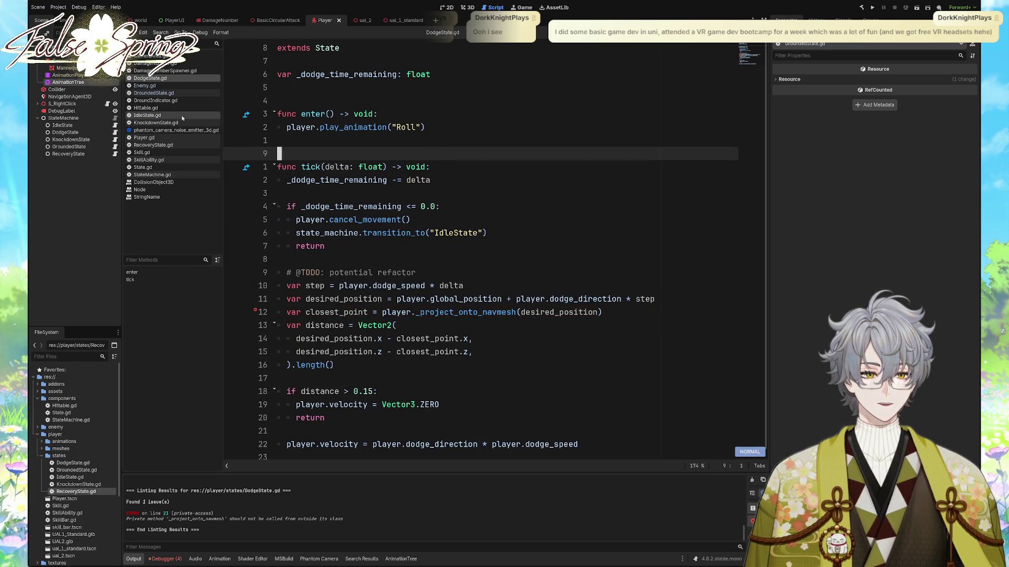
# Remove the Roll animation call from IdleState.gd.
pyautogui.click(181, 115)
pyautogui.hotkey('shift', 'v')
pyautogui.press('k')
pyautogui.press('k')
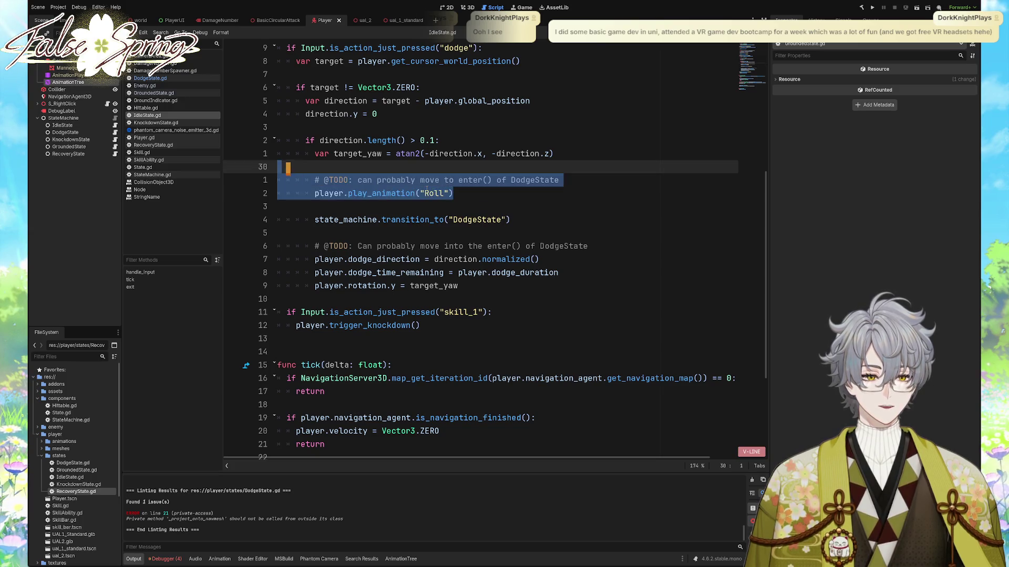
pyautogui.press('d')
pyautogui.press('j')
pyautogui.press('j')
pyautogui.press('j')
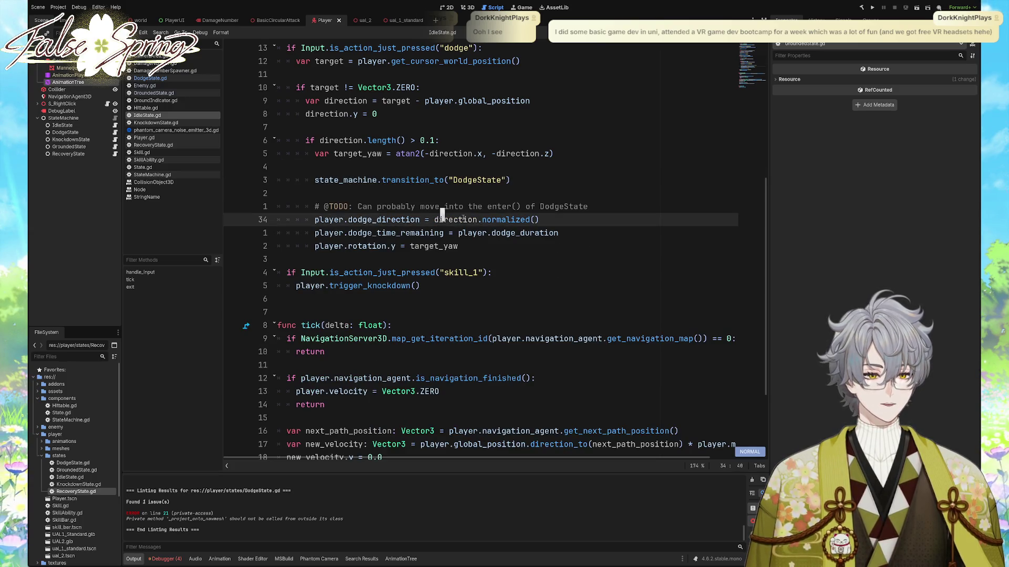
pyautogui.press('k')
pyautogui.press('k')
pyautogui.hotkey('shift', 'v')
pyautogui.press('k')
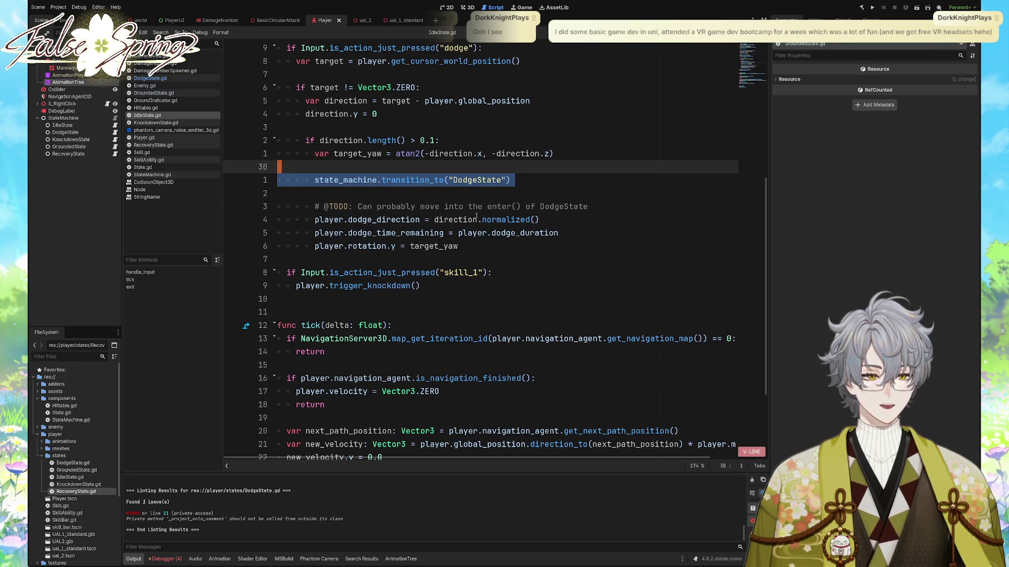
pyautogui.press('j')
pyautogui.press('j')
pyautogui.press('j')
pyautogui.press('d')
pyautogui.press('u')
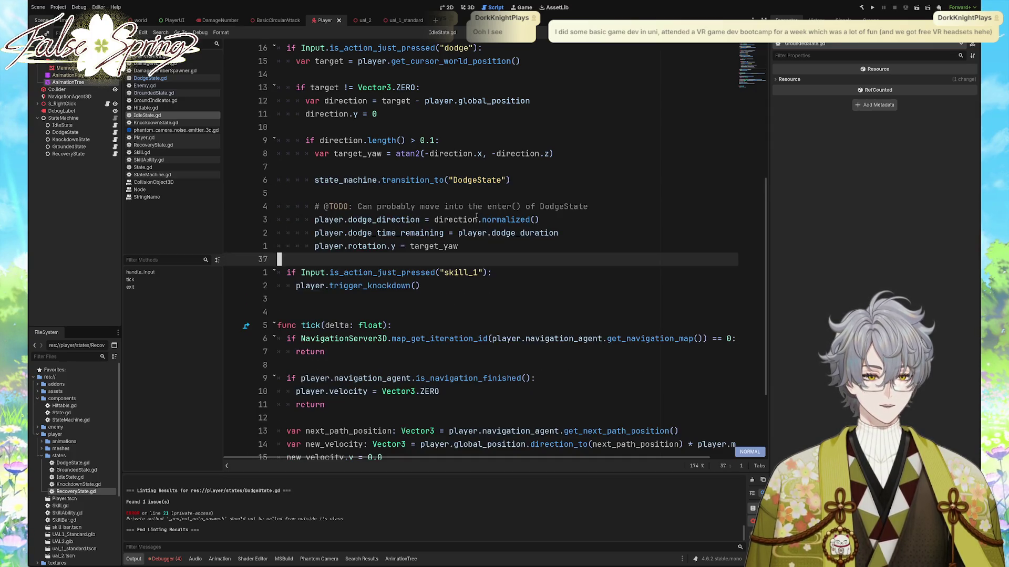
pyautogui.hotkey('shift', 'v')
pyautogui.press('j')
pyautogui.press('j')
pyautogui.press('j')
pyautogui.press('d')
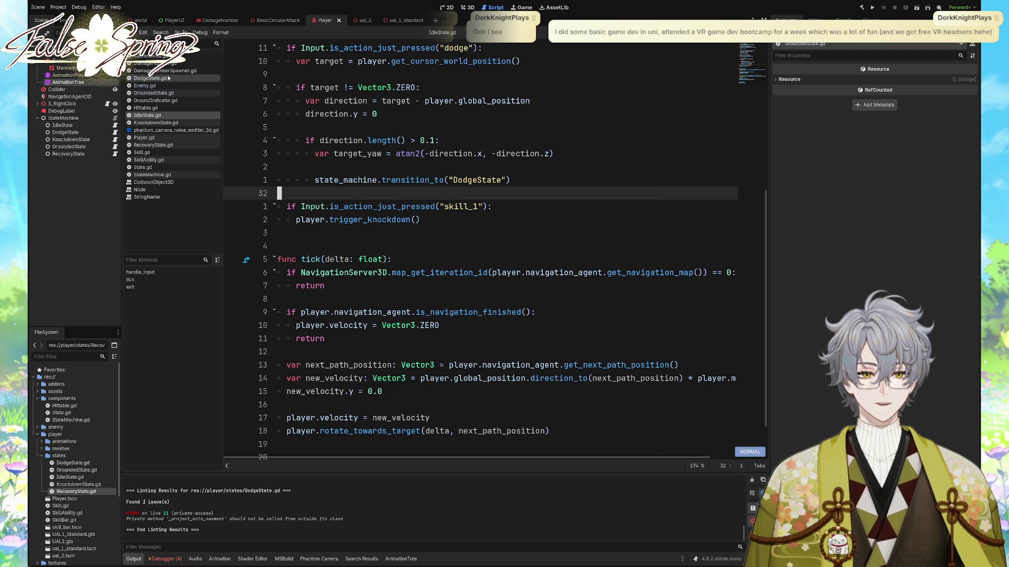
# Paste the dodge setup lines below the Roll call in DodgeState's enter().
pyautogui.click(149, 78)
pyautogui.press('j')
pyautogui.press('p')
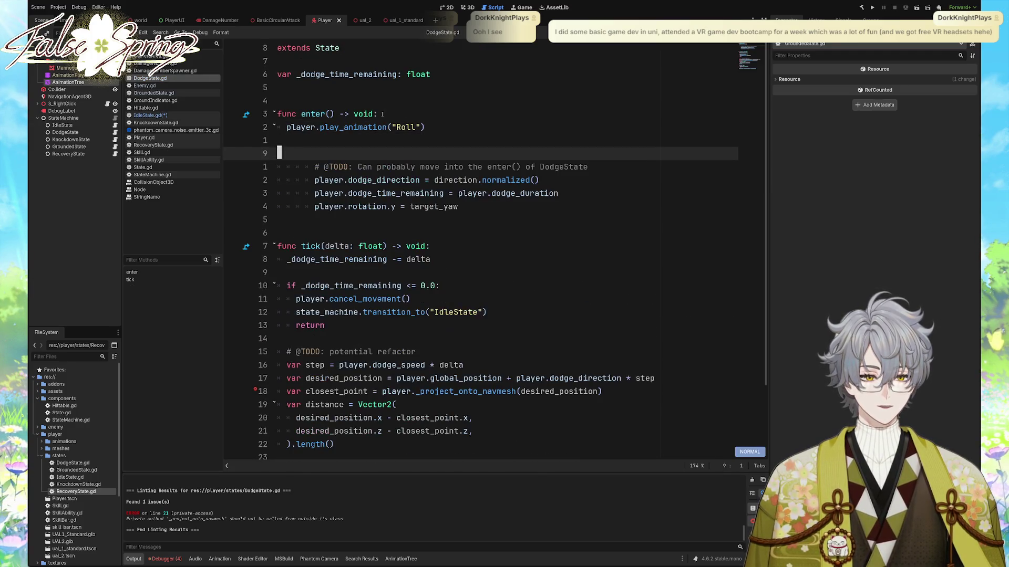
pyautogui.press('j')
pyautogui.hotkey('shift', 'v')
pyautogui.press('j')
pyautogui.press('j')
pyautogui.press('j')
pyautogui.press('>')
pyautogui.press('less')
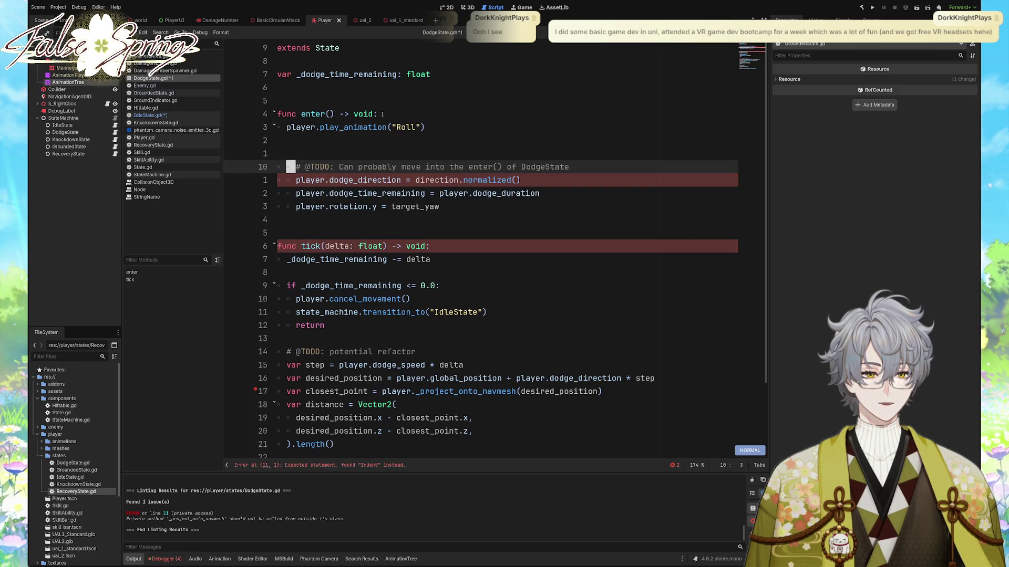
pyautogui.press('less')
pyautogui.press('d')
pyautogui.press('d')
pyautogui.press('k')
pyautogui.press('d')
pyautogui.press('d')
pyautogui.press('d')
pyautogui.press('d')
pyautogui.press('e')
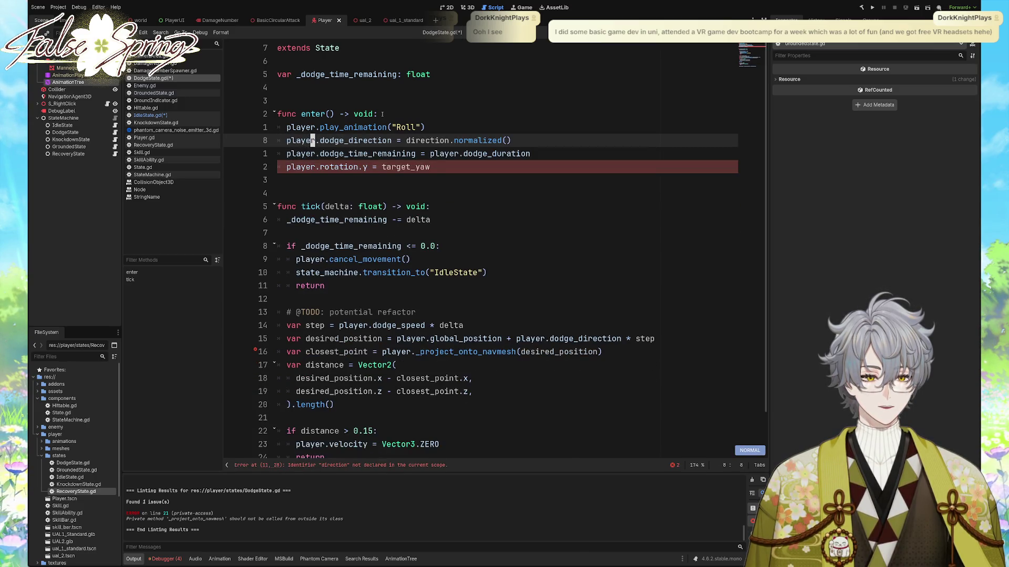
pyautogui.press('j')
pyautogui.press('j')
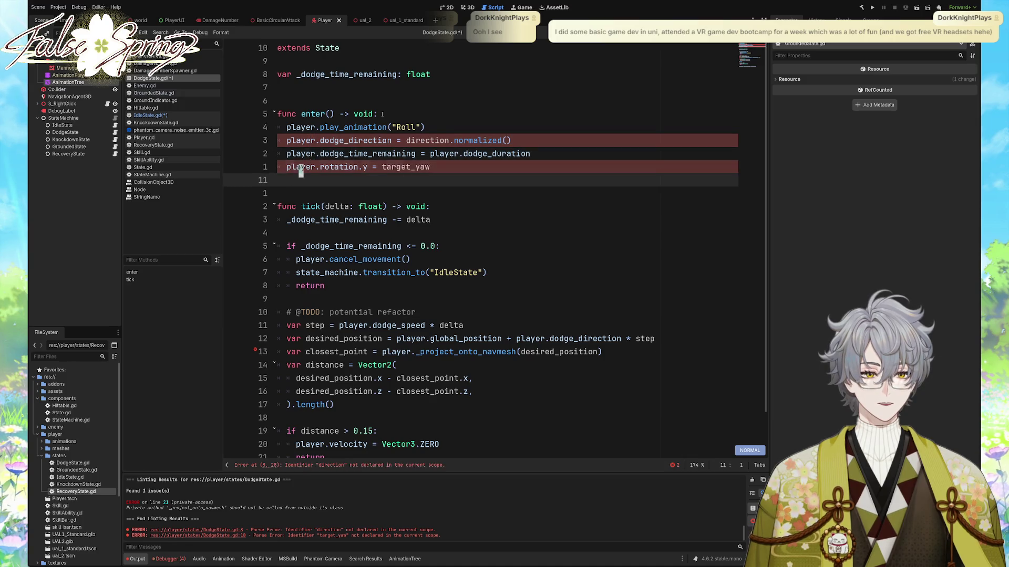
pyautogui.press('j')
pyautogui.press('d')
pyautogui.press('d')
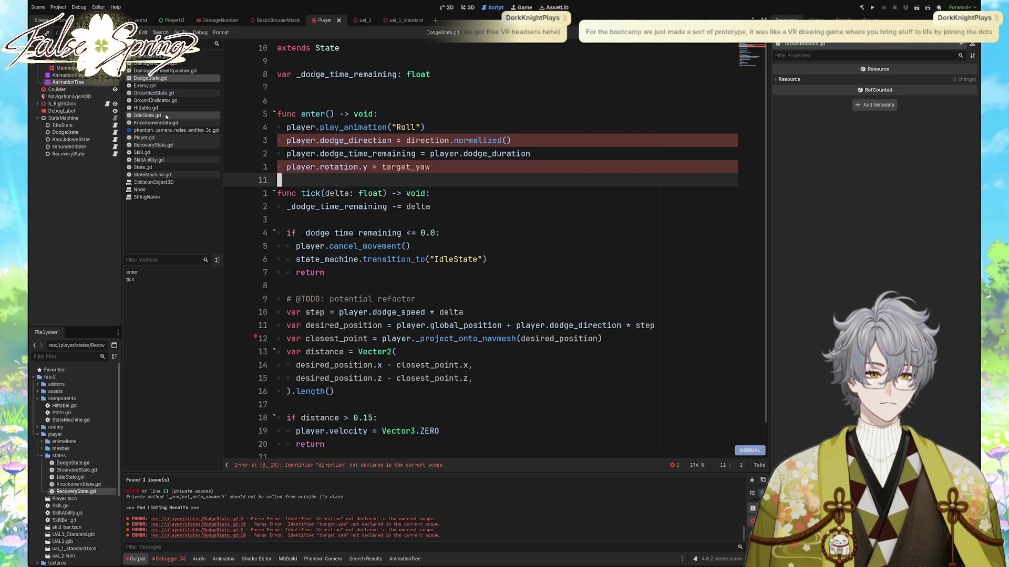
pyautogui.click(166, 116)
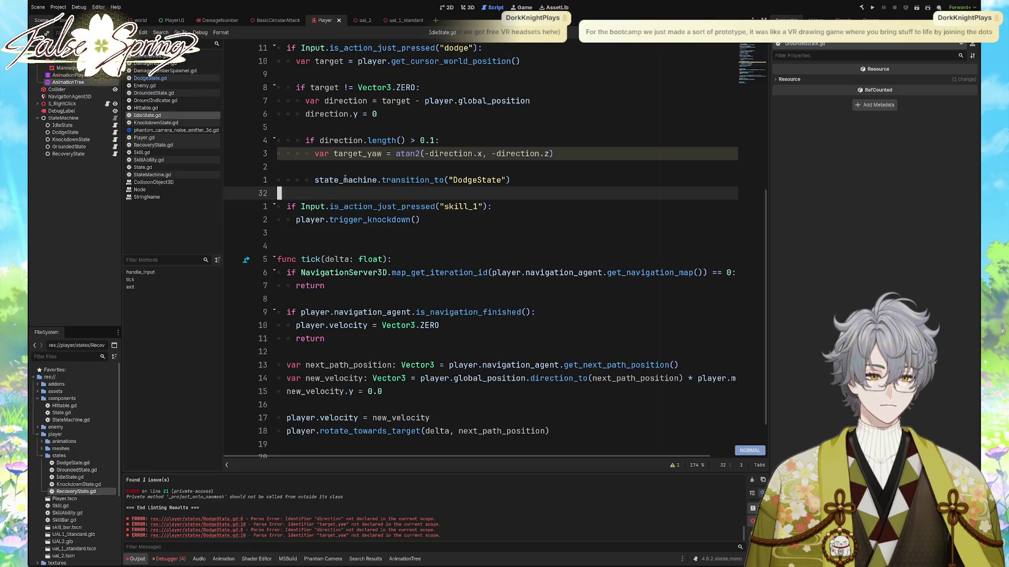
pyautogui.scroll(5, 406, 207)
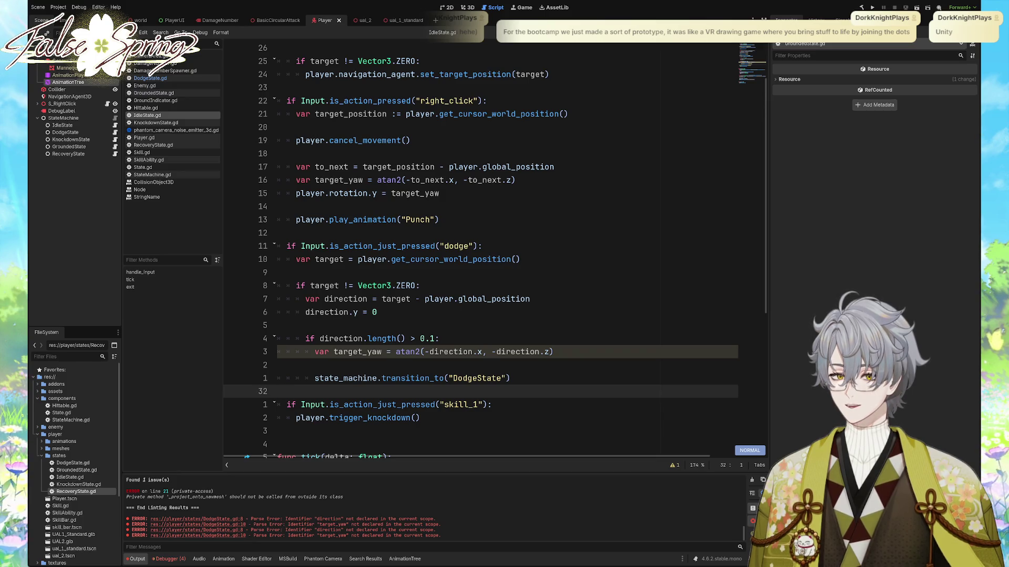
pyautogui.click(459, 379)
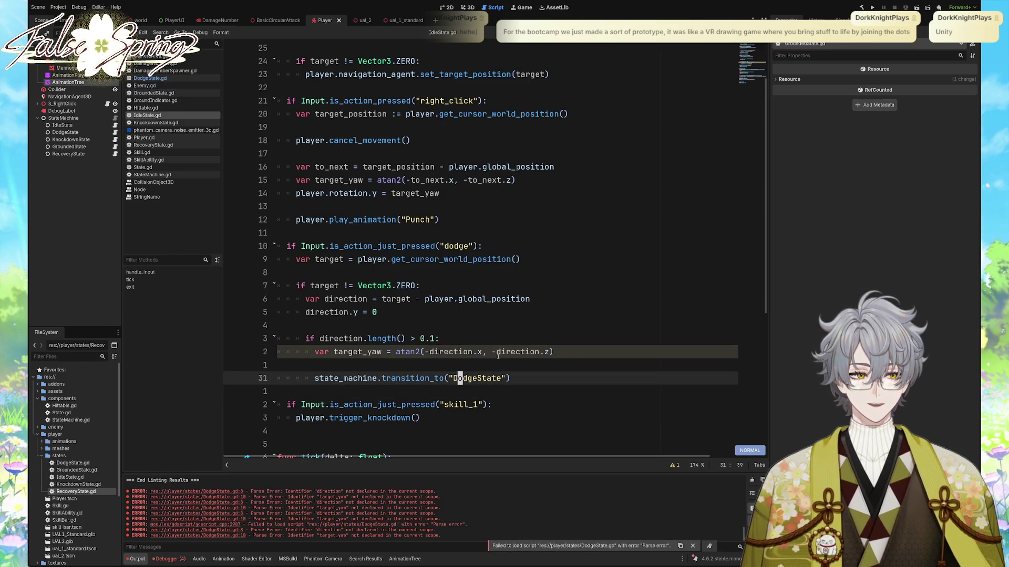
pyautogui.scroll(-2, 498, 356)
pyautogui.press('j')
pyautogui.press('j')
pyautogui.press('k')
pyautogui.press('k')
pyautogui.press('k')
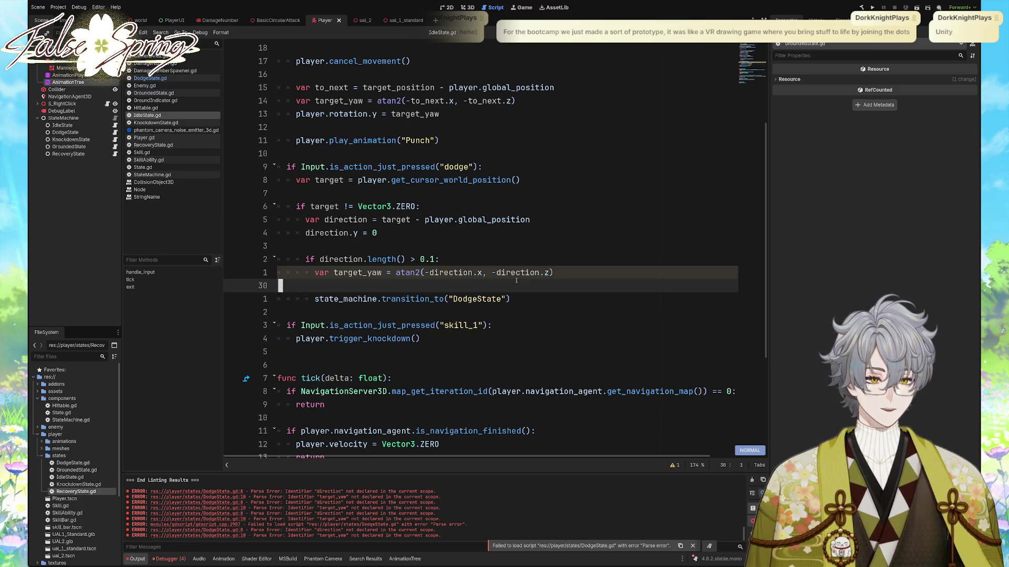
pyautogui.scroll(2, 516, 281)
pyautogui.scroll(-5, 508, 299)
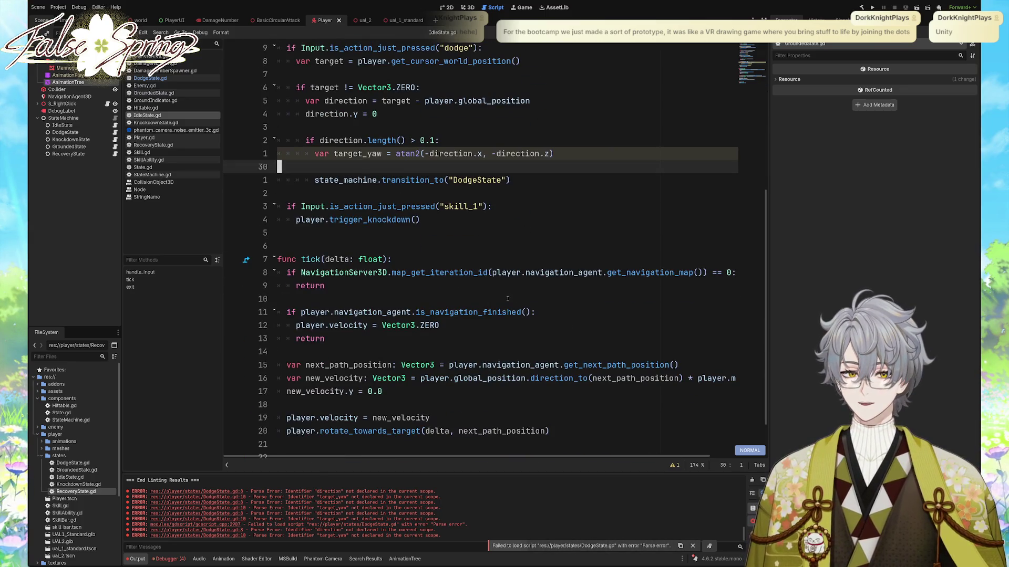
pyautogui.scroll(2, 397, 267)
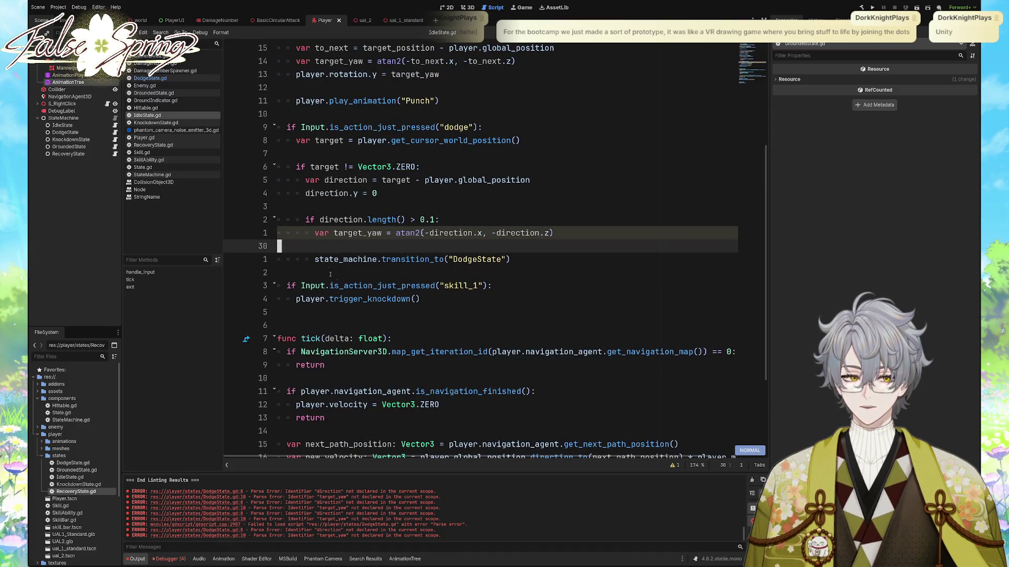
pyautogui.scroll(-2, 336, 254)
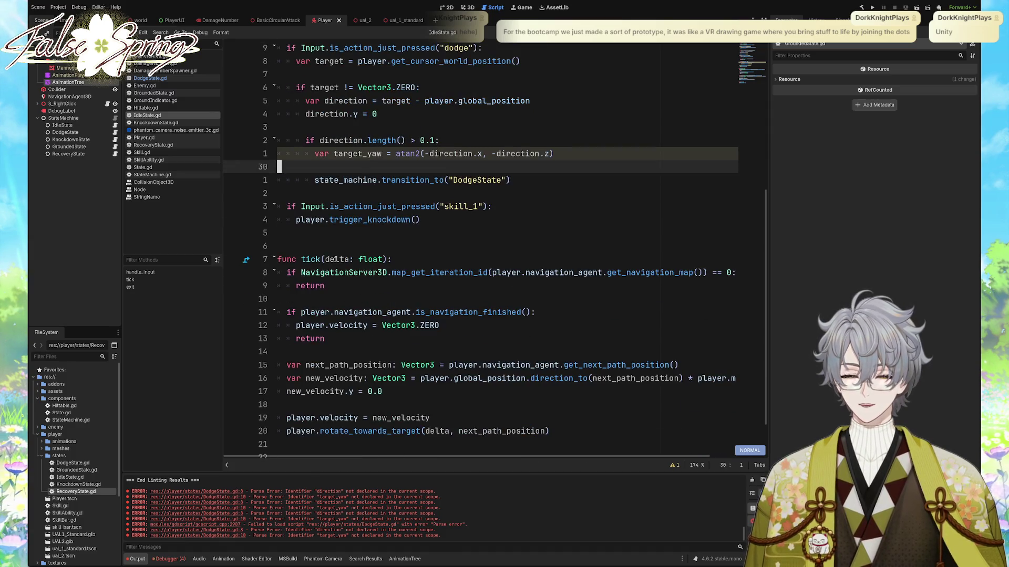
pyautogui.scroll(1, 315, 208)
pyautogui.scroll(-1, 347, 215)
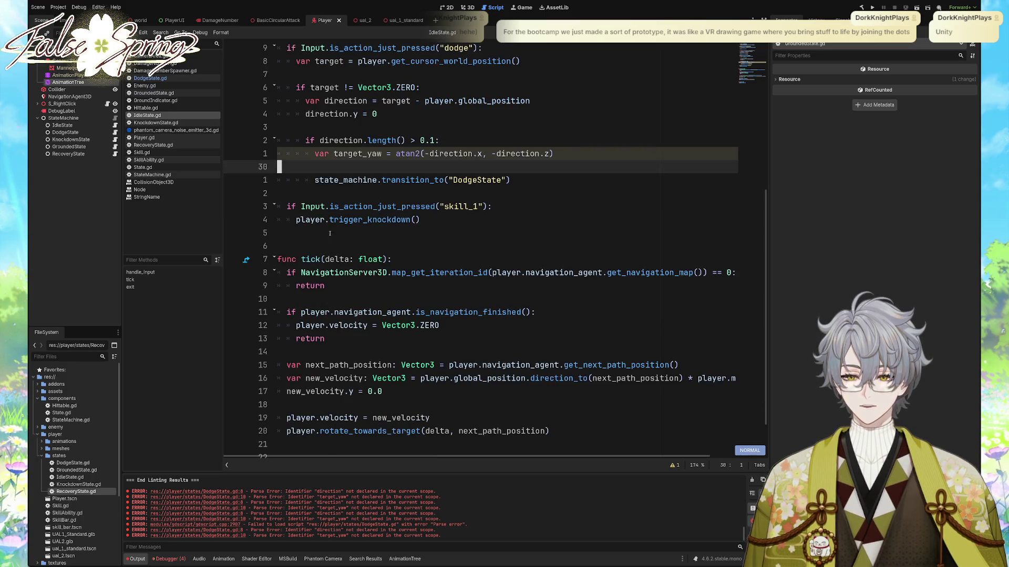
pyautogui.scroll(1, 338, 223)
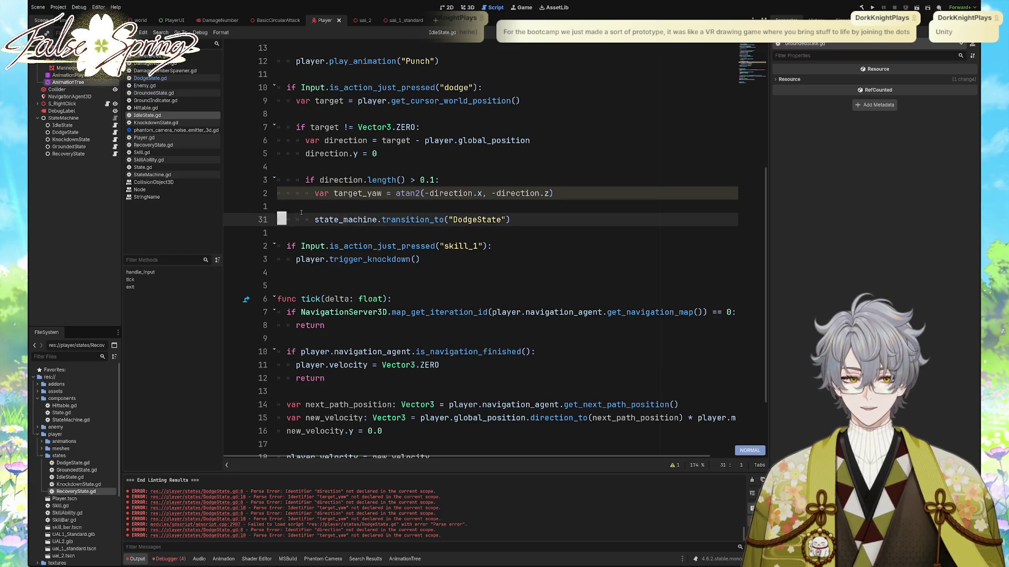
pyautogui.press('d')
pyautogui.press('u')
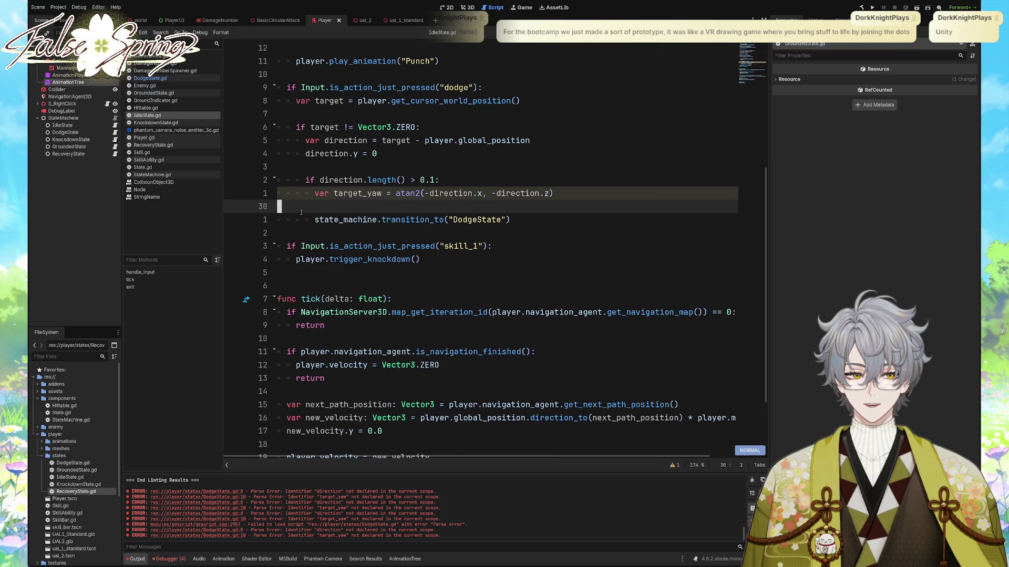
pyautogui.press('j')
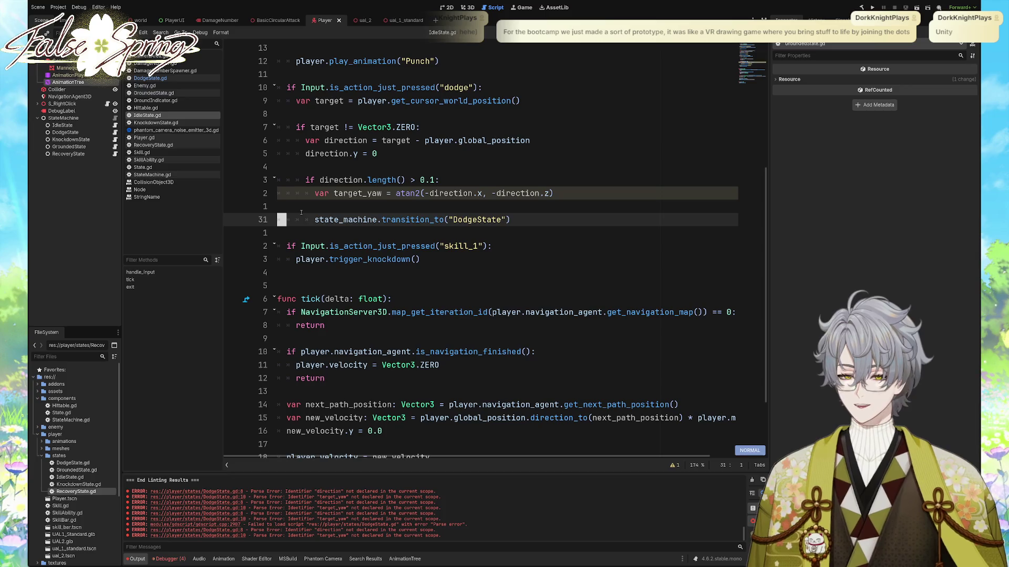
pyautogui.press('k')
pyautogui.press('k')
pyautogui.press('j')
pyautogui.press('j')
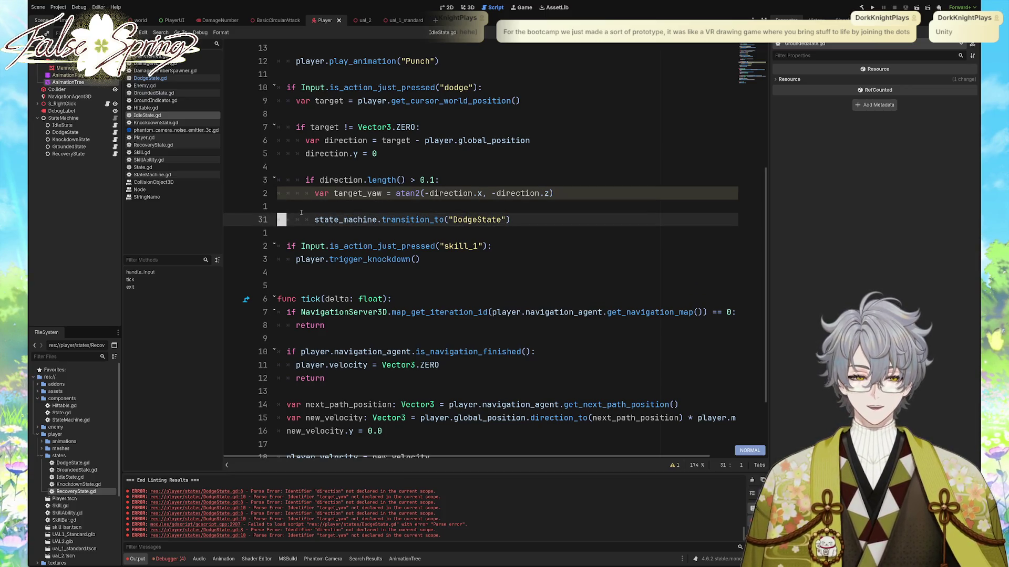
pyautogui.press('k')
pyautogui.scroll(3, 350, 330)
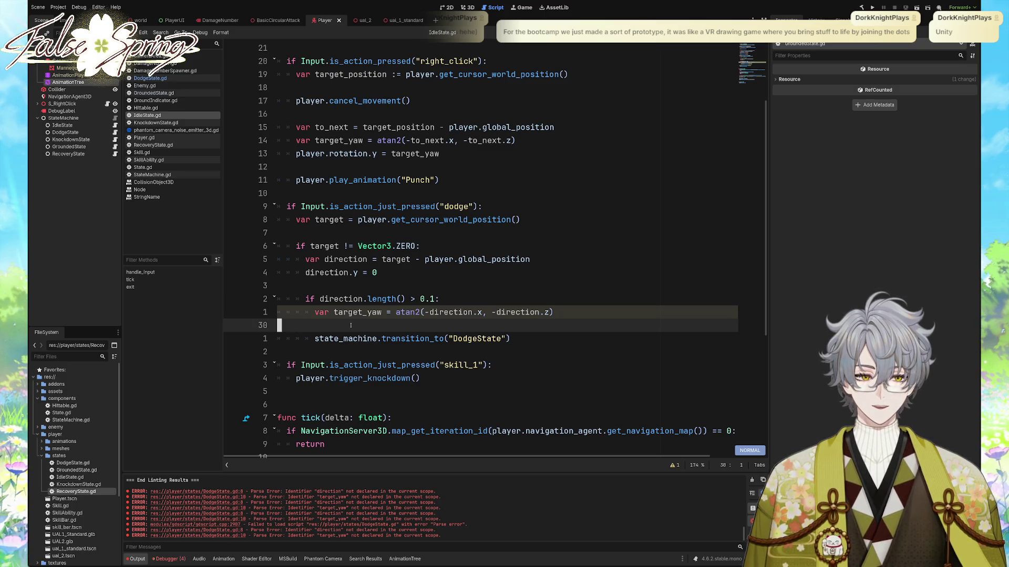
pyautogui.scroll(-2, 351, 325)
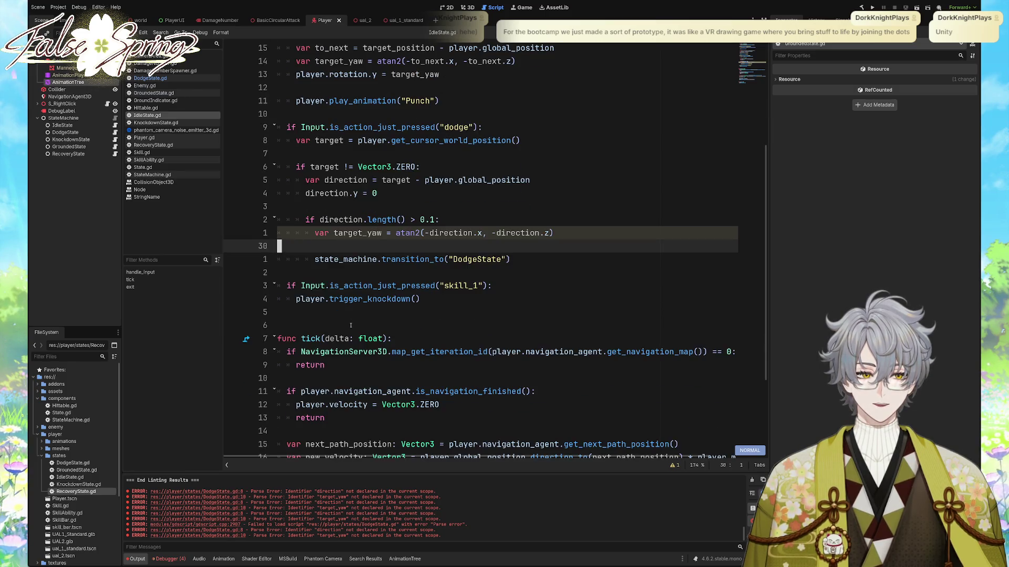
pyautogui.scroll(3, 350, 325)
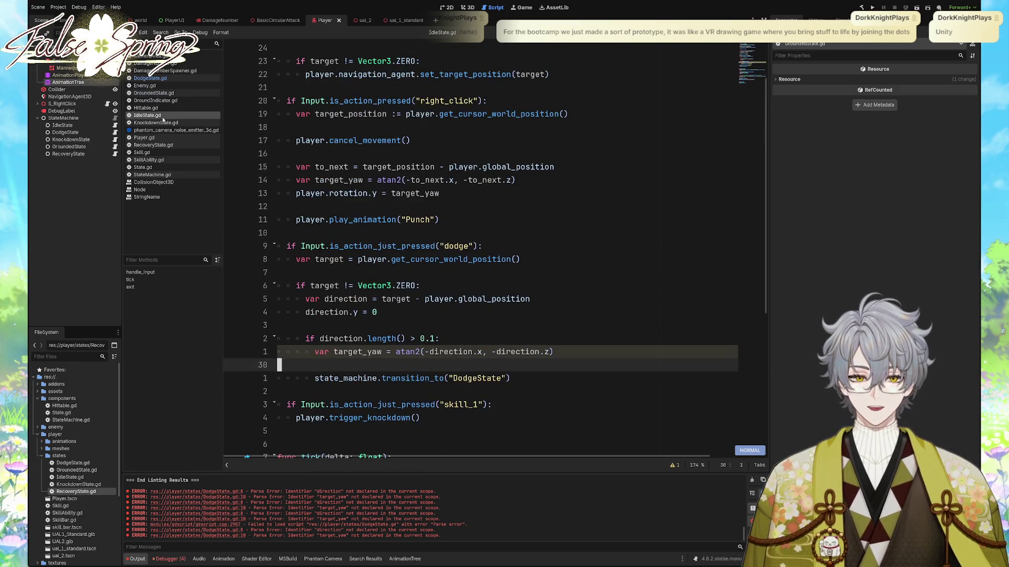
pyautogui.click(160, 79)
# Cut the dodge_direction and rotation.y lines out of DodgeState's enter().
pyautogui.click(401, 167)
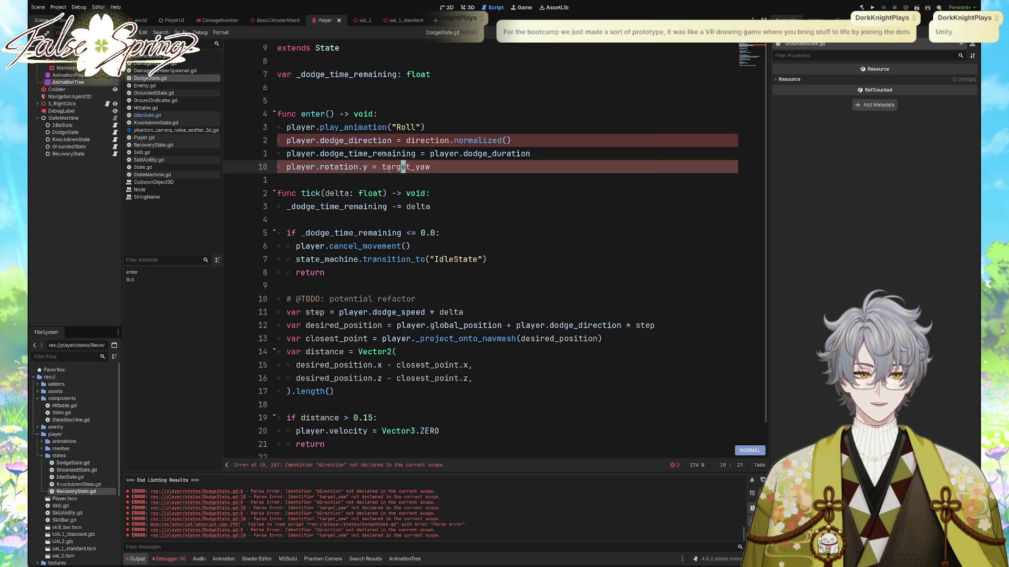
pyautogui.press('k')
pyautogui.press('k')
pyautogui.press('d')
pyautogui.press('d')
pyautogui.press('j')
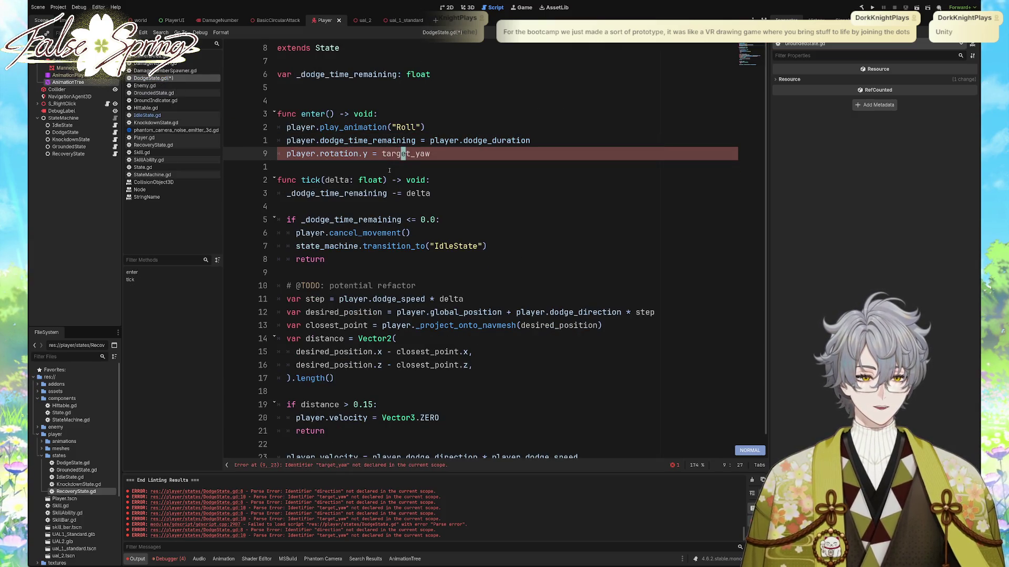
pyautogui.hotkey('ctrl', 's')
pyautogui.press('u')
pyautogui.press('d')
pyautogui.press('d')
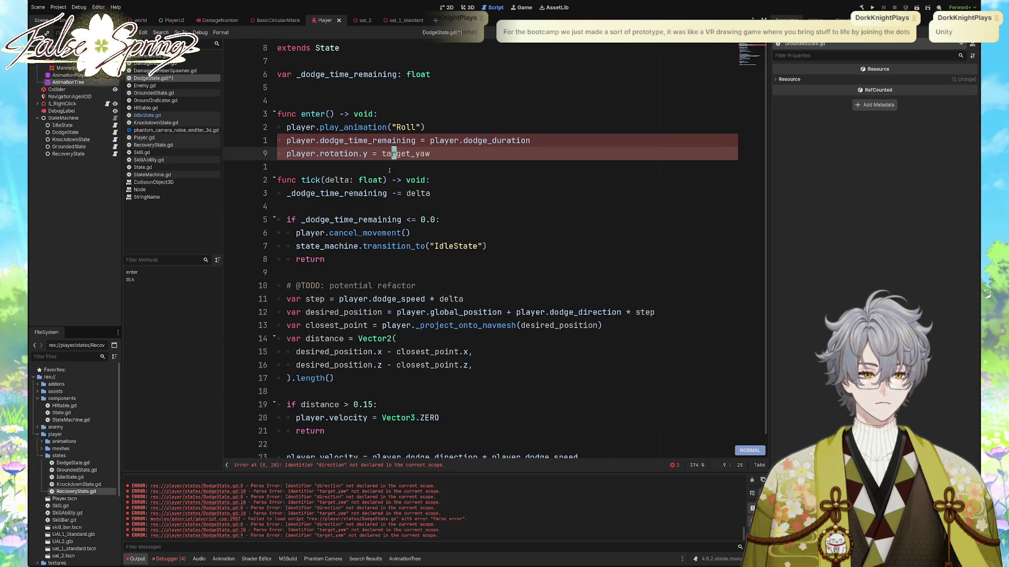
pyautogui.press('p')
pyautogui.press('j')
pyautogui.hotkey('shift', 'v')
pyautogui.press('k')
pyautogui.press('d')
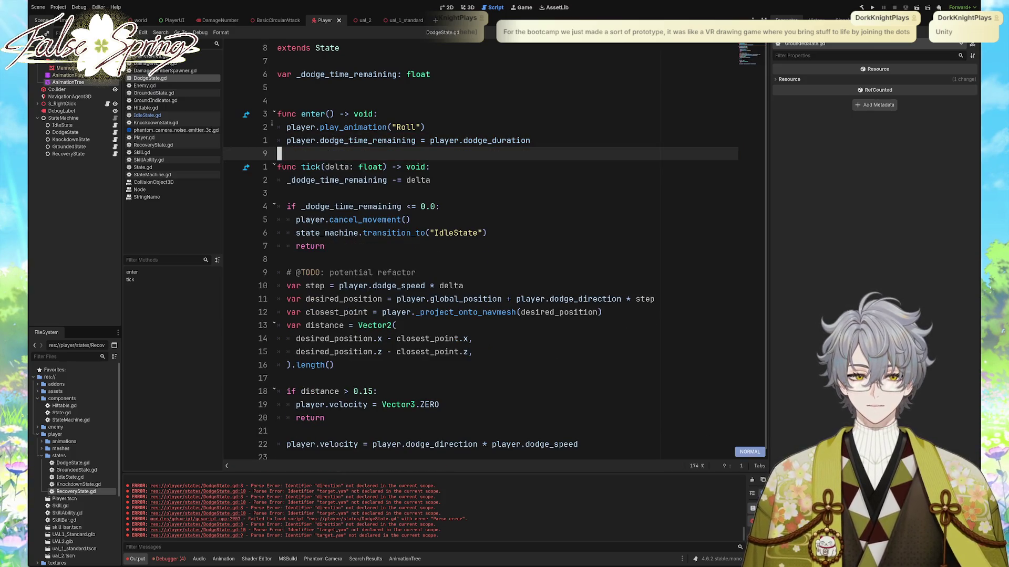
# Paste them into IdleState's dodge block, indent under the direction check, and save with :w.
pyautogui.click(147, 115)
pyautogui.click(437, 316)
pyautogui.press('j')
pyautogui.press('j')
pyautogui.press('j')
pyautogui.press('p')
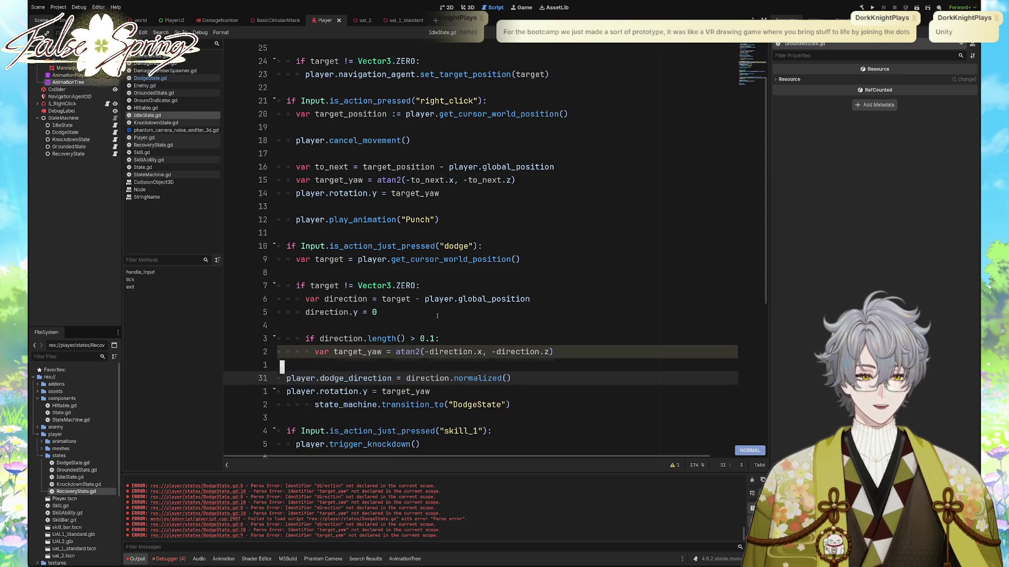
pyautogui.press('j')
pyautogui.hotkey('shift', 'v')
pyautogui.press('k')
pyautogui.hotkey('shift', '.')
pyautogui.press('.')
pyautogui.press('.')
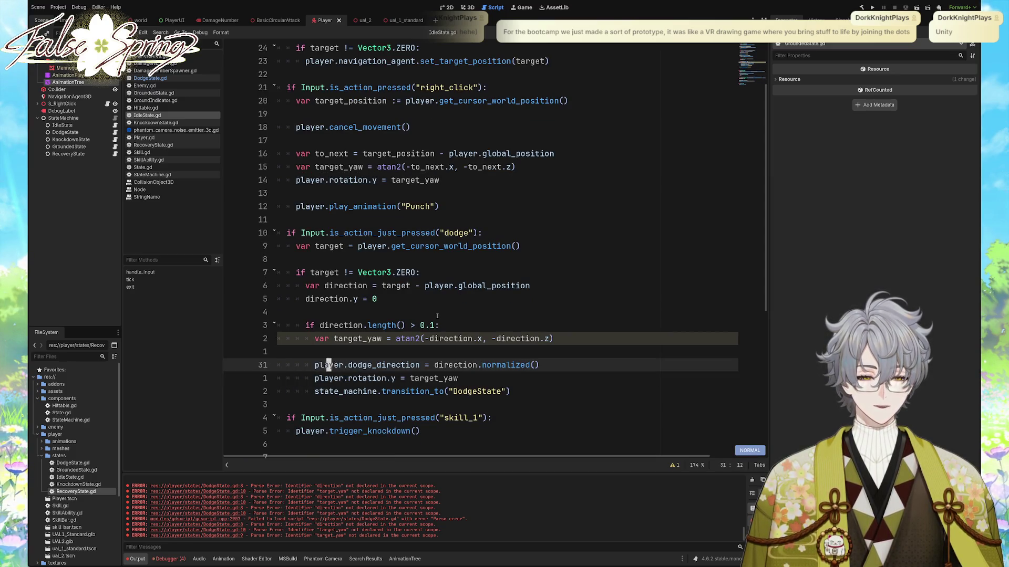
pyautogui.write('j:w')
pyautogui.press('Return')
# Review the target_yaw line and DodgeState.gd, then return to IdleState.gd.
pyautogui.press('k')
pyautogui.press('k')
pyautogui.press('k')
pyautogui.press('f')
pyautogui.press('2')
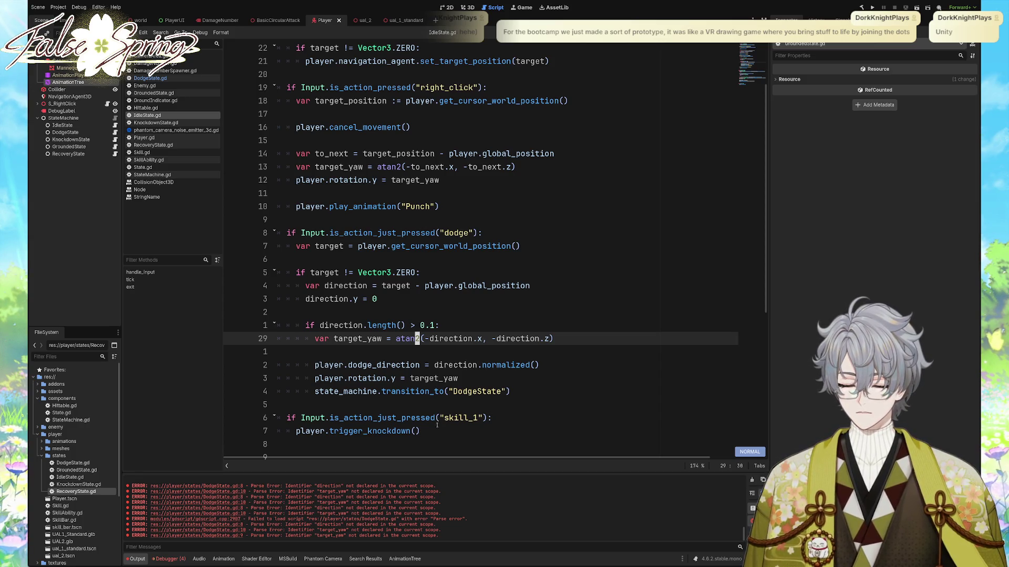
pyautogui.scroll(-5, 412, 368)
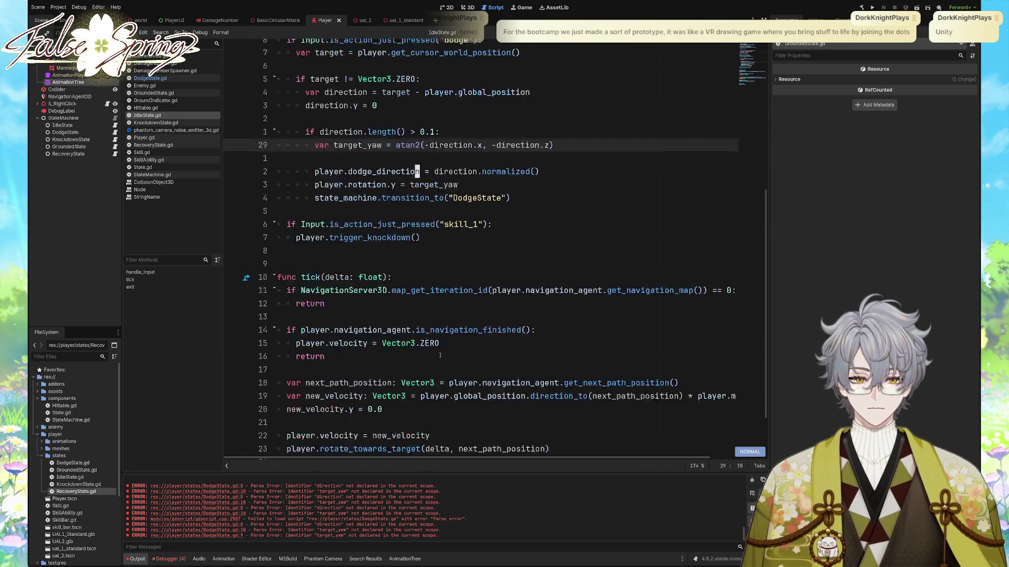
pyautogui.click(410, 344)
pyautogui.scroll(8, 400, 294)
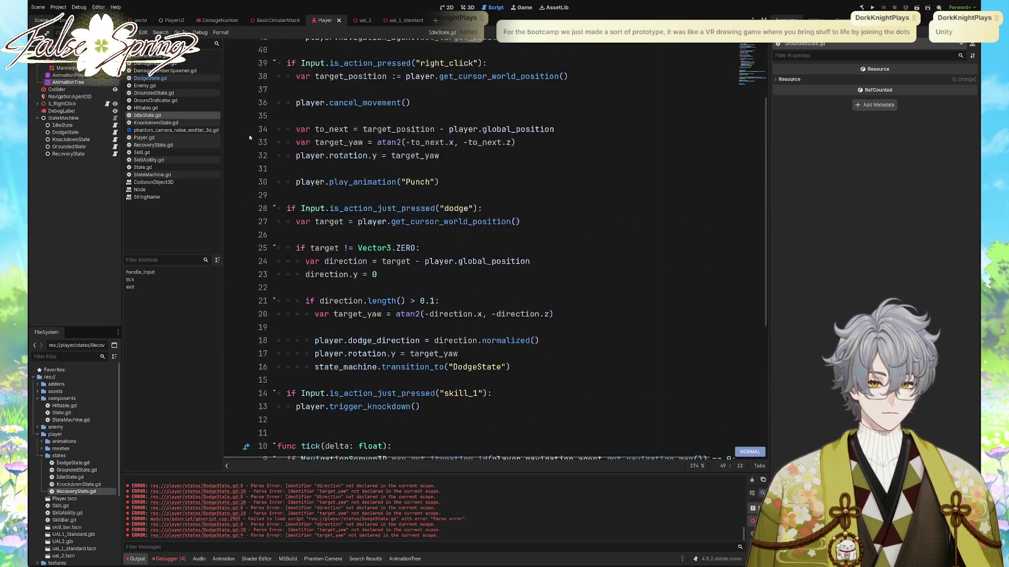
pyautogui.click(158, 78)
pyautogui.click(431, 232)
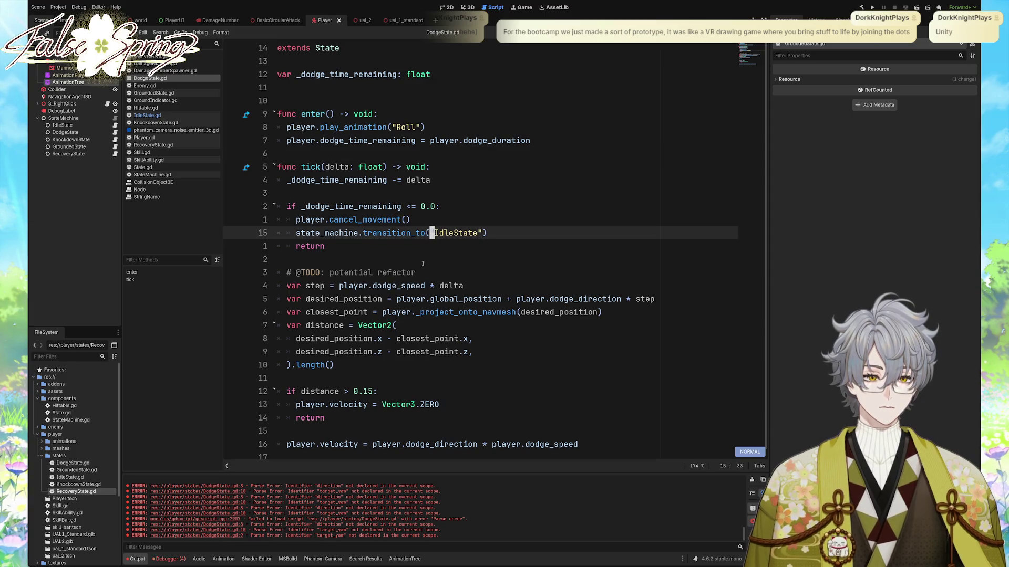
pyautogui.click(418, 253)
pyautogui.press('j')
pyautogui.click(336, 101)
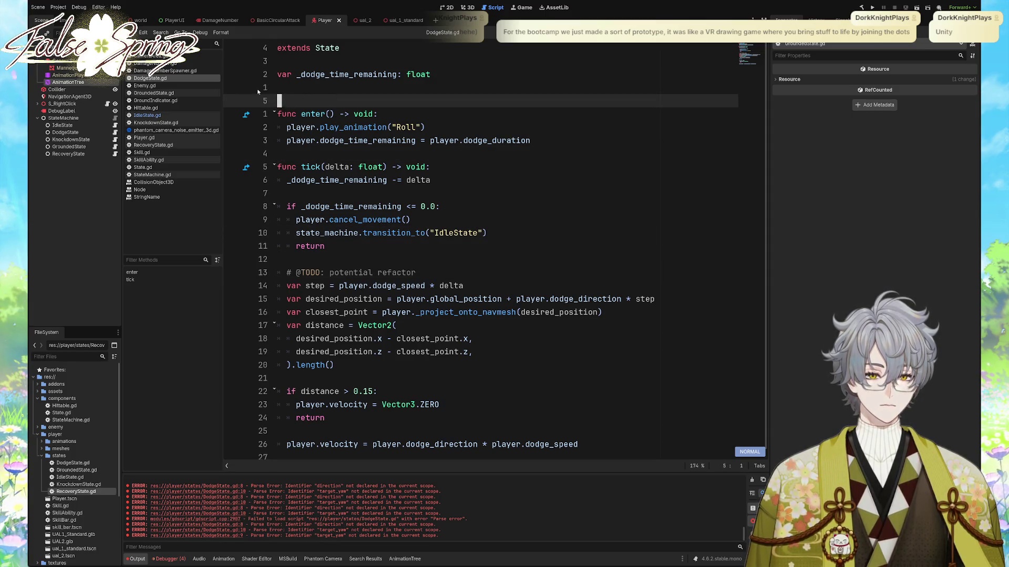
pyautogui.click(172, 114)
pyautogui.click(331, 114)
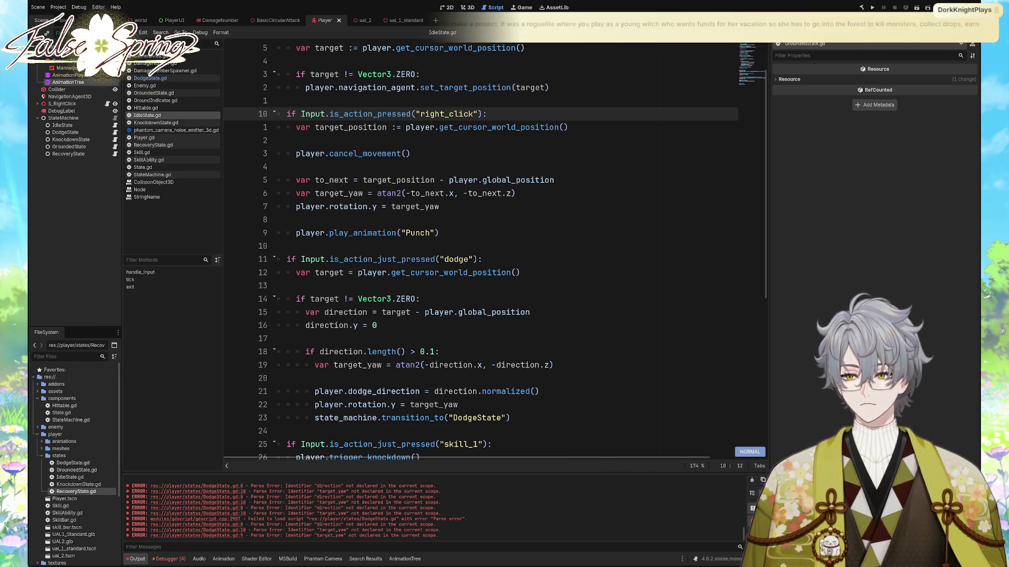
pyautogui.click(397, 193)
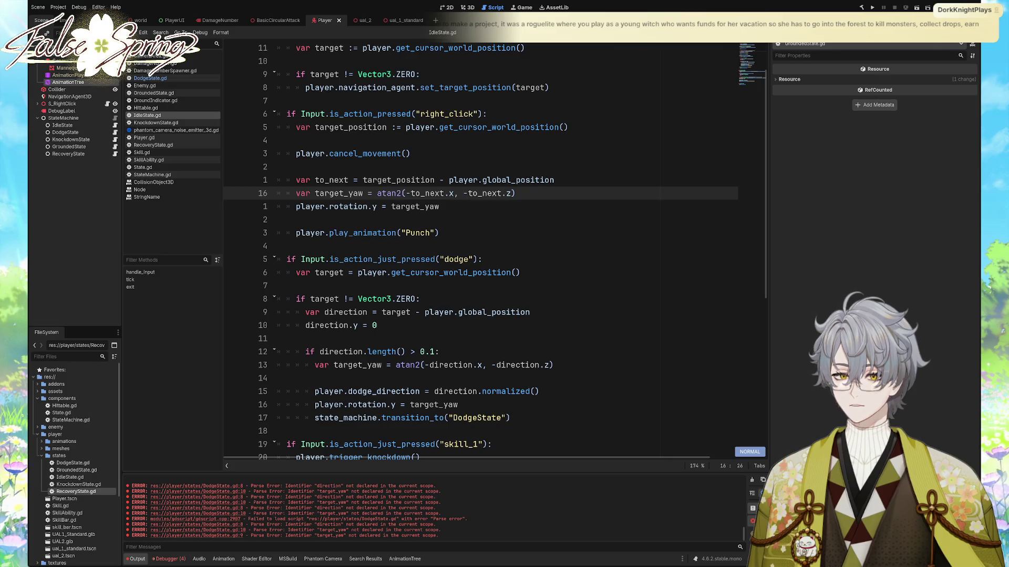
pyautogui.click(393, 181)
pyautogui.scroll(2, 382, 146)
pyautogui.click(360, 141)
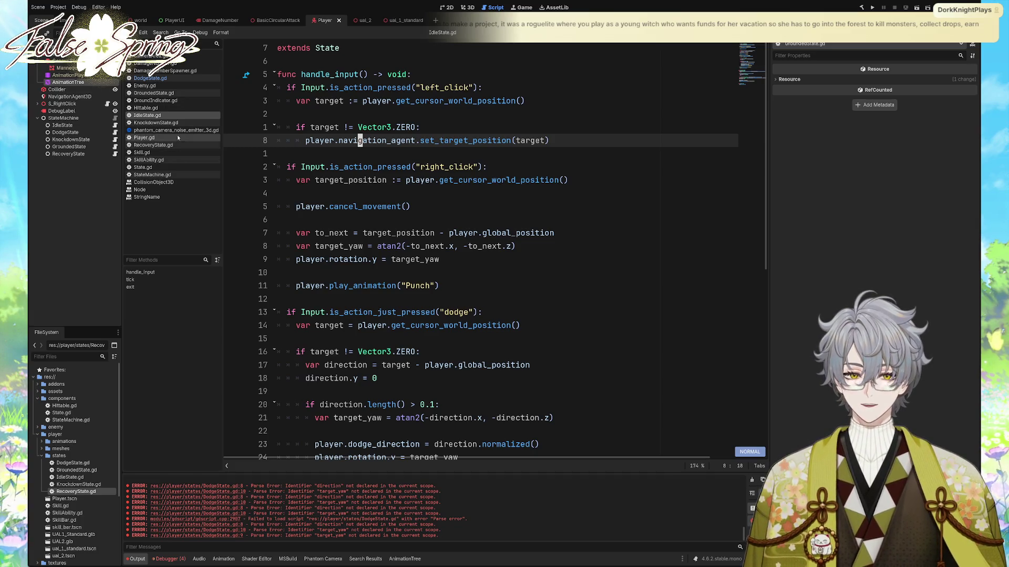
# Switch from StateMachine.gd to the base State.gd script.
pyautogui.click(157, 175)
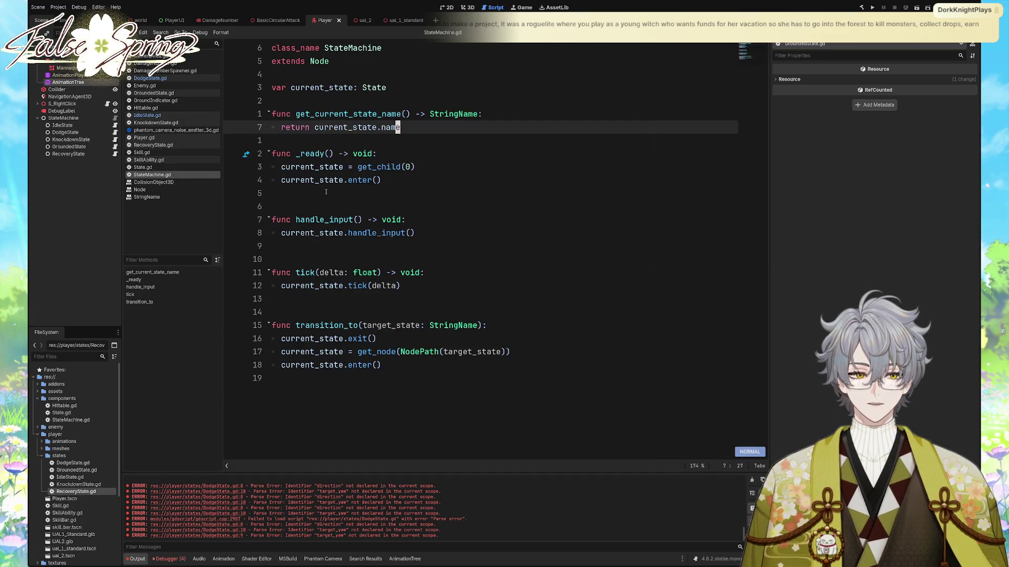
pyautogui.click(370, 167)
pyautogui.press('Escape')
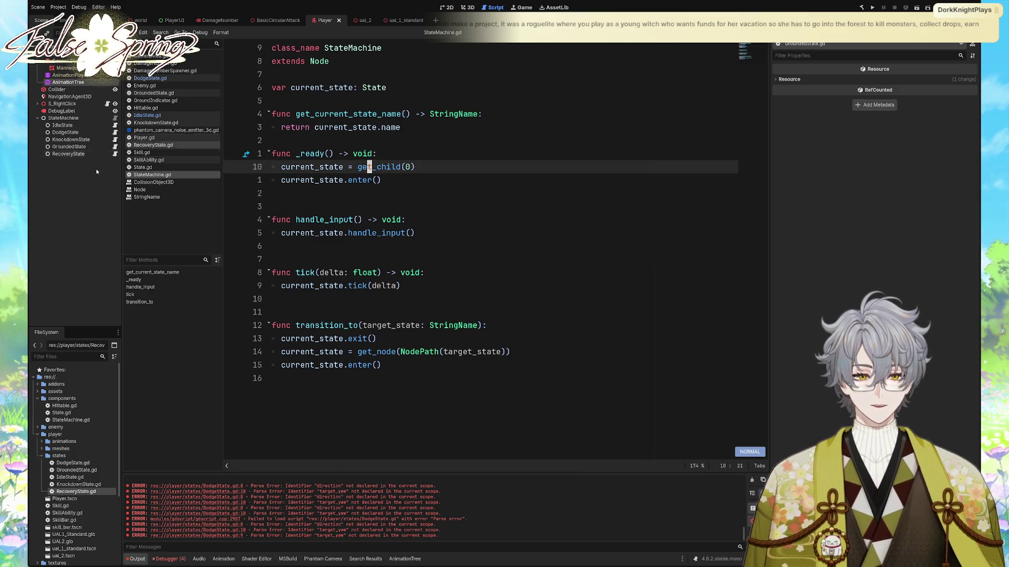
pyautogui.click(142, 167)
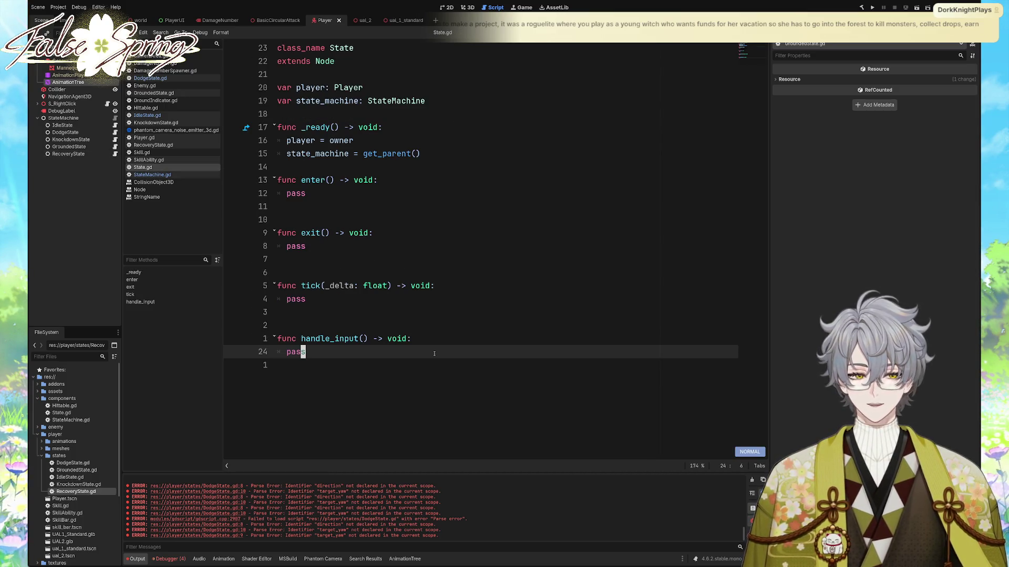
# Add is_knockdown_immune() -> bool returning false below handle_input, and save State.gd.
pyautogui.press('o')
pyautogui.press('Return')
pyautogui.write('func ')
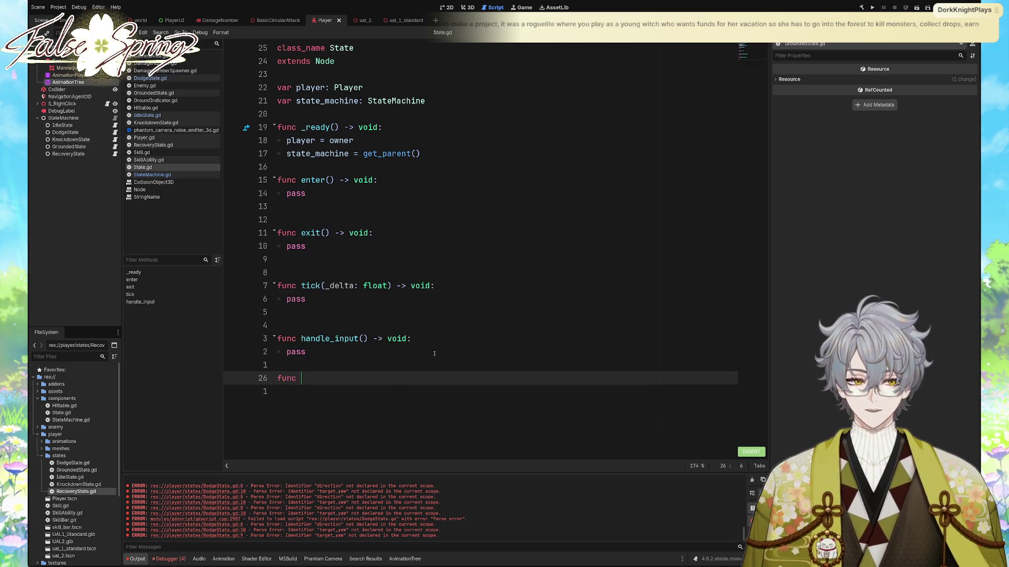
pyautogui.write('_')
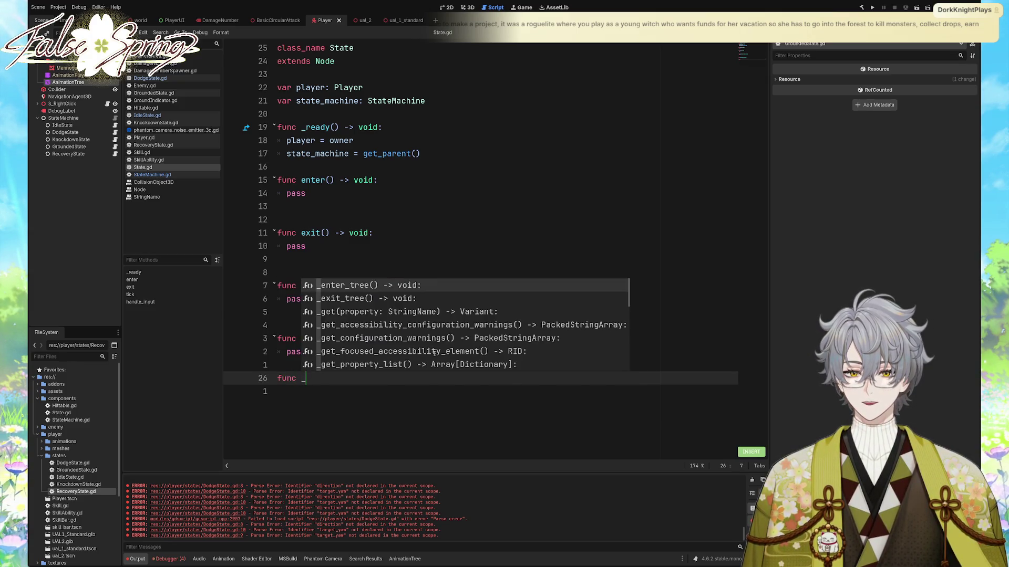
pyautogui.press('BackSpace')
pyautogui.write('is_knockdown_imm')
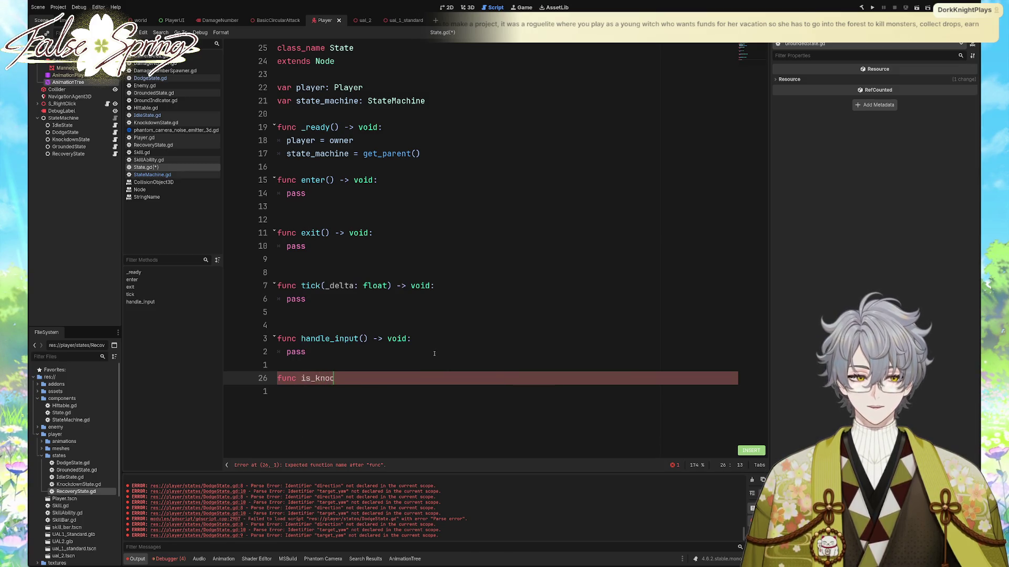
pyautogui.write('une(): -')
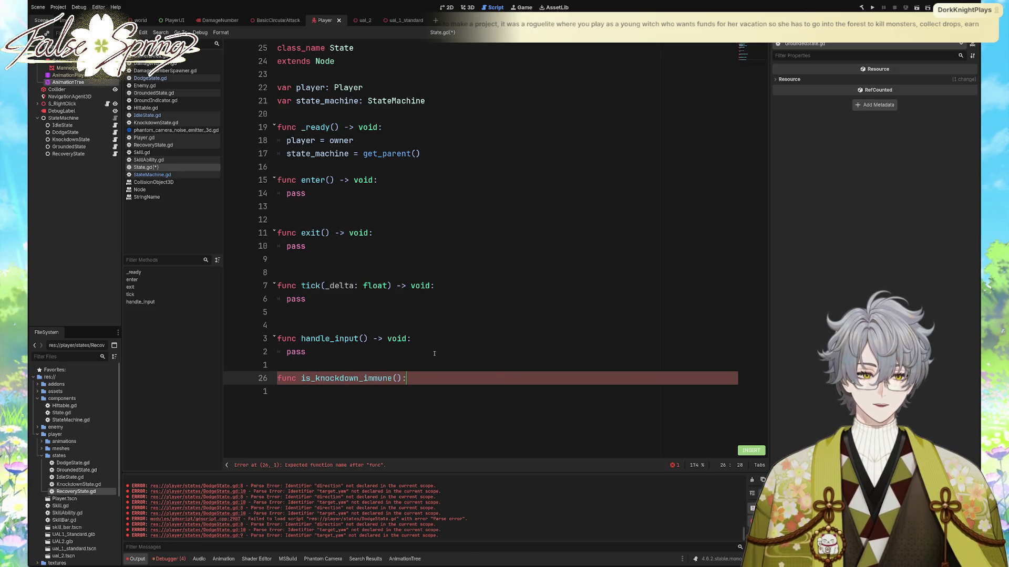
pyautogui.write('> bool:')
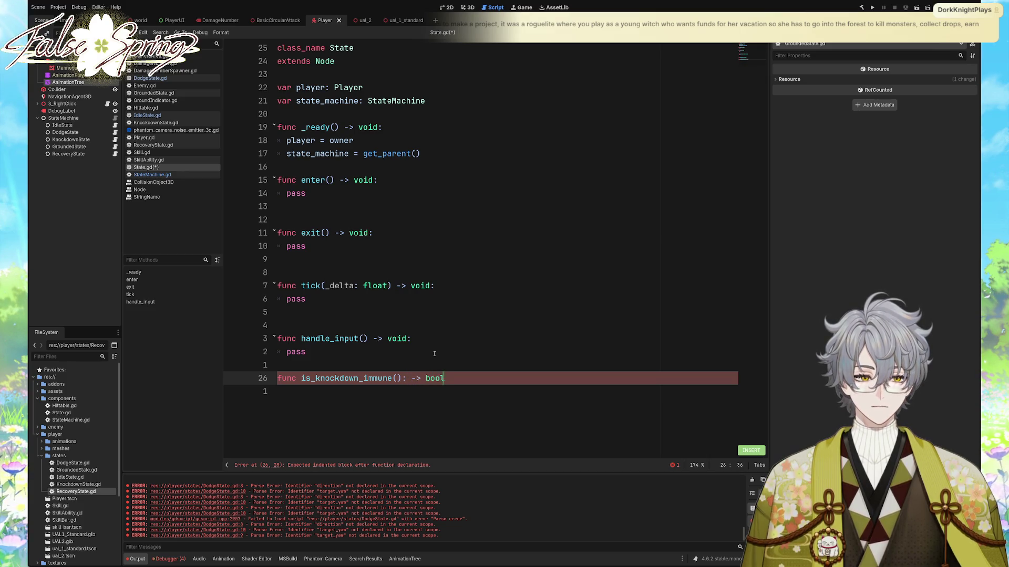
pyautogui.press('Return')
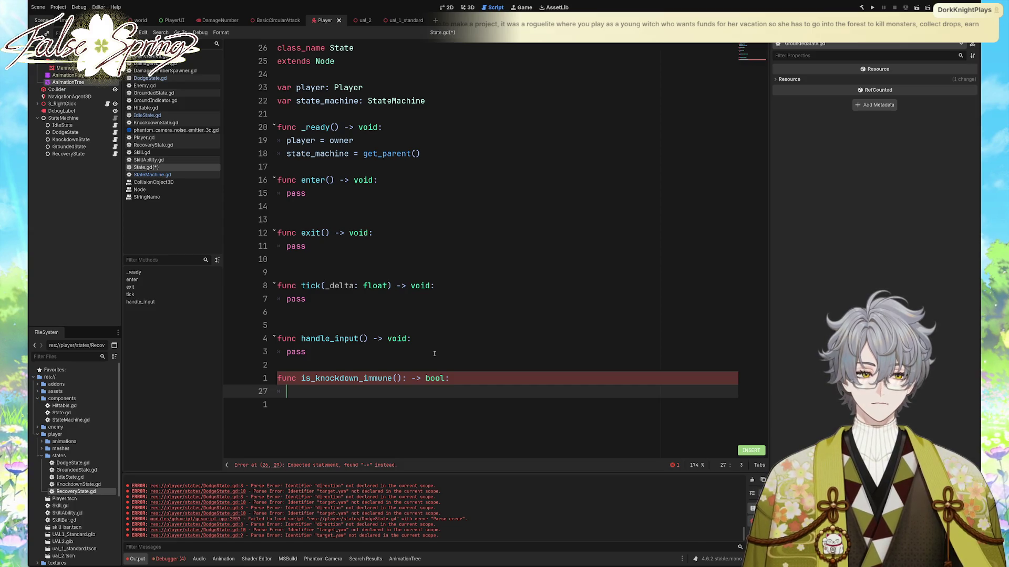
pyautogui.write('return false')
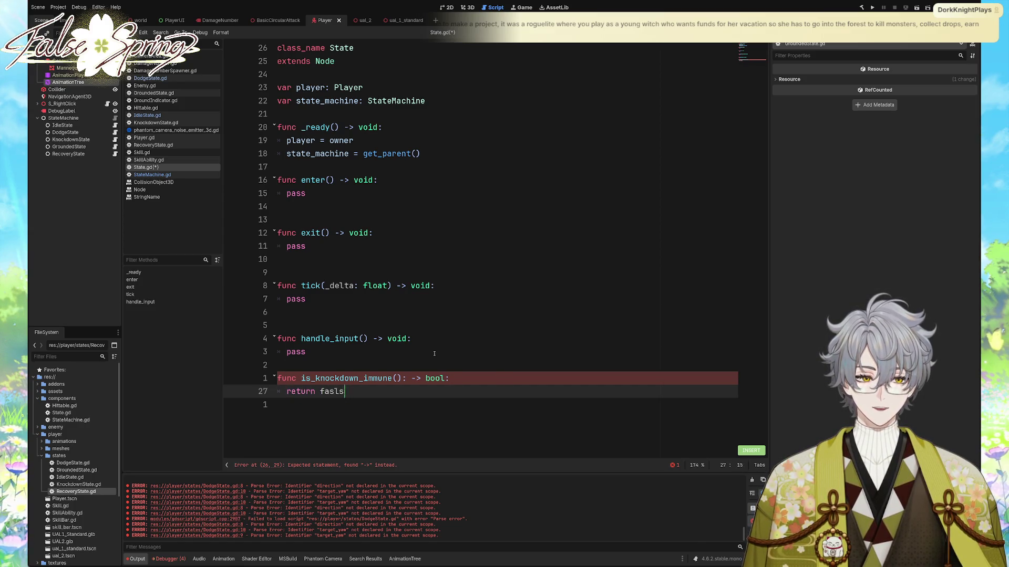
pyautogui.press('Return')
pyautogui.press('Escape')
pyautogui.hotkey('ctrl', 's')
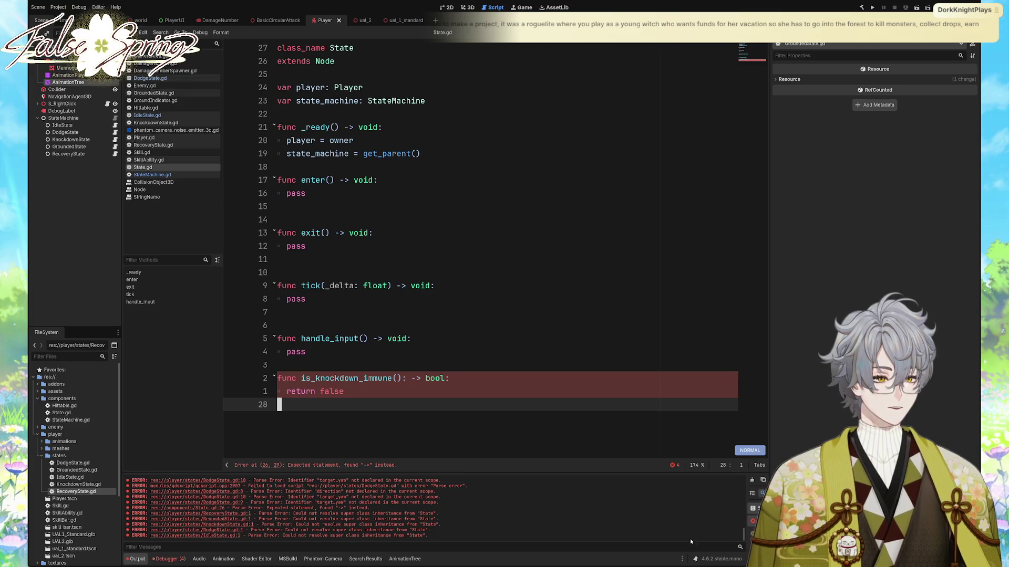
# Fix the Errors-tab parse error by deleting the stray colon before -> bool, adding a blank line above.
pyautogui.click(168, 559)
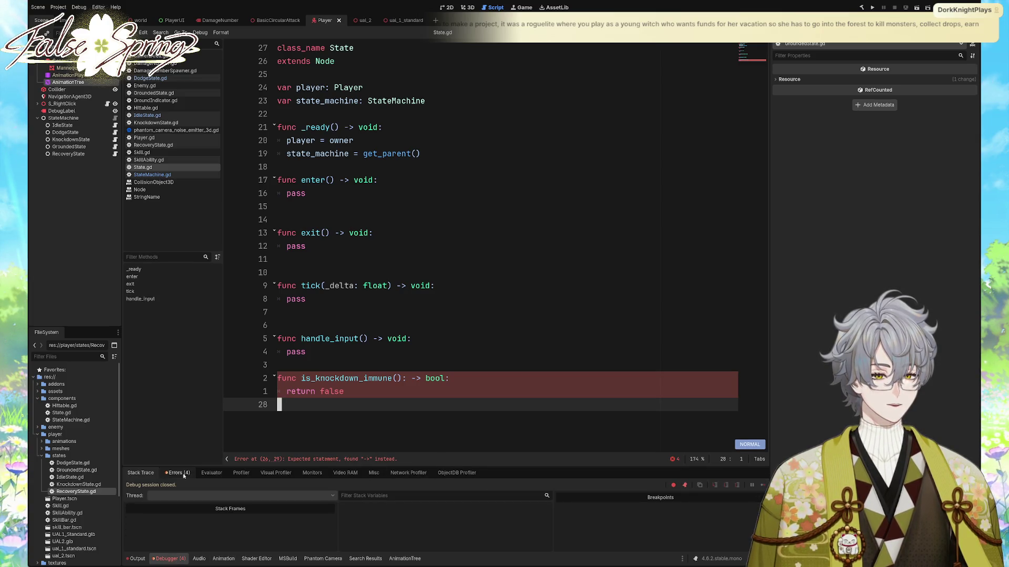
pyautogui.click(405, 379)
pyautogui.press('x')
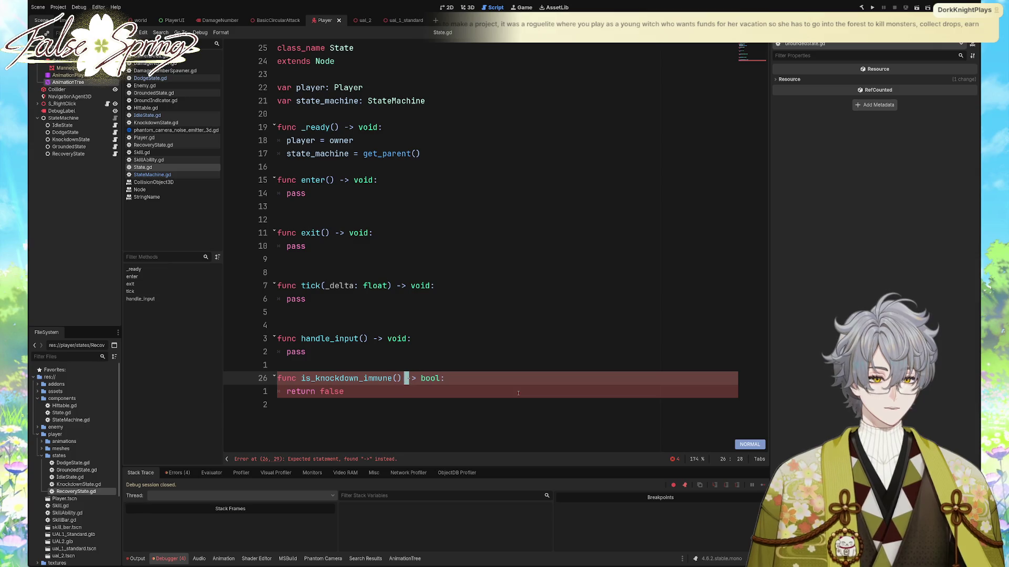
pyautogui.hotkey('shift', 'o')
pyautogui.press('Escape')
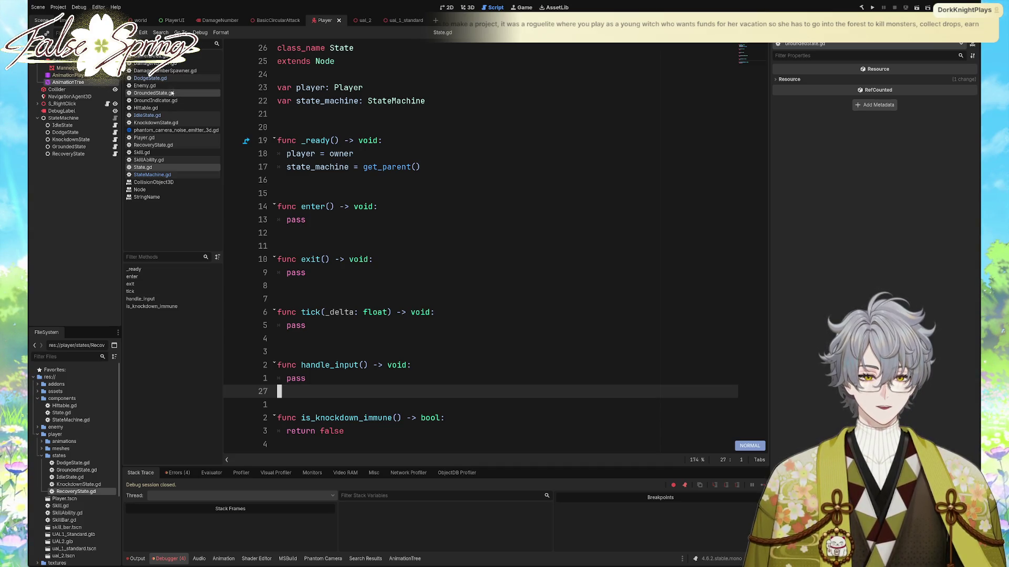
# Append is_knockdown_immune() -> bool returning true at the end of KnockdownState.gd via autocomplete.
pyautogui.click(156, 122)
pyautogui.hotkey('shift', 'g')
pyautogui.press('o')
pyautogui.press('Return')
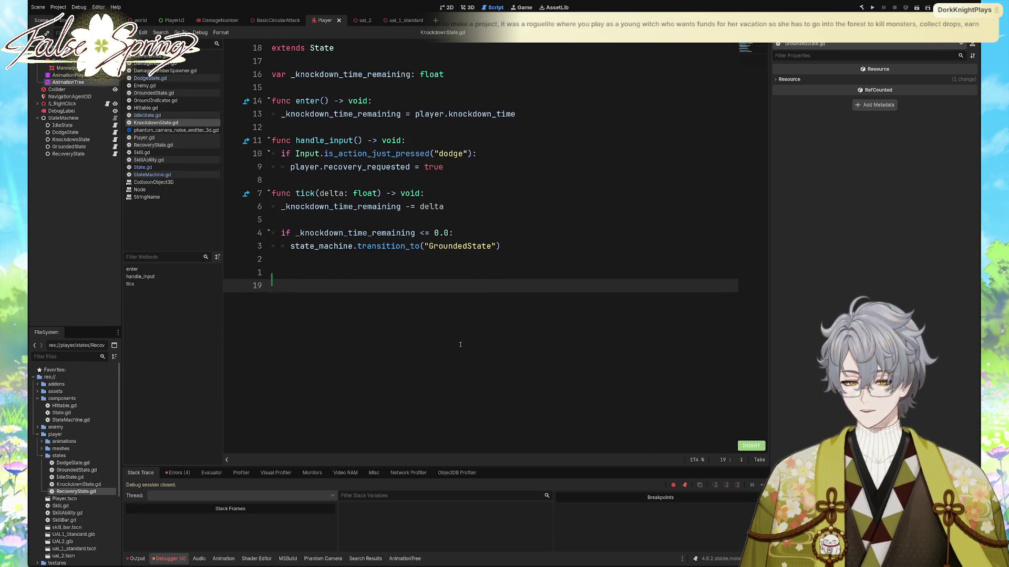
pyautogui.write('func is')
pyautogui.press('Return')
pyautogui.press('Return')
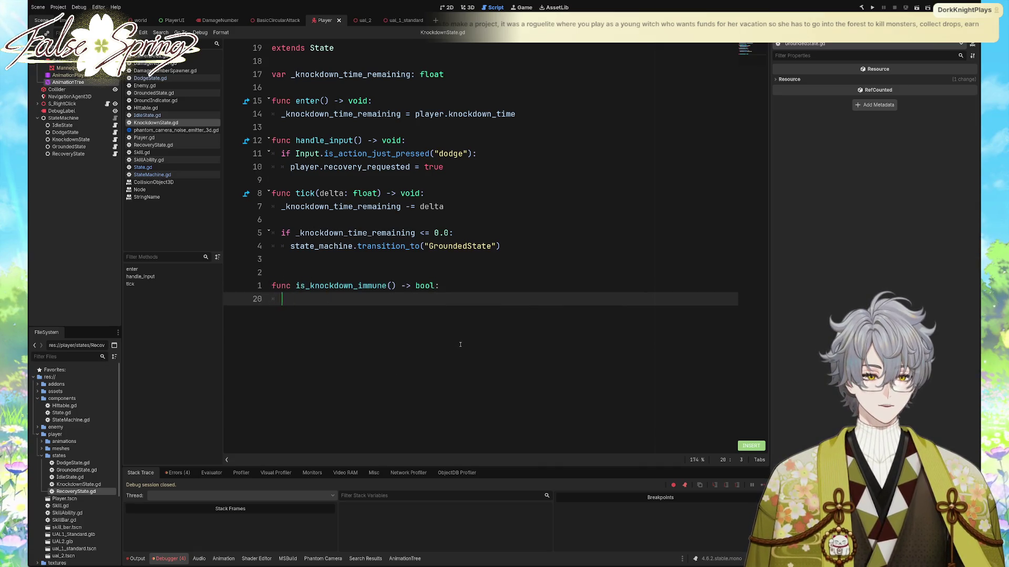
pyautogui.write('return true')
pyautogui.press('Escape')
pyautogui.press('k')
pyautogui.press('k')
pyautogui.press('k')
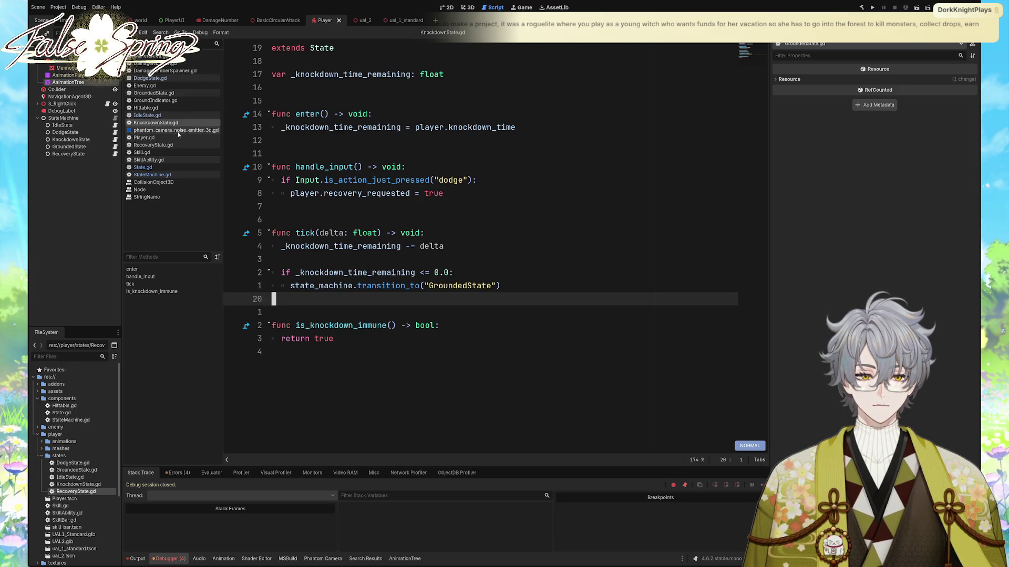
pyautogui.click(153, 145)
# Add is_knockdown_immune() -> bool returning true after RecoveryState.gd's exit function, and save it.
pyautogui.press('j')
pyautogui.press('k')
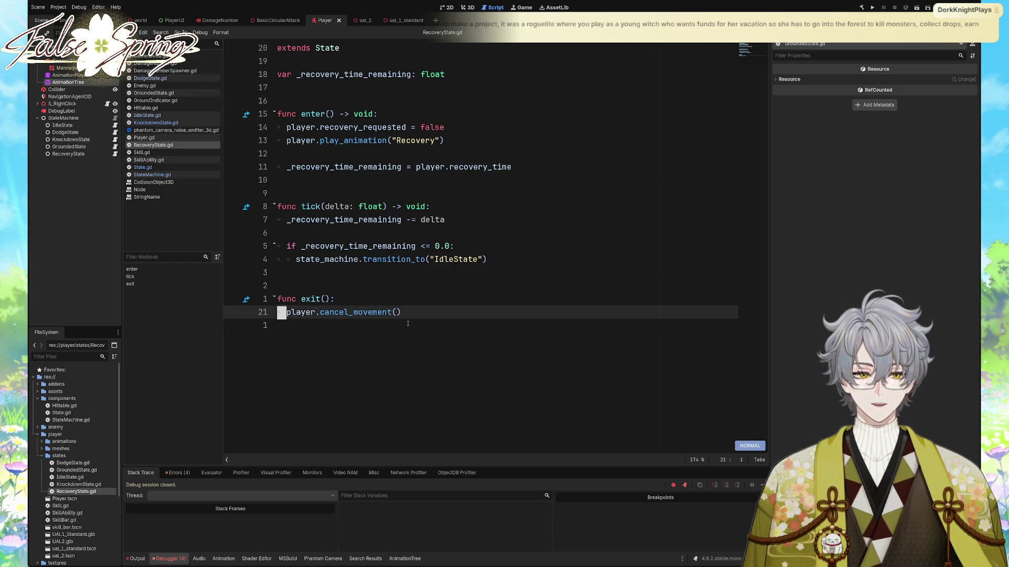
pyautogui.press('j')
pyautogui.press('o')
pyautogui.press('Return')
pyautogui.write('fuy')
pyautogui.press('BackSpace')
pyautogui.write('nc')
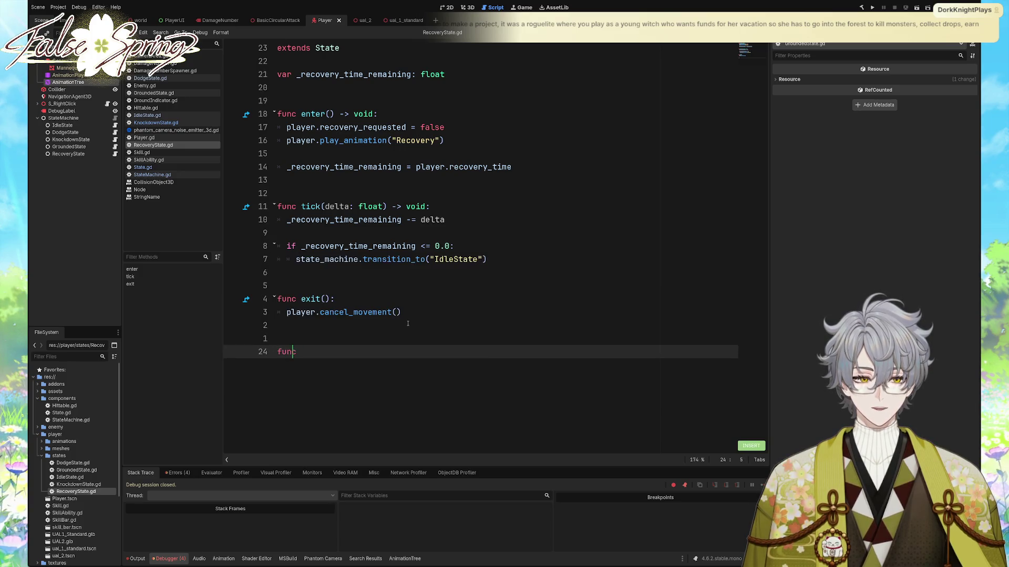
pyautogui.write(' is')
pyautogui.press('Return')
pyautogui.press('Return')
pyautogui.write('reutrn')
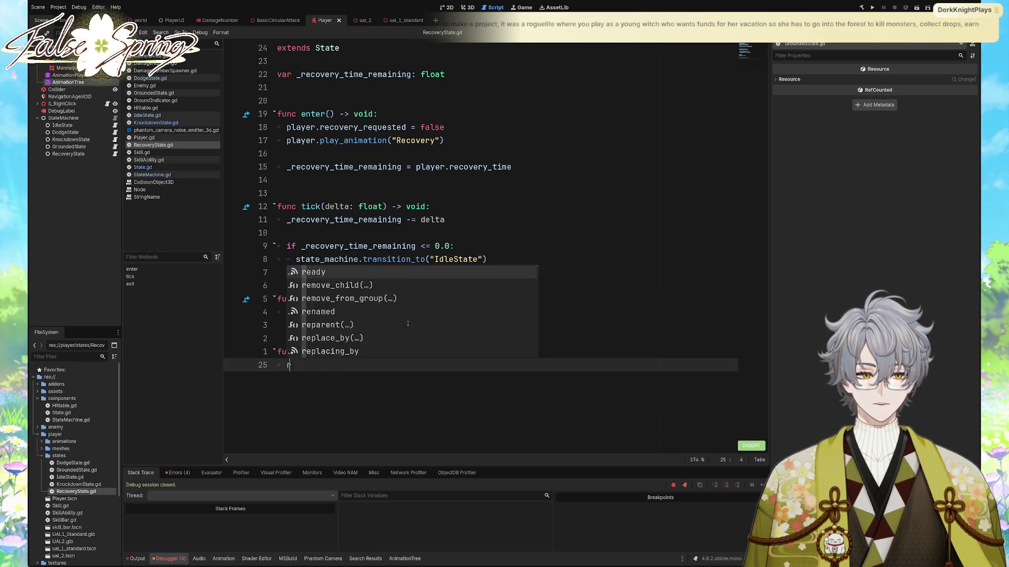
pyautogui.press('BackSpace')
pyautogui.press('BackSpace')
pyautogui.press('BackSpace')
pyautogui.write('turn tu')
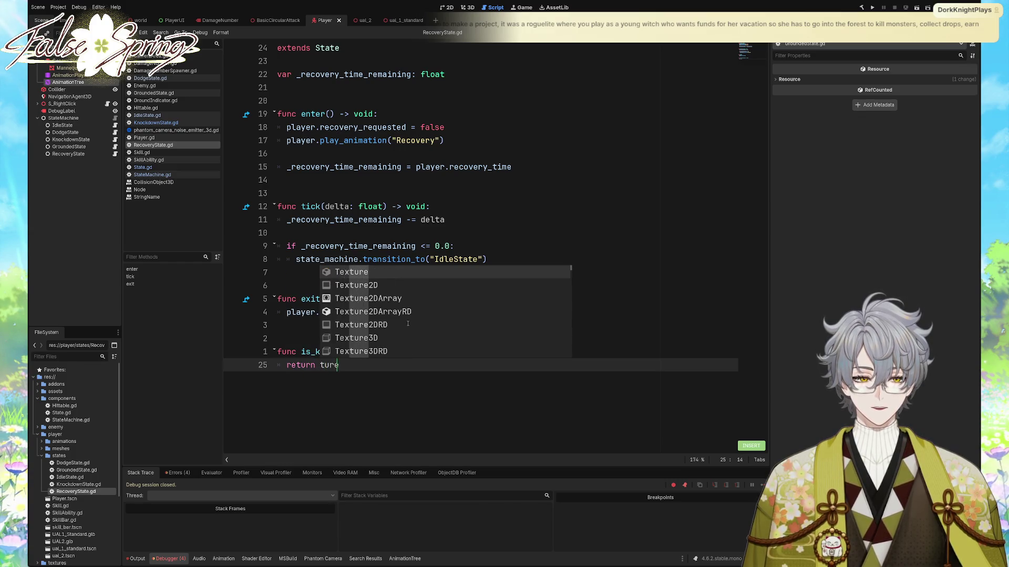
pyautogui.press('BackSpace')
pyautogui.write('rue')
pyautogui.press('Escape')
pyautogui.hotkey('ctrl', 's')
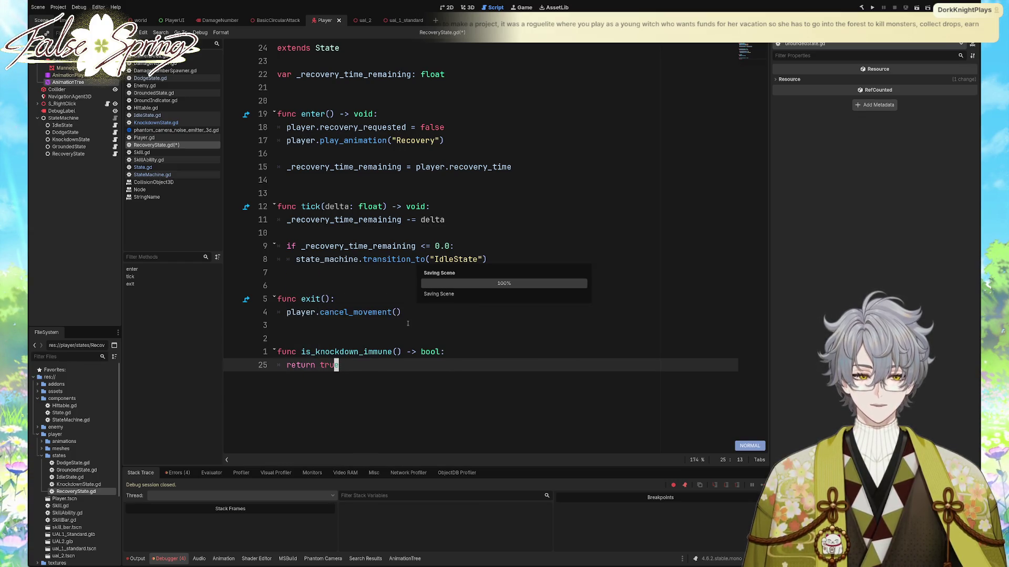
# Compare with KnockdownState.gd, then move through State.gd to the StateMachine.gd code.
pyautogui.click(353, 325)
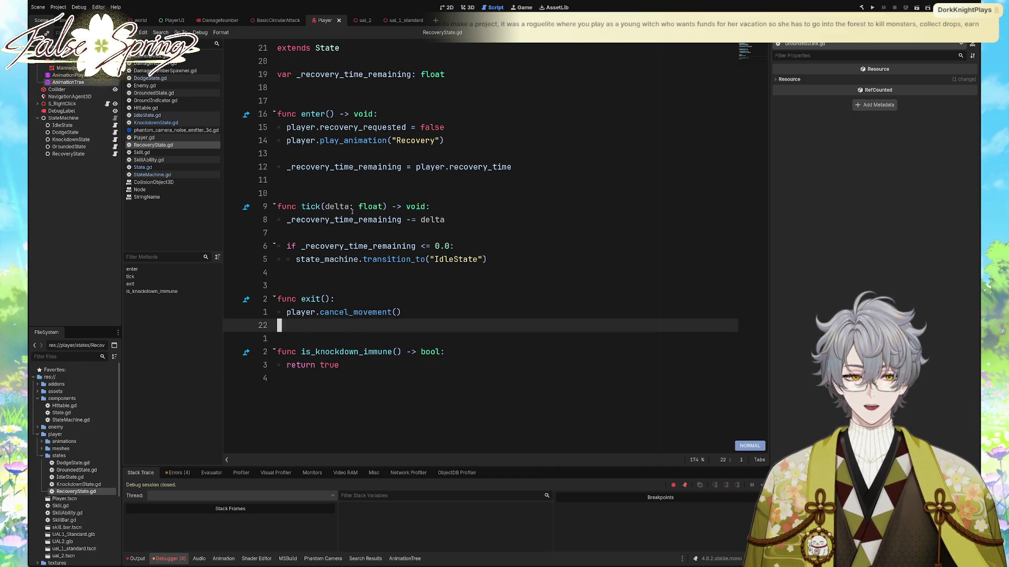
pyautogui.press('k')
pyautogui.press('k')
pyautogui.press('k')
pyautogui.click(200, 123)
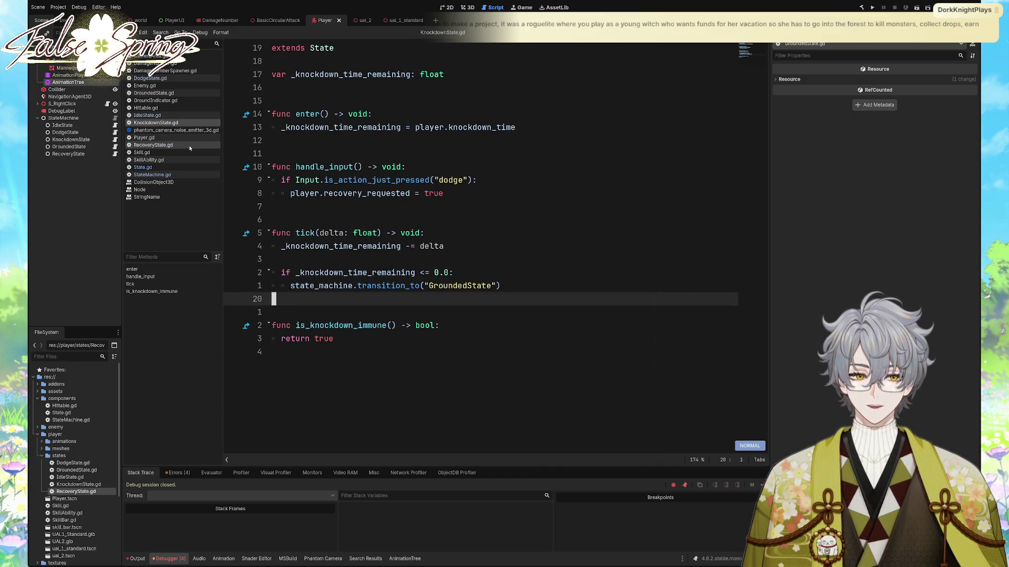
pyautogui.click(189, 145)
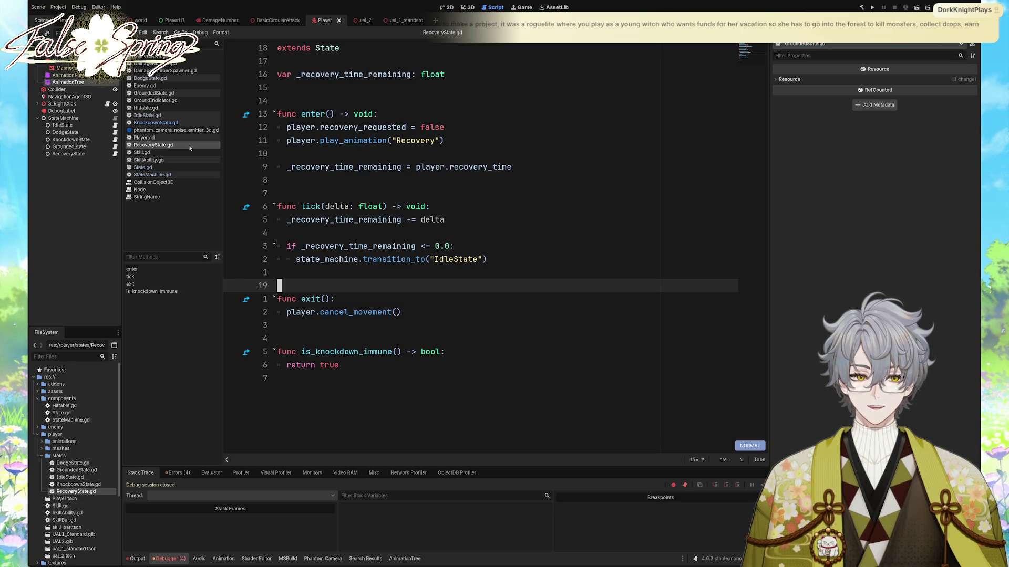
pyautogui.click(175, 167)
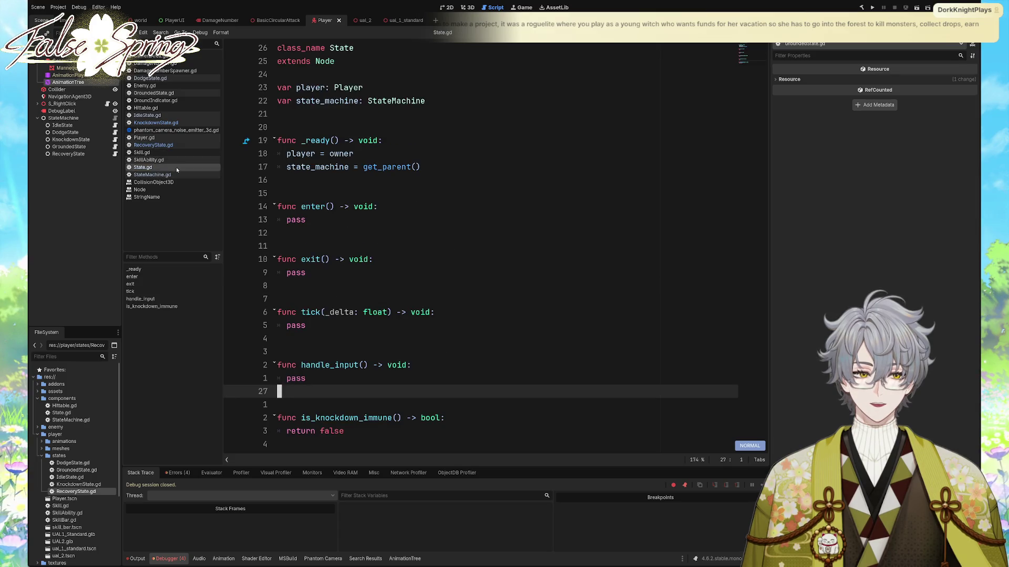
pyautogui.click(158, 174)
pyautogui.click(386, 373)
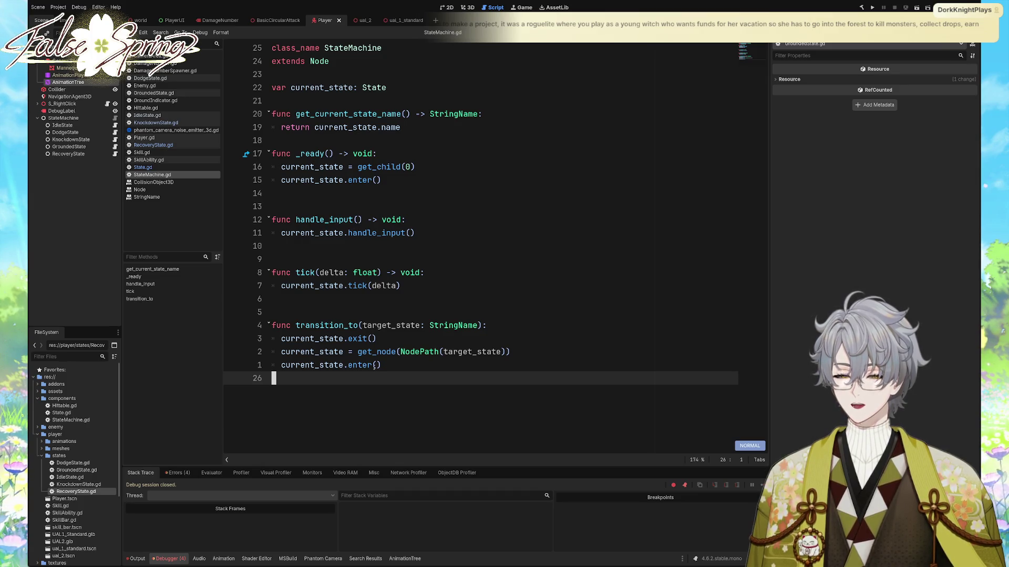
# Begin a guard at the top of transition_to: if target_state == "KnockdownState", fixing the extra equals sign.
pyautogui.click(370, 365)
pyautogui.click(430, 352)
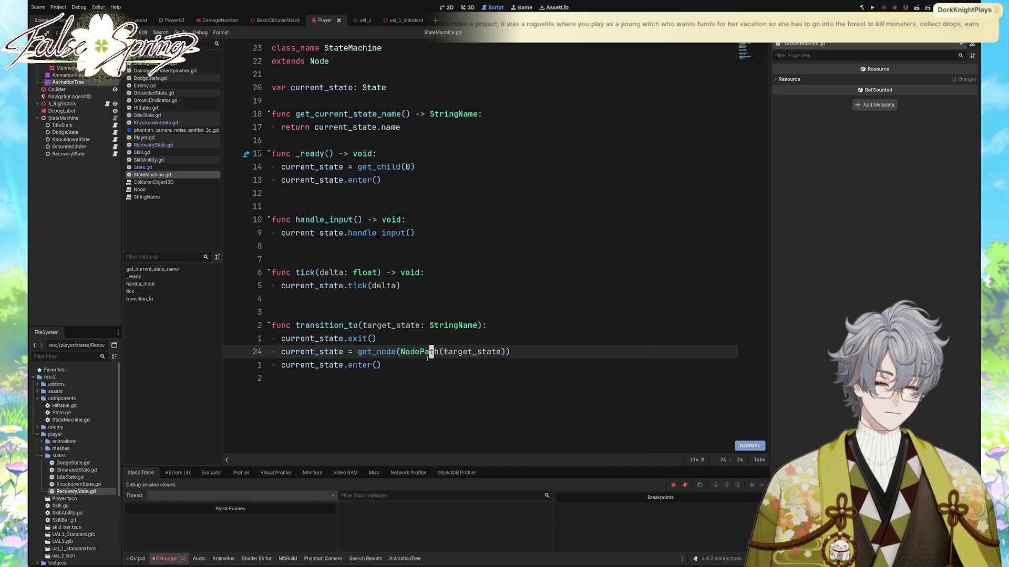
pyautogui.press('k')
pyautogui.press('k')
pyautogui.press('o')
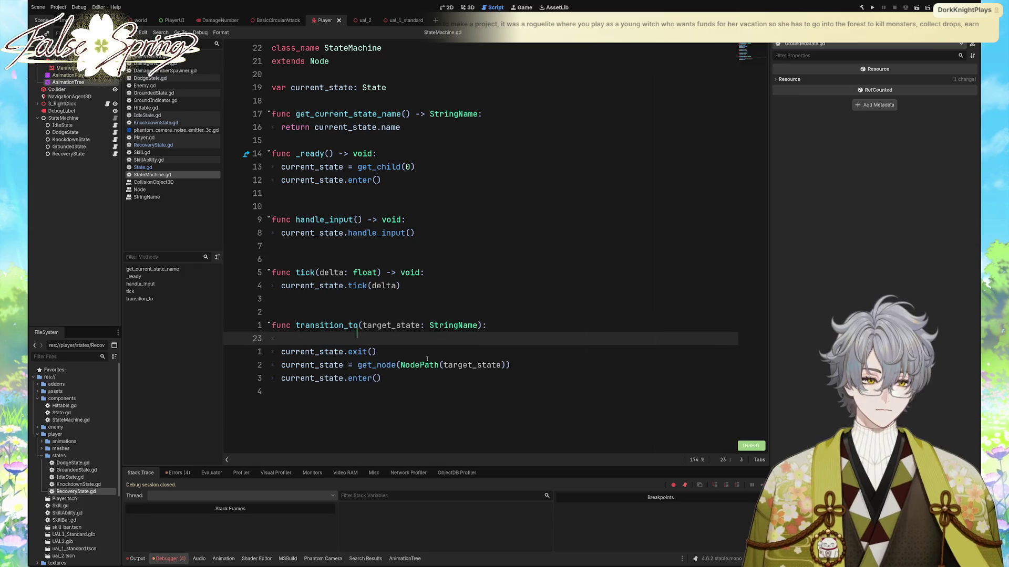
pyautogui.press('Return')
pyautogui.press('Up')
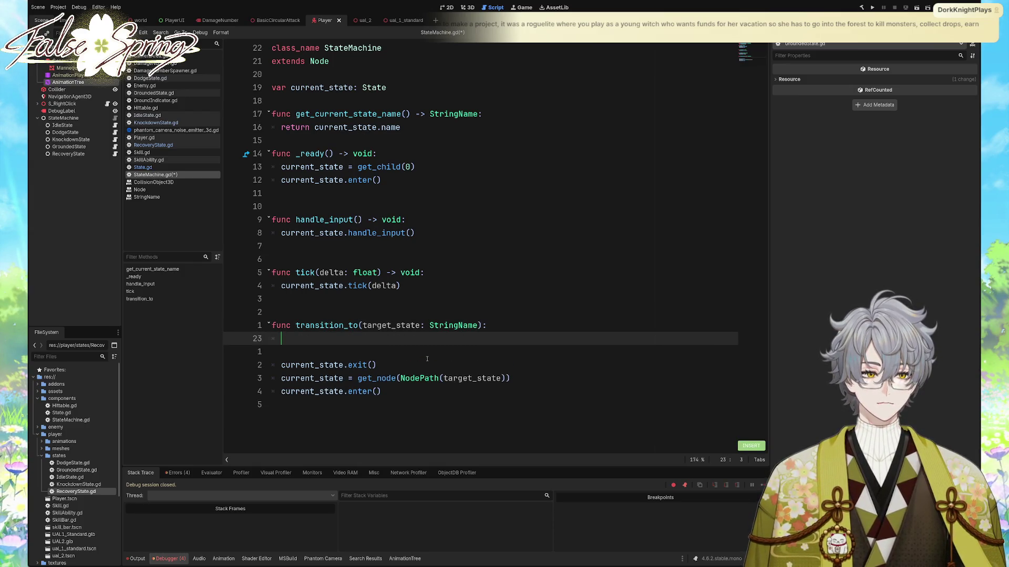
pyautogui.write('target_state ')
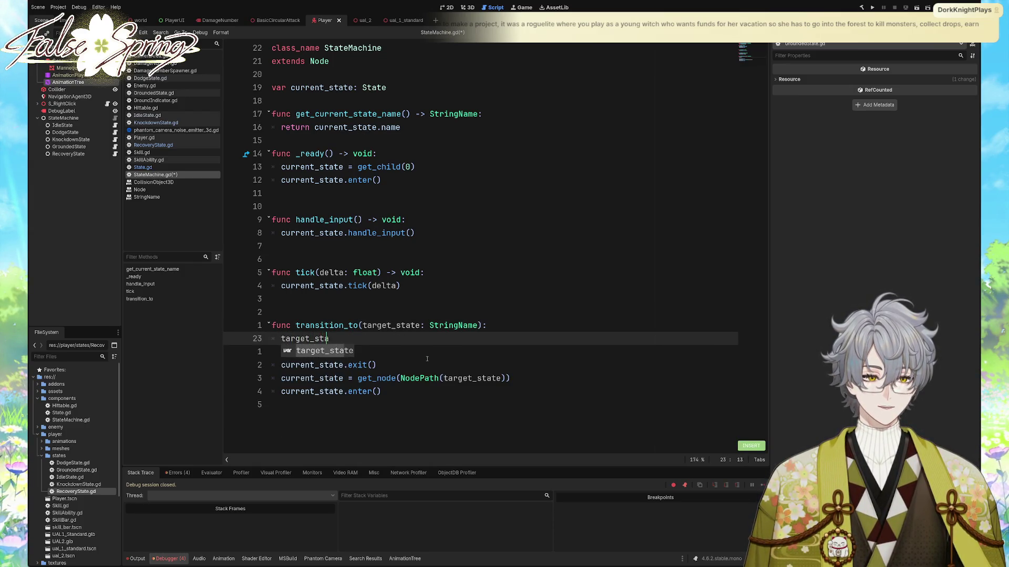
pyautogui.write('=== "Kn')
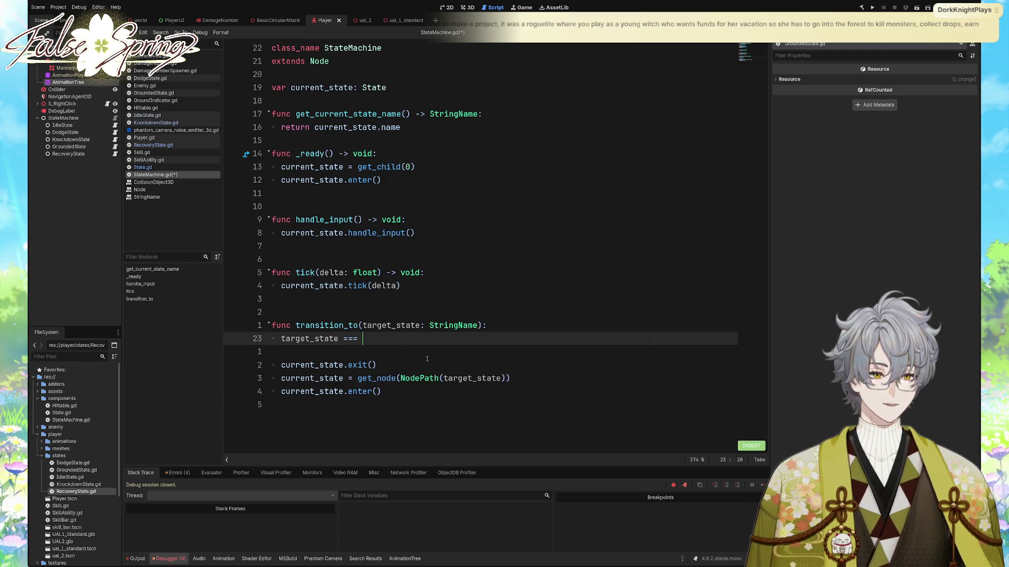
pyautogui.write('ockdownSt')
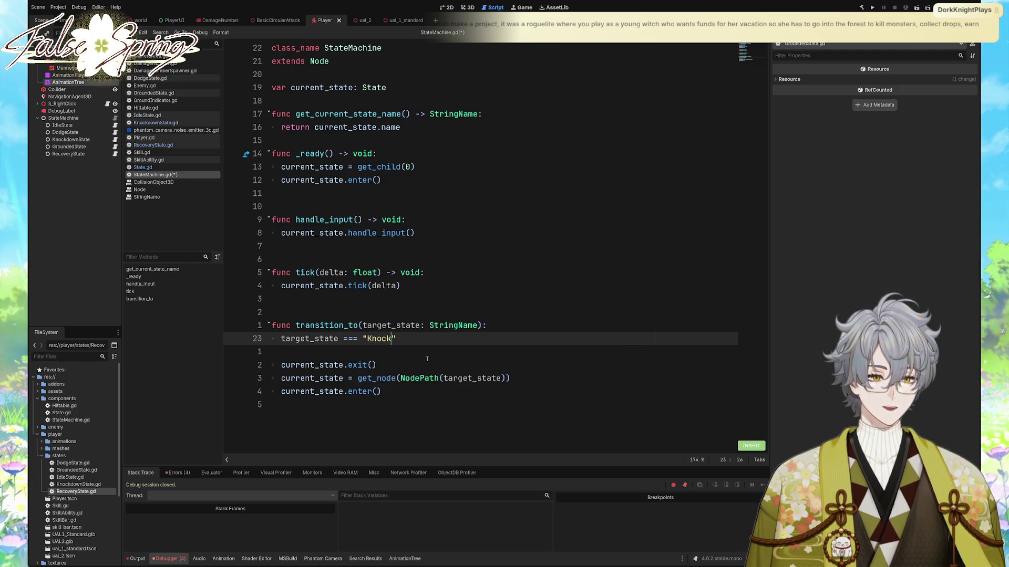
pyautogui.write('ate')
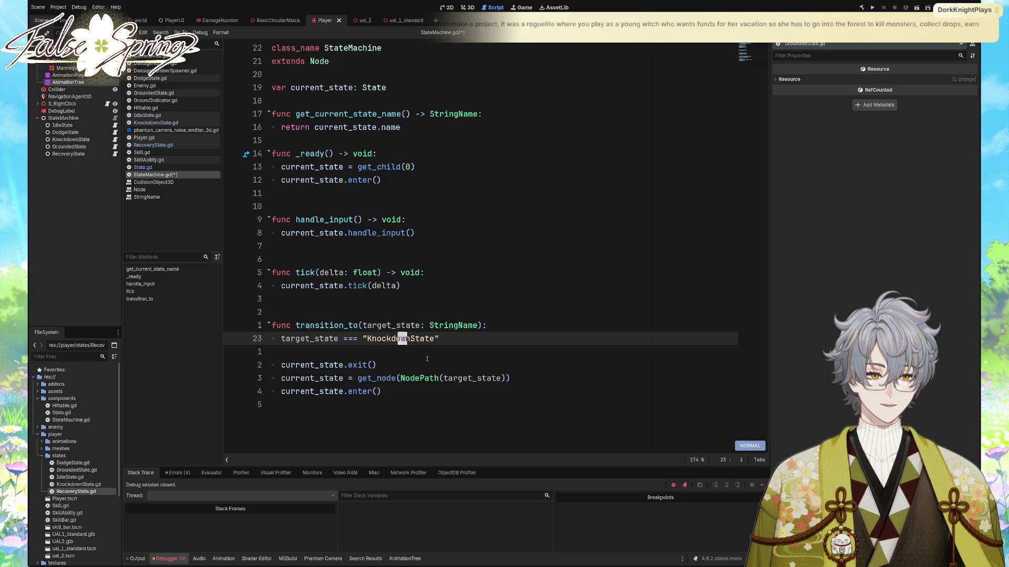
pyautogui.press('Home')
pyautogui.write('if')
pyautogui.press('Return')
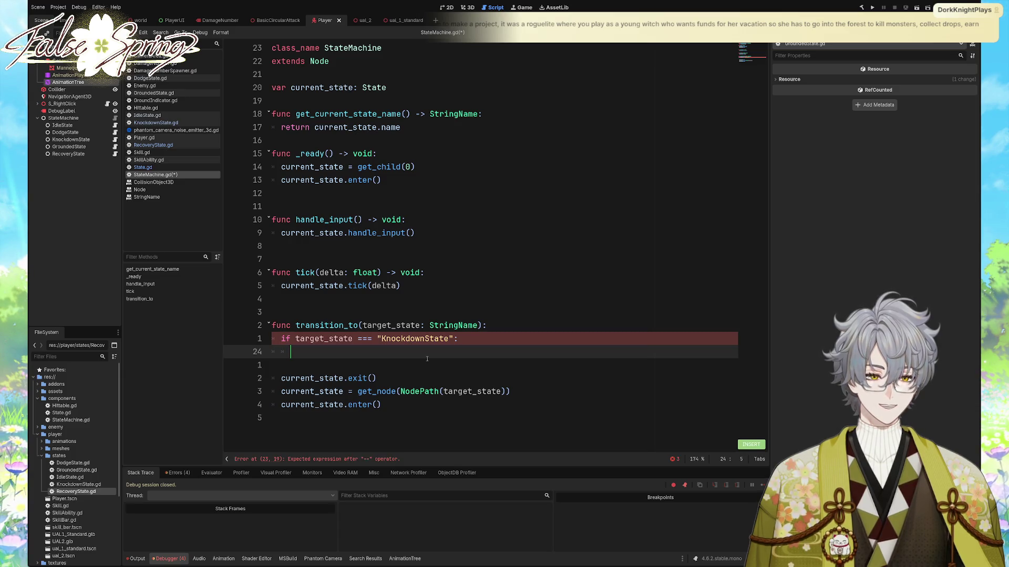
pyautogui.press('Escape')
pyautogui.press('k')
pyautogui.press('e')
pyautogui.press('e')
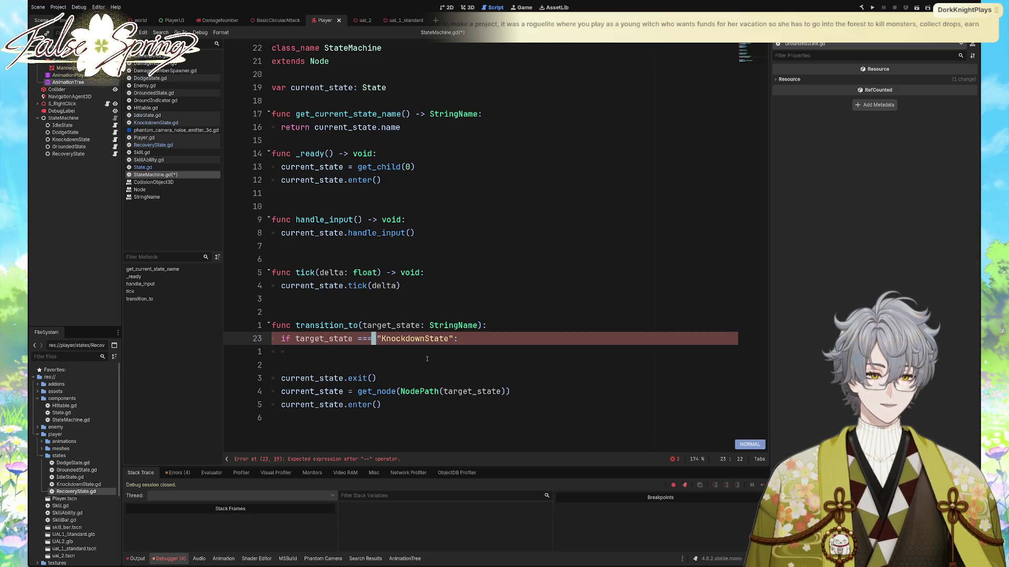
pyautogui.press('x')
pyautogui.press('j')
pyautogui.press('a')
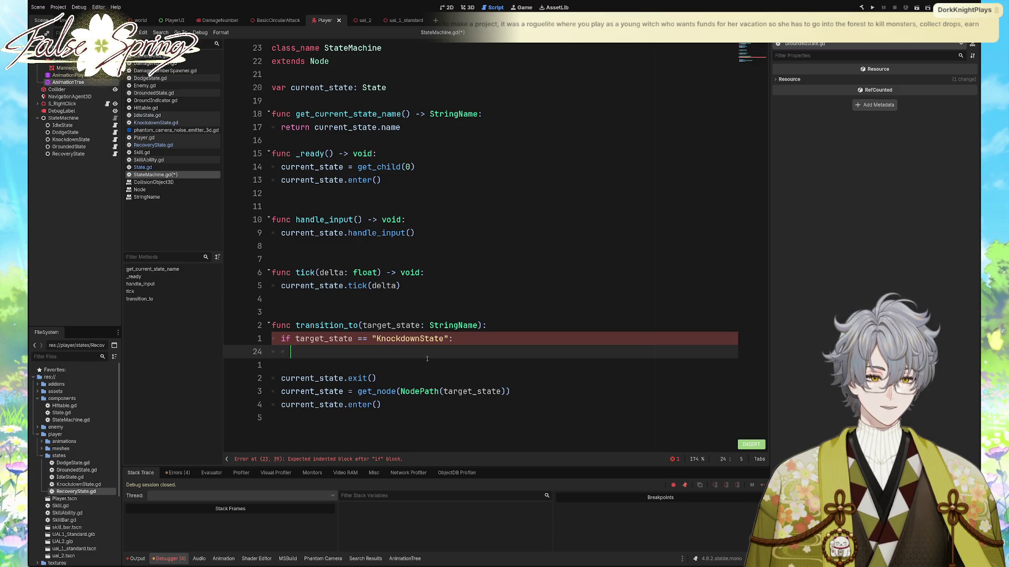
# Extend the condition with and current_state.is_knockdown_immune(), add return, remove the blank line, and save.
pyautogui.press('Up')
pyautogui.press('End')
pyautogui.press('BackSpace')
pyautogui.write('and ')
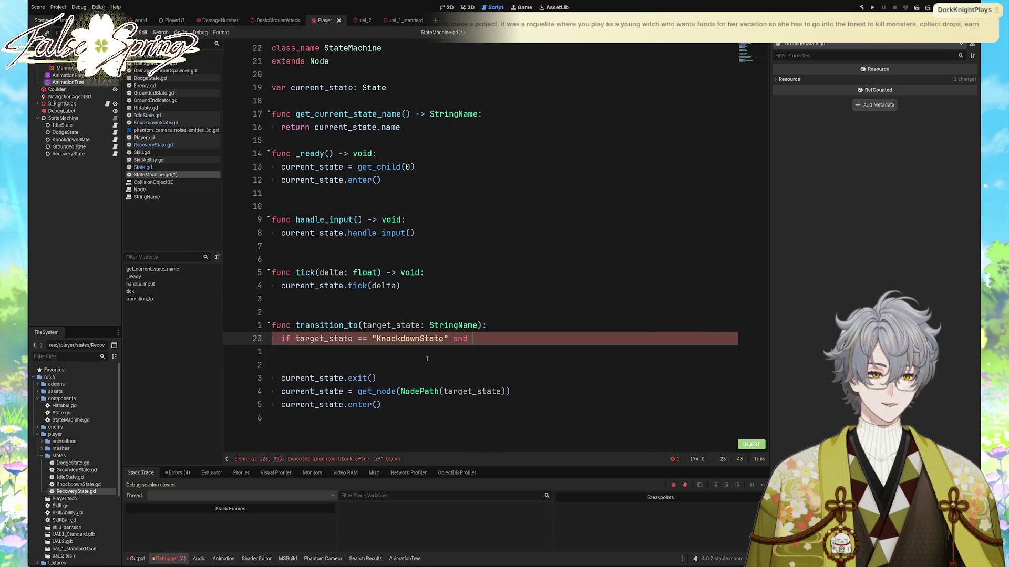
pyautogui.write('current_state')
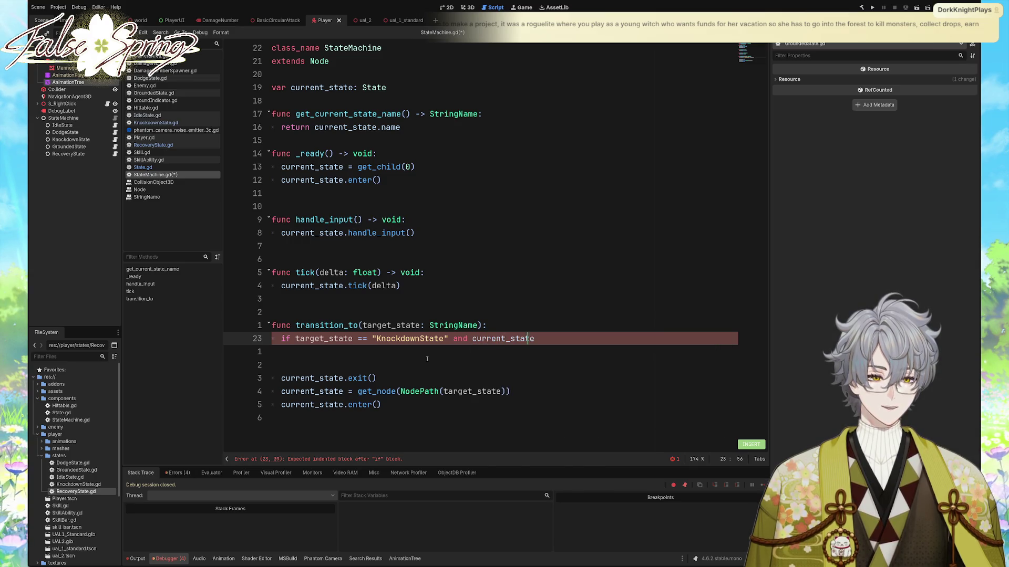
pyautogui.write('.is_')
pyautogui.press('Return')
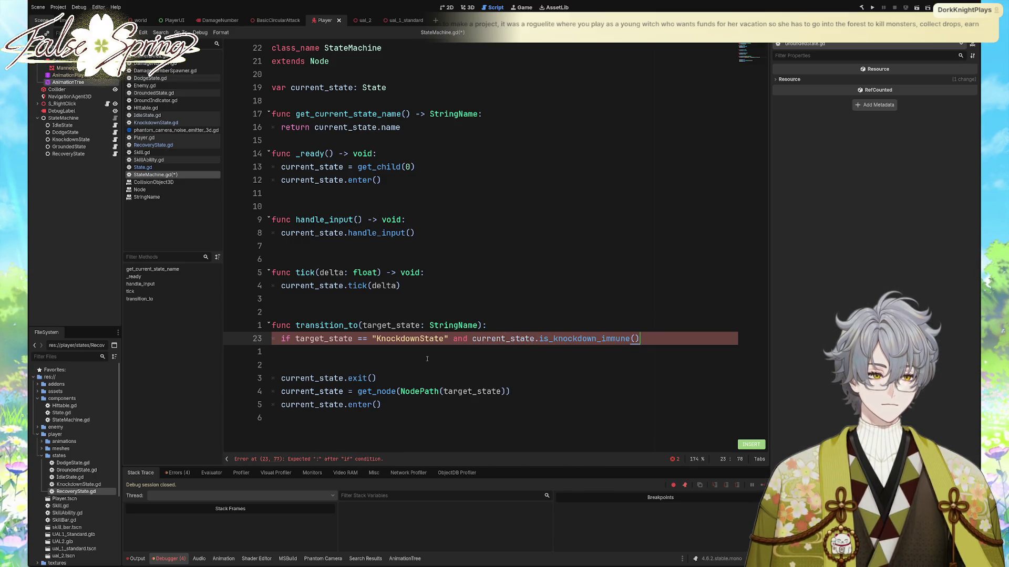
pyautogui.write(':')
pyautogui.press('Return')
pyautogui.write('return')
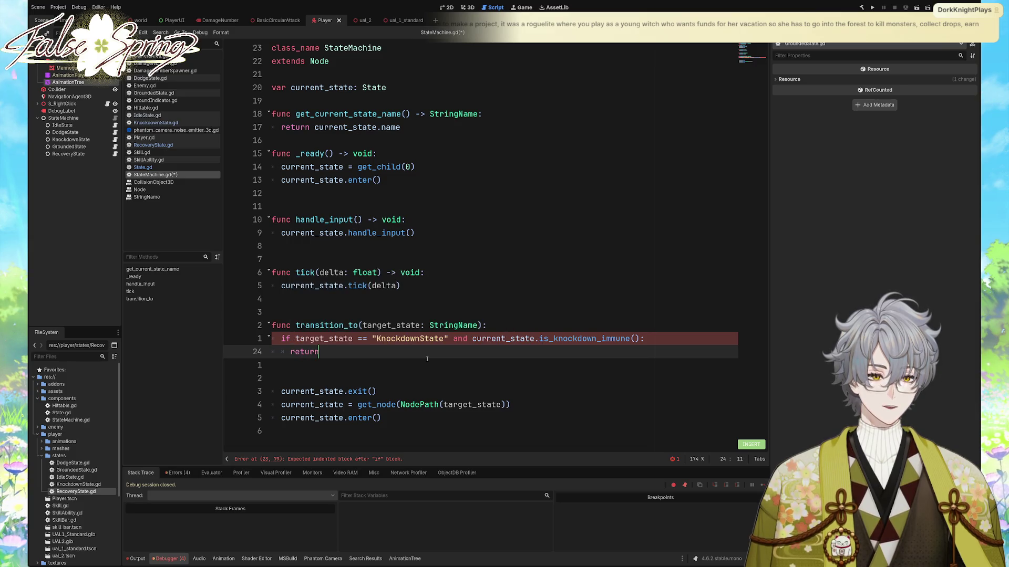
pyautogui.press('Escape')
pyautogui.press('j')
pyautogui.press('d')
pyautogui.press('d')
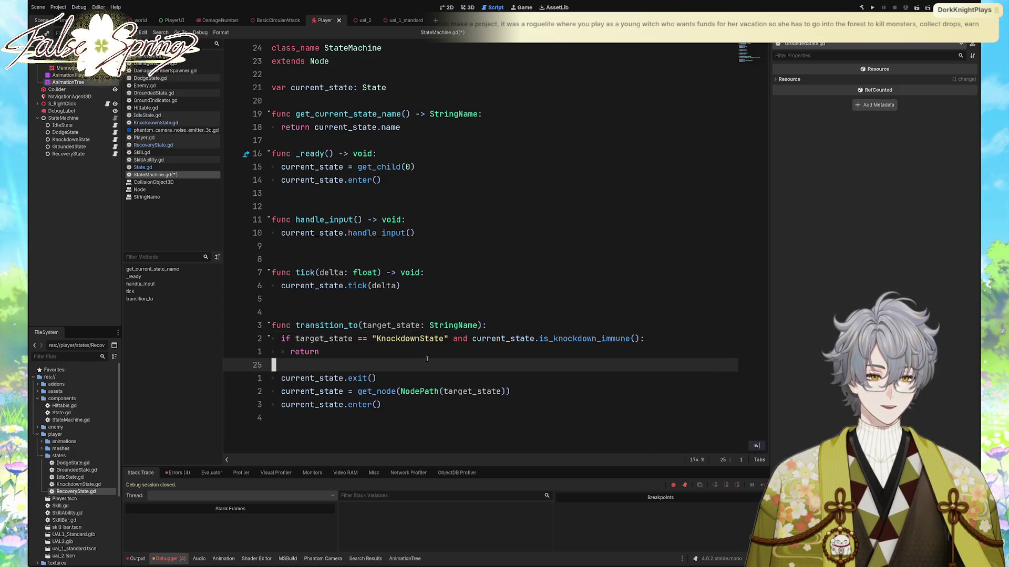
pyautogui.hotkey('ctrl', 's')
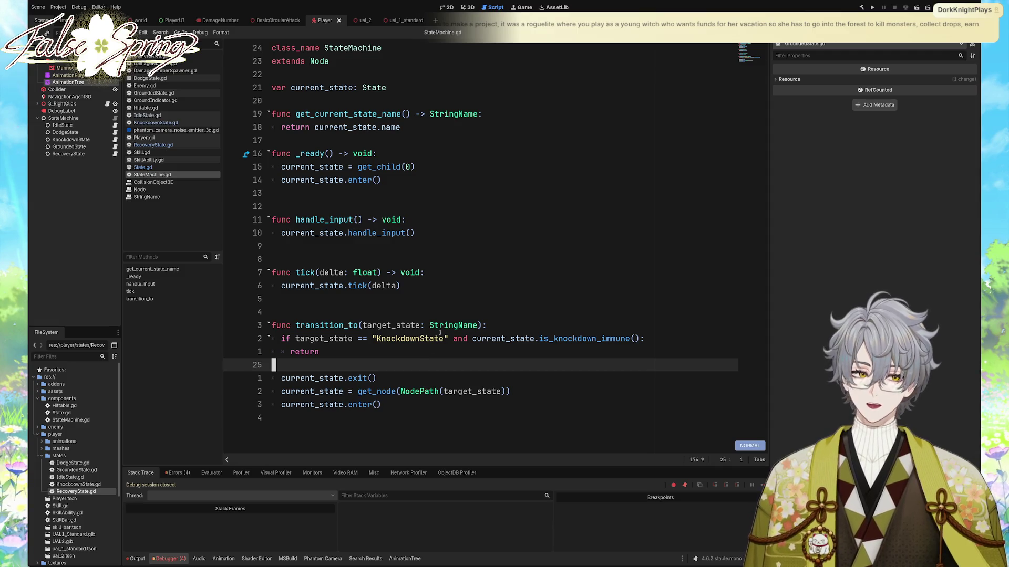
pyautogui.click(431, 358)
pyautogui.press('v')
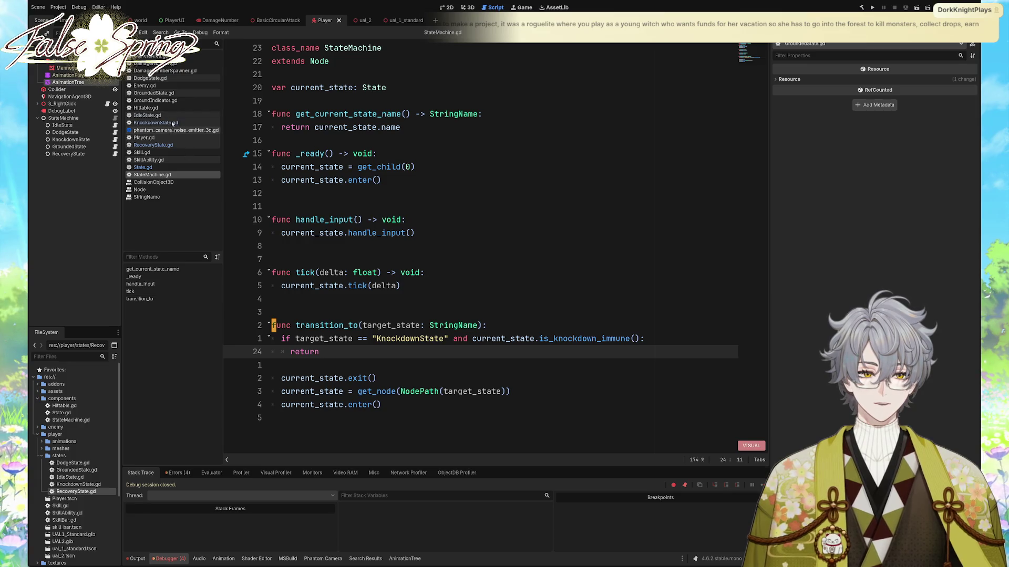
pyautogui.click(143, 137)
# Search Player.gd for the trigger_knockdown function.
pyautogui.scroll(-15, 425, 232)
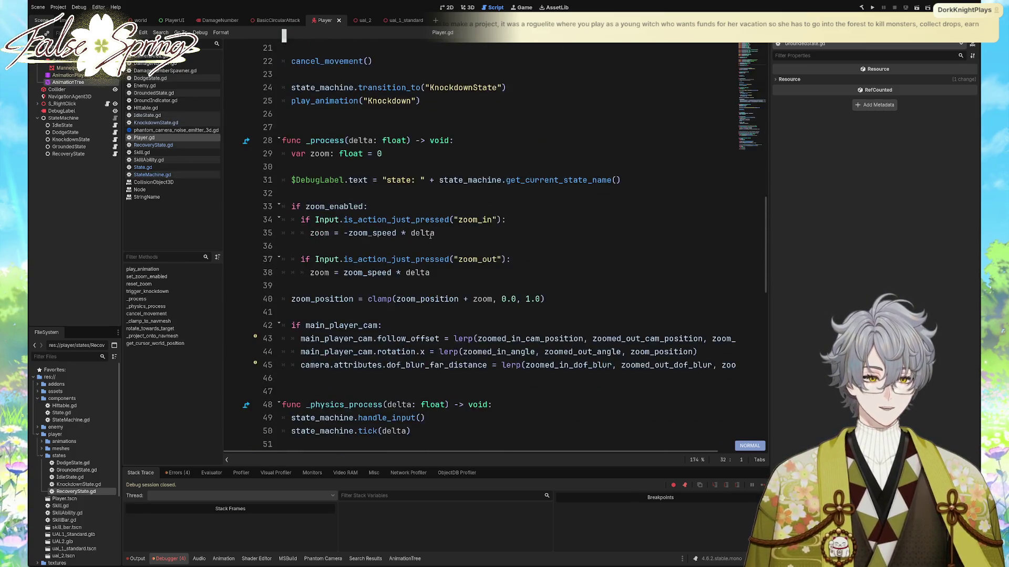
pyautogui.scroll(-12, 426, 245)
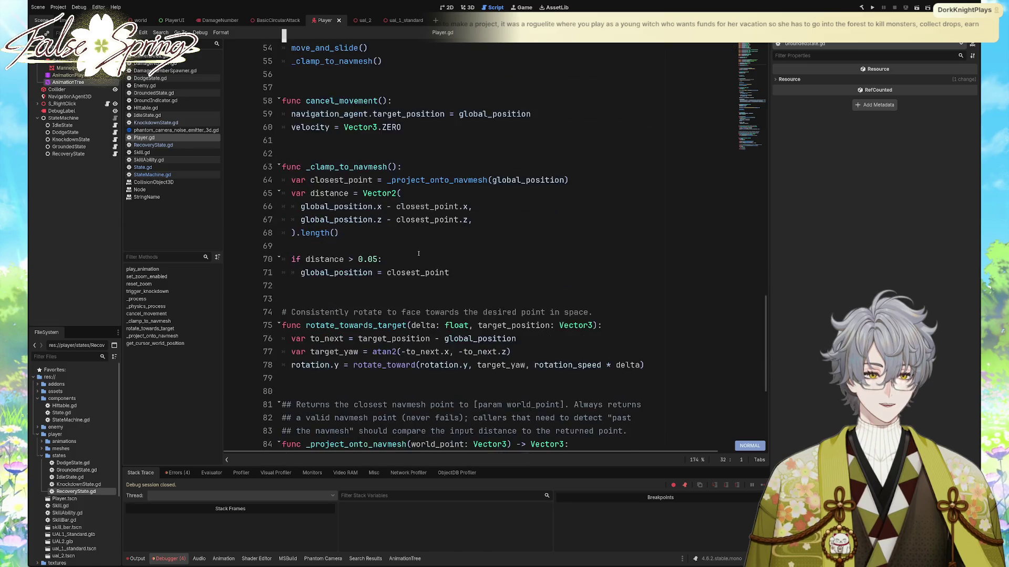
pyautogui.click(421, 247)
pyautogui.write('/trigger')
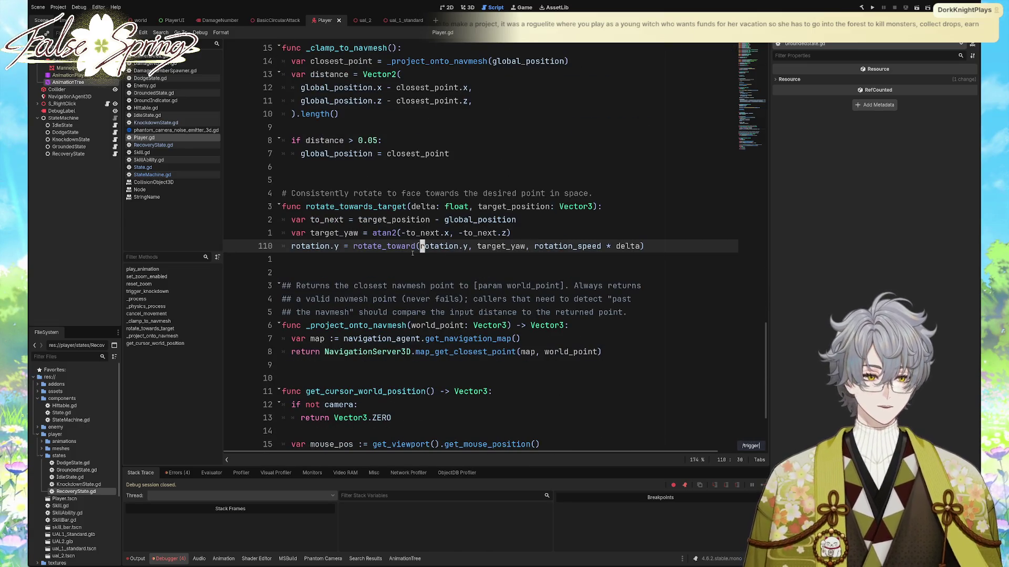
pyautogui.press('BackSpace')
pyautogui.write('igger_kn')
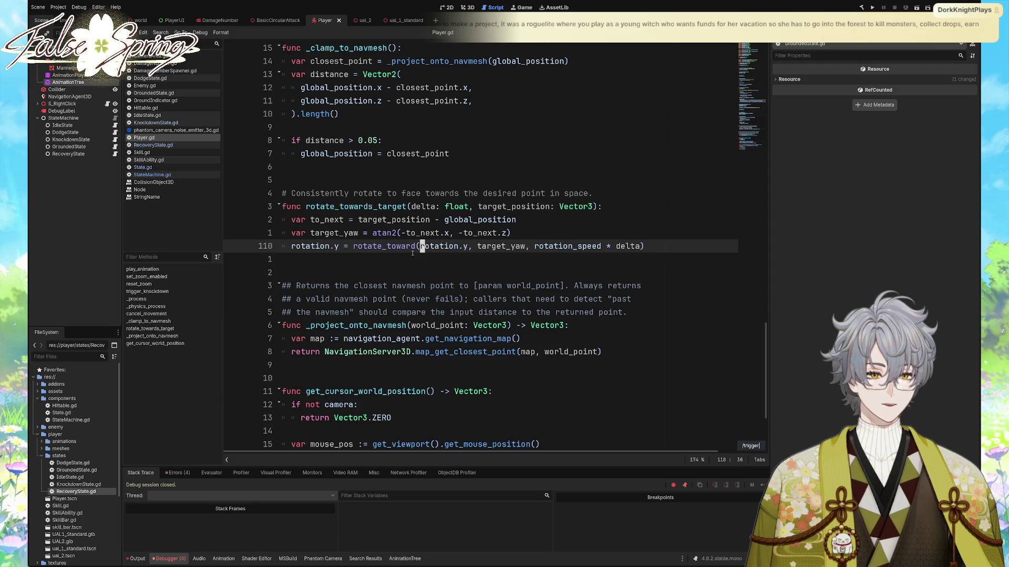
pyautogui.write('o')
pyautogui.press('Return')
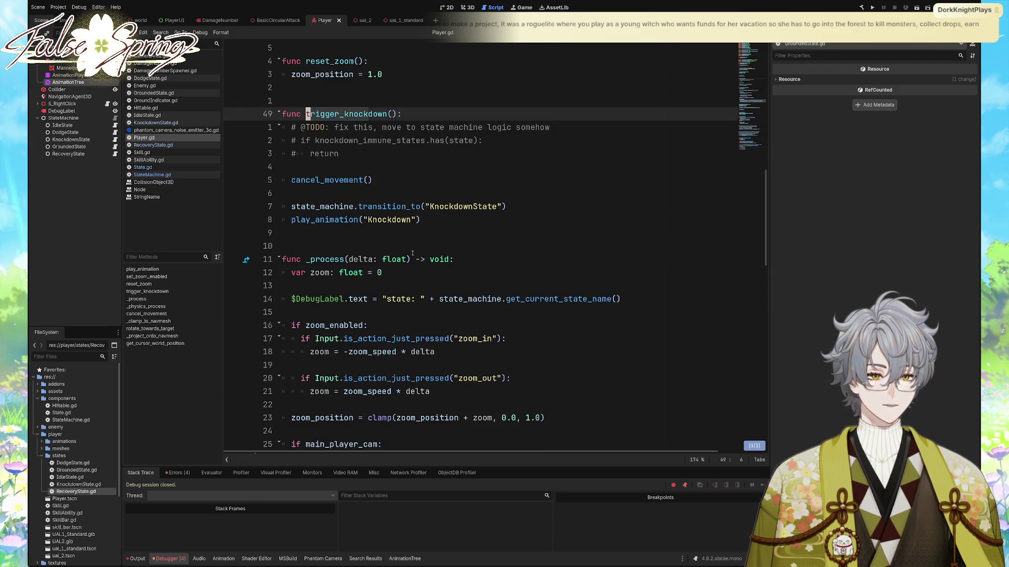
# Delete the TODO comment lines and the cancel_movement() call from trigger_knockdown, and save Player.gd.
pyautogui.press('j')
pyautogui.hotkey('shift', 'v')
pyautogui.press('j')
pyautogui.press('j')
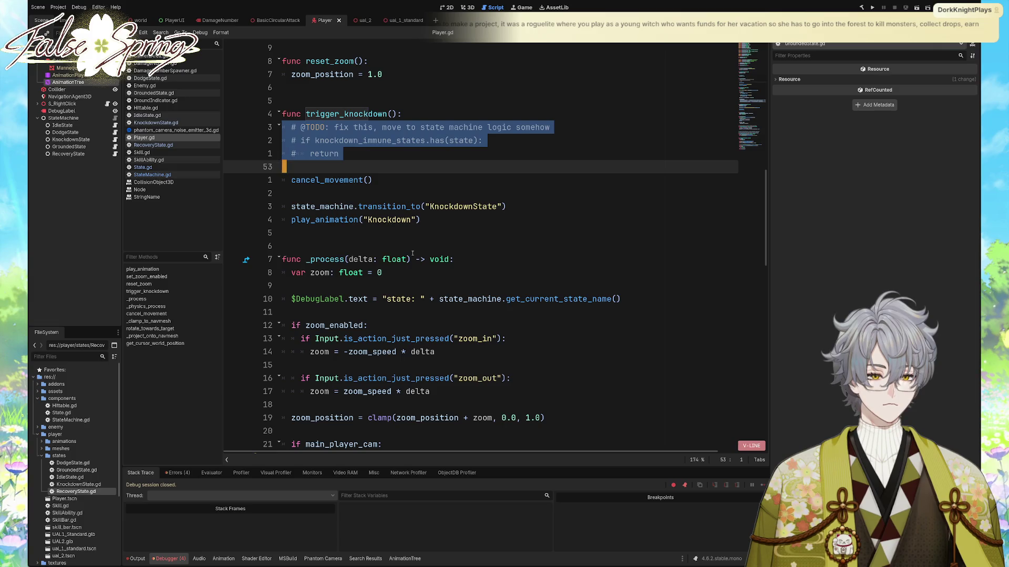
pyautogui.press('j')
pyautogui.press('d')
pyautogui.press('j')
pyautogui.press('d')
pyautogui.press('d')
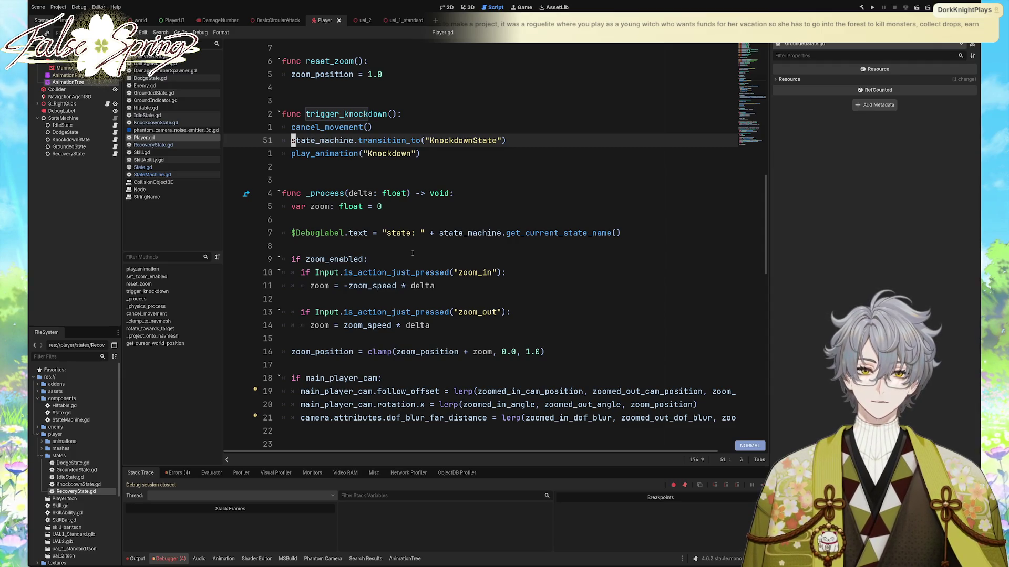
pyautogui.press('k')
pyautogui.press('d')
pyautogui.press('d')
pyautogui.press('j')
pyautogui.hotkey('ctrl', 's')
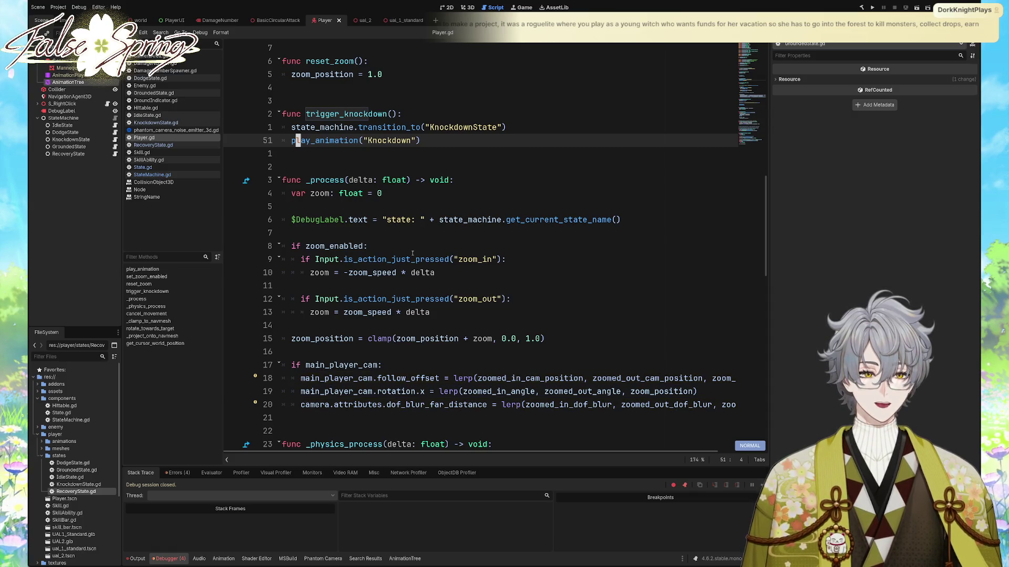
# Move the Knockdown play_animation call into KnockdownState's enter() as player.play_animation.
pyautogui.press('d')
pyautogui.press('d')
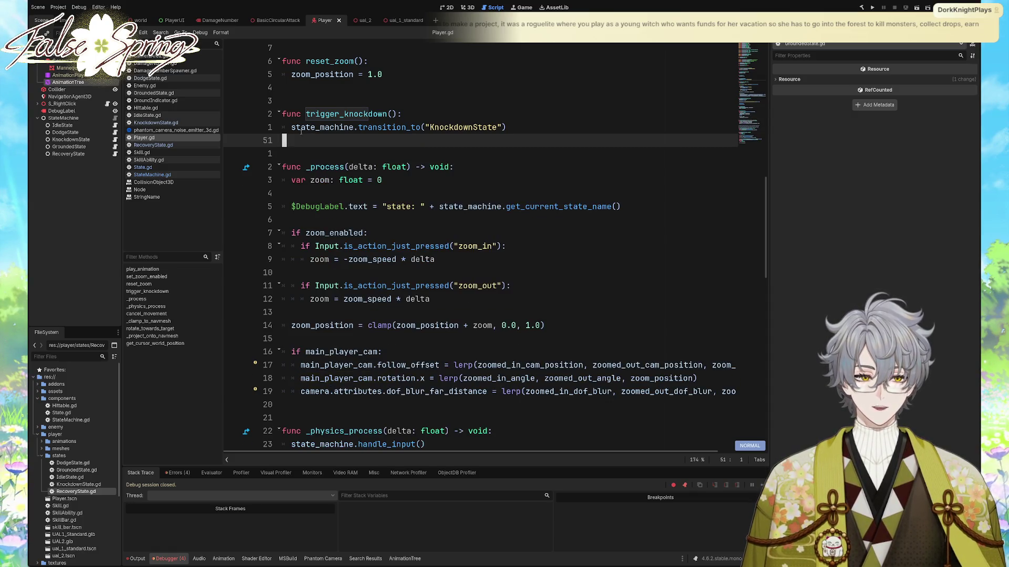
pyautogui.click(156, 122)
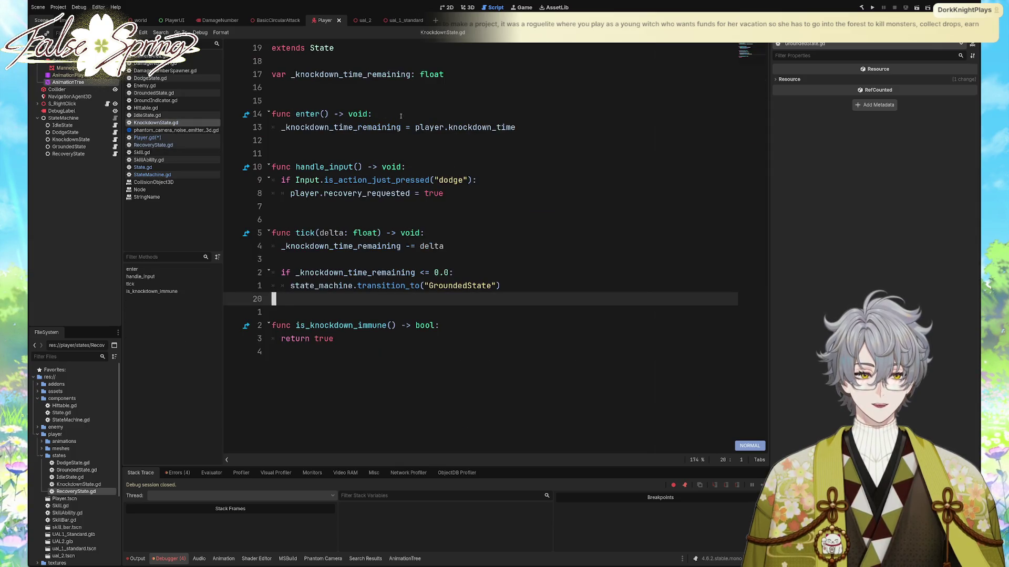
pyautogui.click(393, 127)
pyautogui.write('piplayer.')
pyautogui.press('Escape')
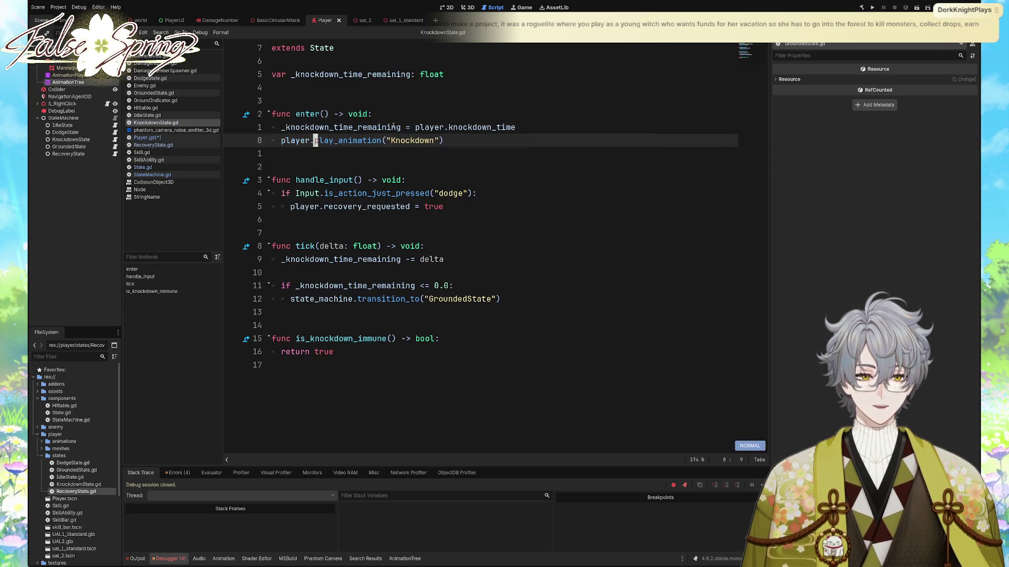
pyautogui.press('o')
pyautogui.press('Escape')
# Review the slimmed trigger_knockdown in Player.gd and run the game with F5 to test knockdown.
pyautogui.click(204, 138)
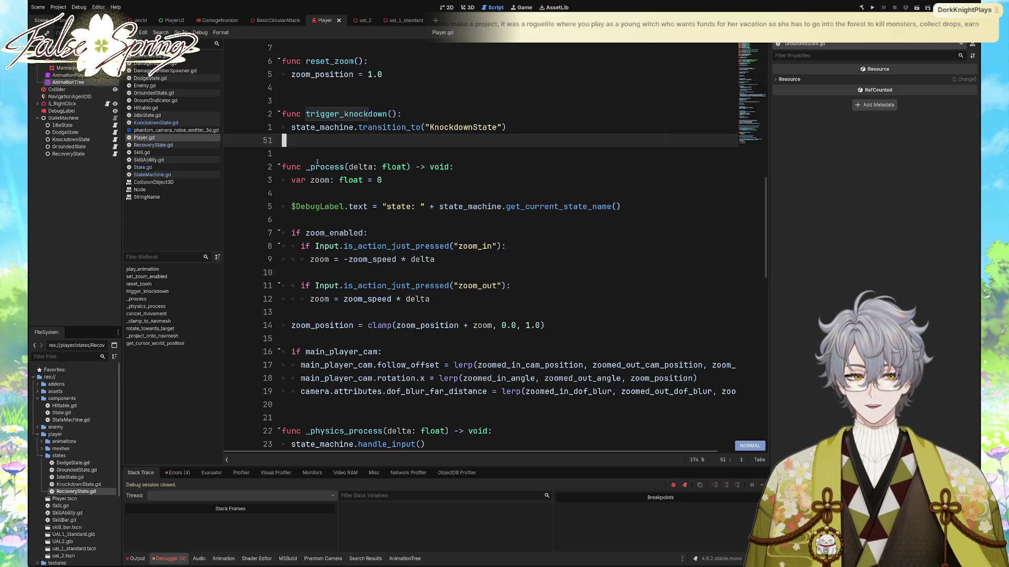
pyautogui.click(342, 127)
pyautogui.hotkey('shift', 'v')
pyautogui.press('k')
pyautogui.press('y')
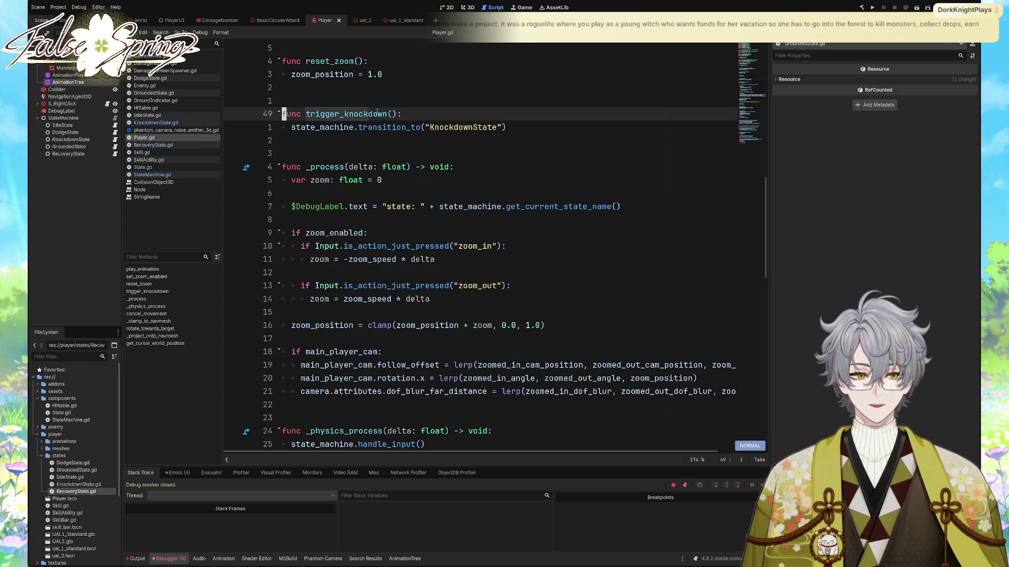
pyautogui.press('j')
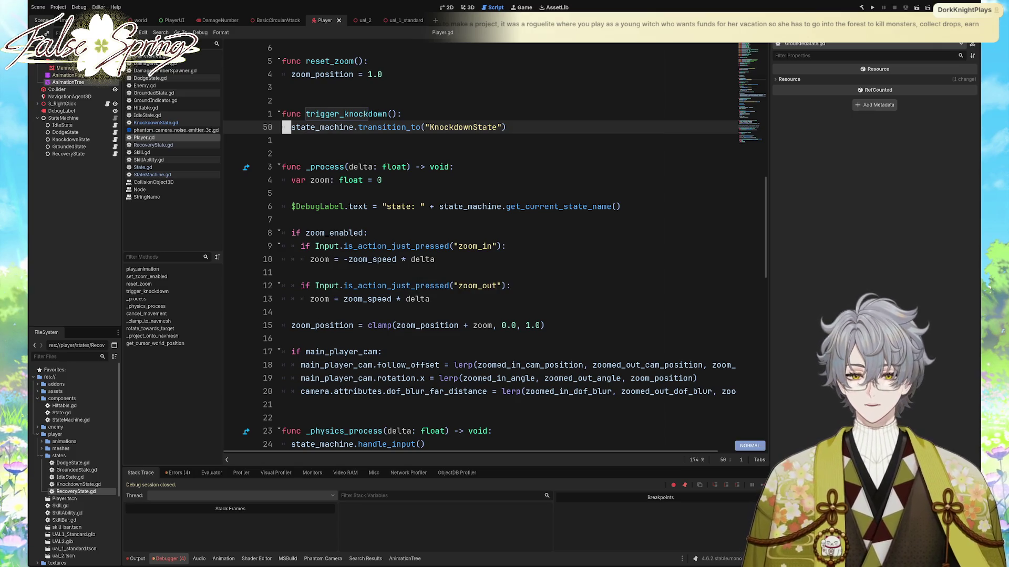
pyautogui.press('F5')
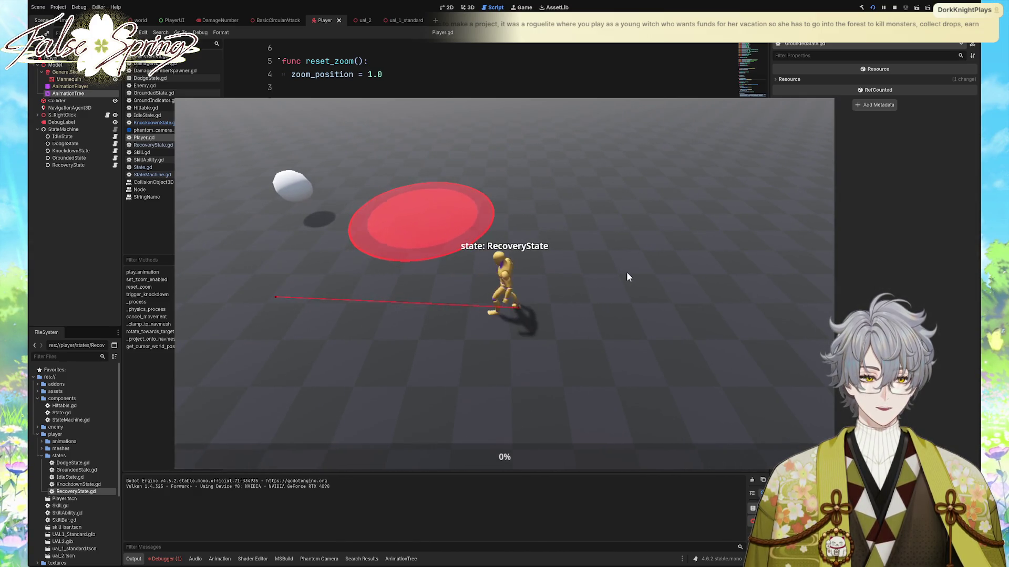
pyautogui.press('F8')
pyautogui.press('j')
pyautogui.press('j')
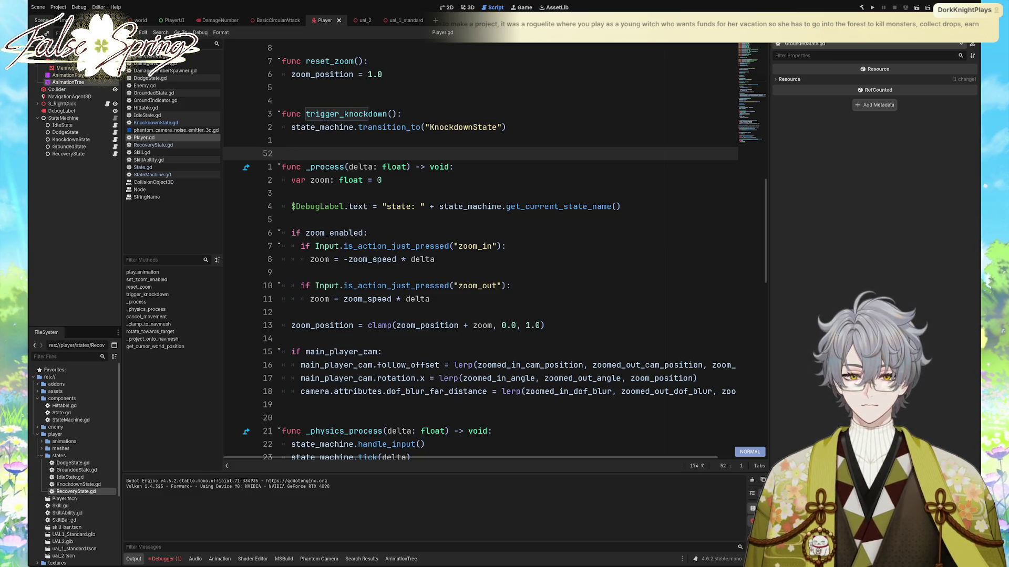
# In DodgeState.gd's enter(), change player.dodge_time_remaining to _dodge_time_remaining and save.
pyautogui.scroll(12, 344, 187)
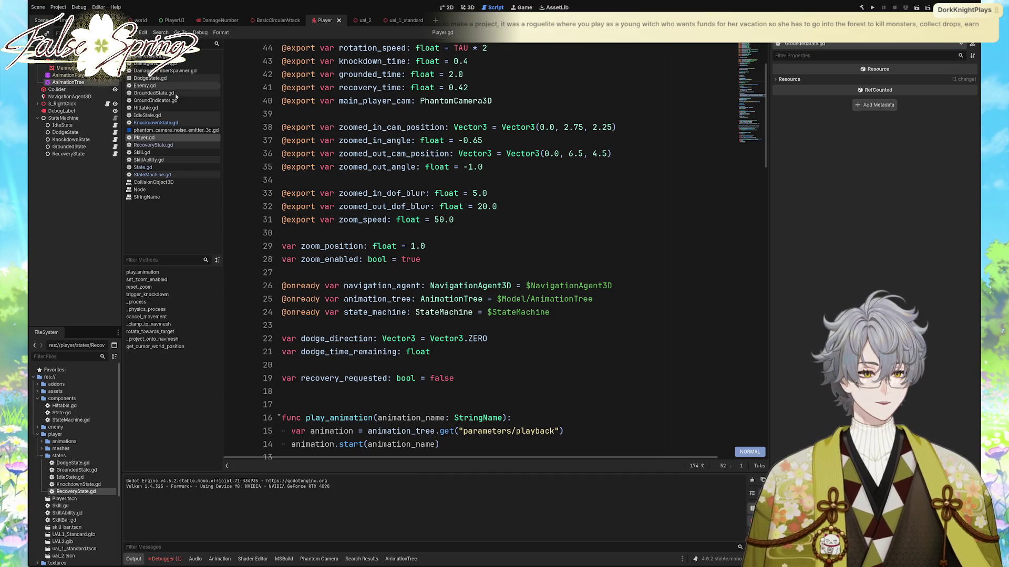
pyautogui.click(180, 78)
pyautogui.click(360, 140)
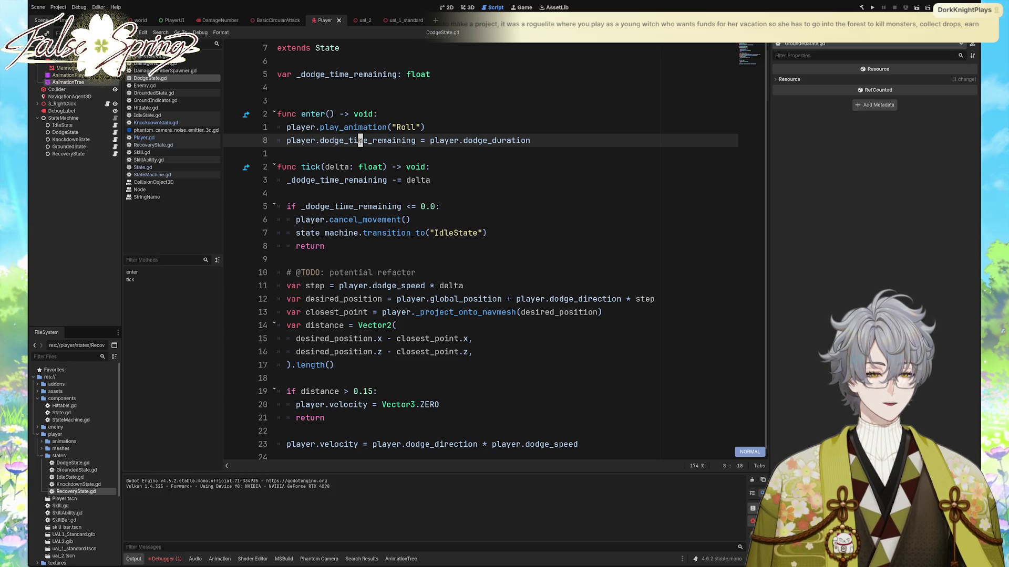
pyautogui.press('b')
pyautogui.press('b')
pyautogui.press('b')
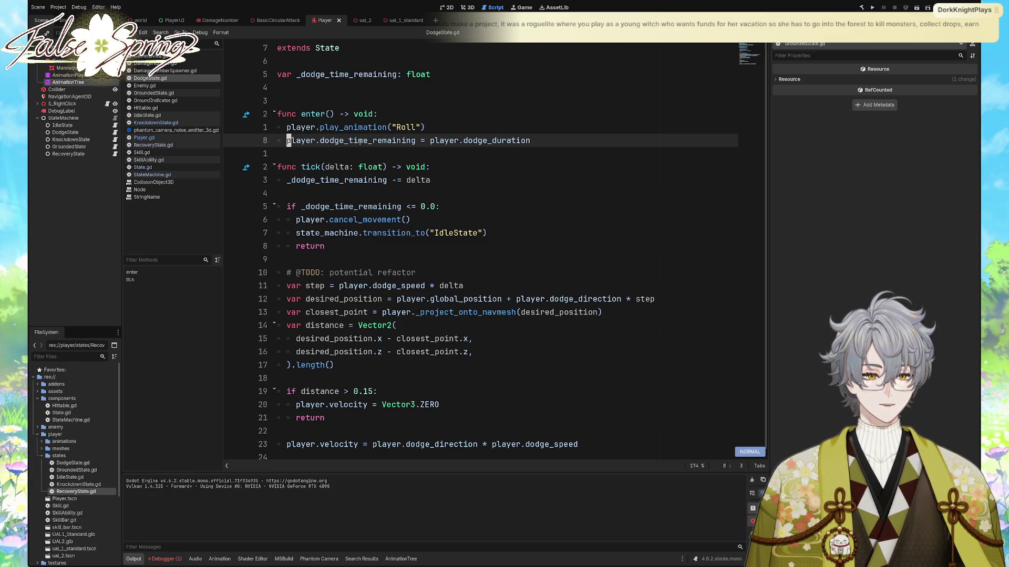
pyautogui.write('velc_')
pyautogui.press('Escape')
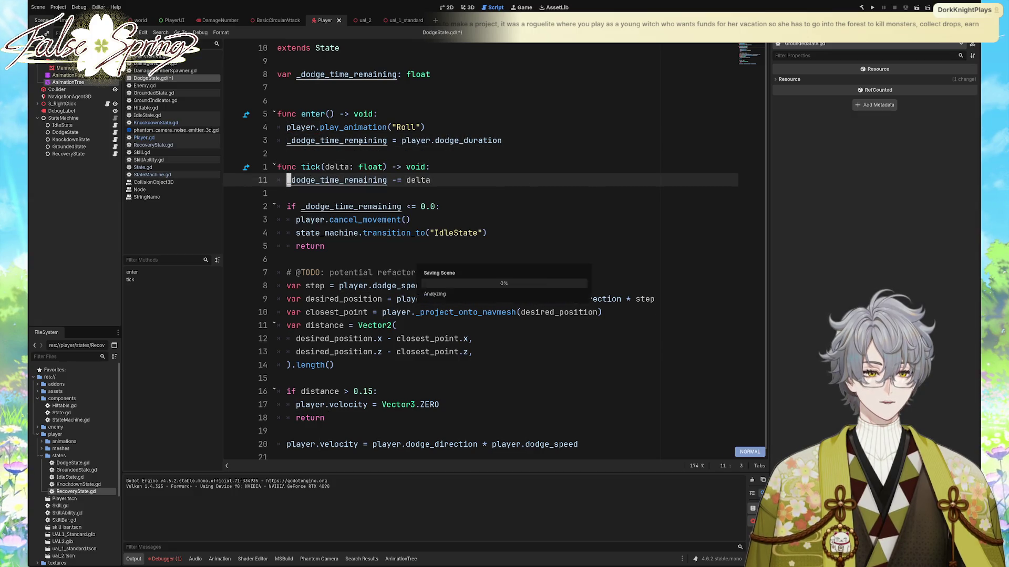
pyautogui.hotkey('ctrl', 's')
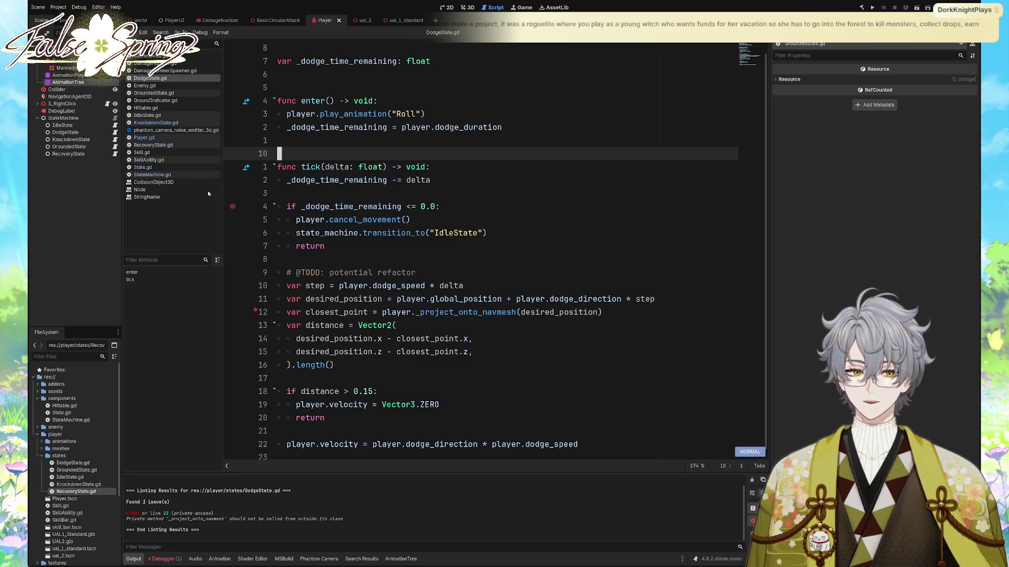
pyautogui.click(152, 138)
# Look over Player.gd's variable declarations to find the dodge exports.
pyautogui.scroll(-4, 394, 196)
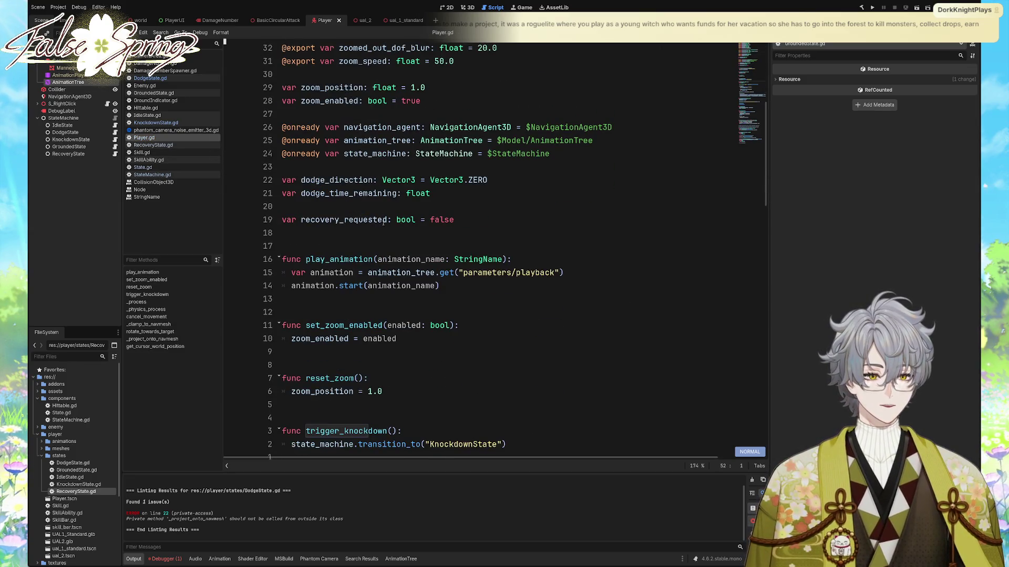
pyautogui.scroll(-1, 394, 195)
pyautogui.click(348, 155)
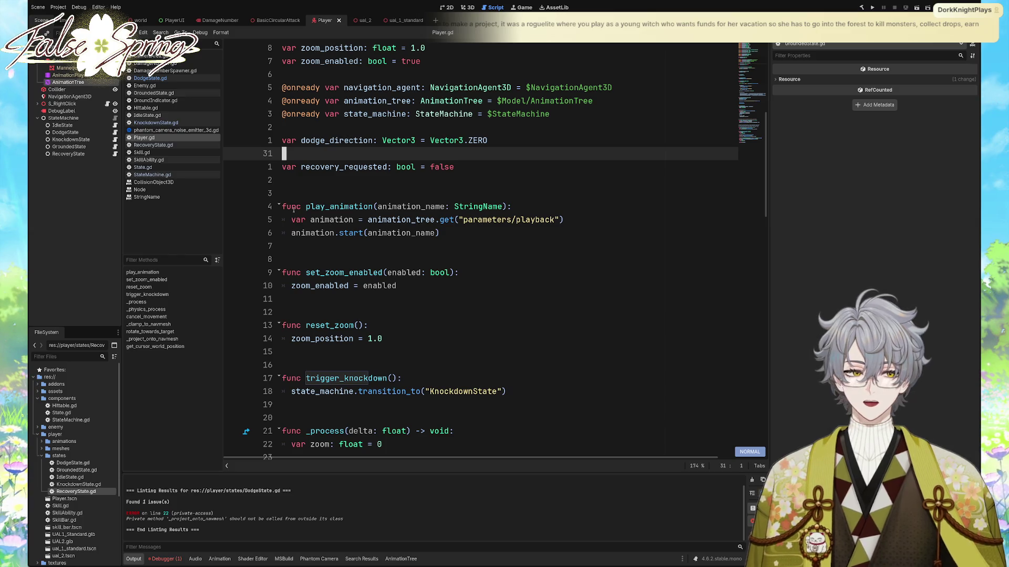
pyautogui.scroll(7, 300, 206)
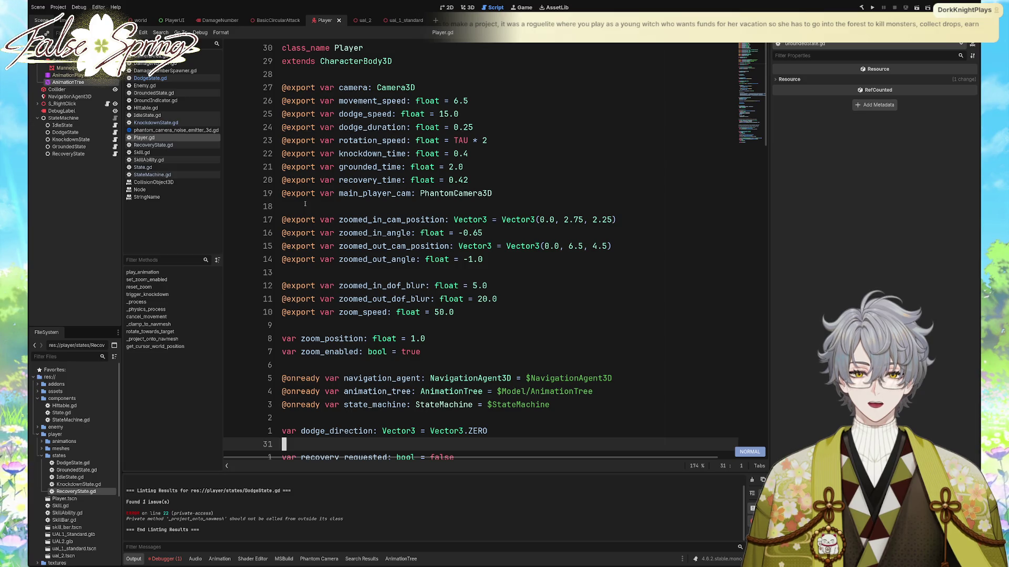
pyautogui.click(305, 206)
pyautogui.scroll(-4, 304, 205)
pyautogui.scroll(4, 303, 205)
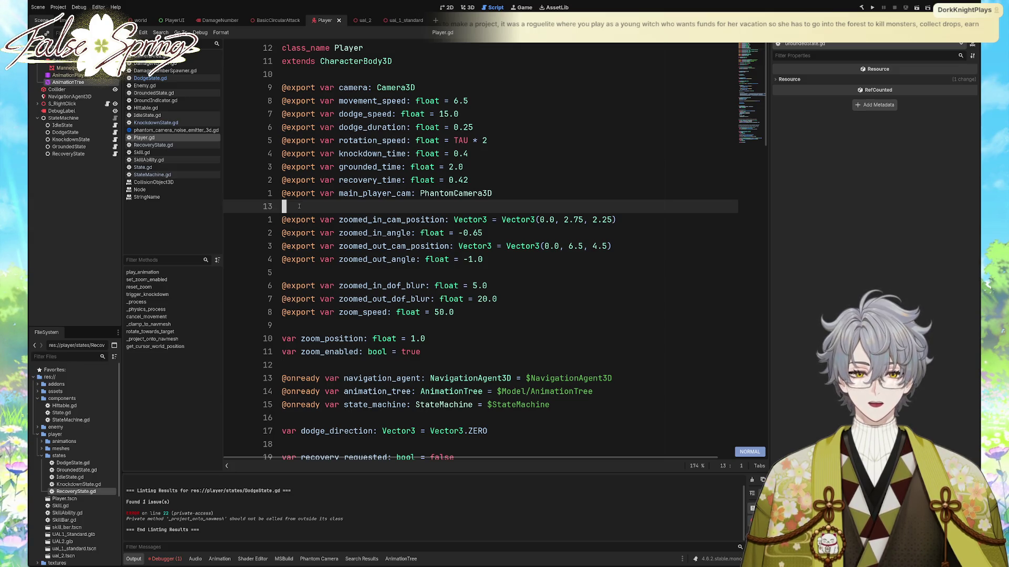
pyautogui.click(356, 246)
pyautogui.click(394, 272)
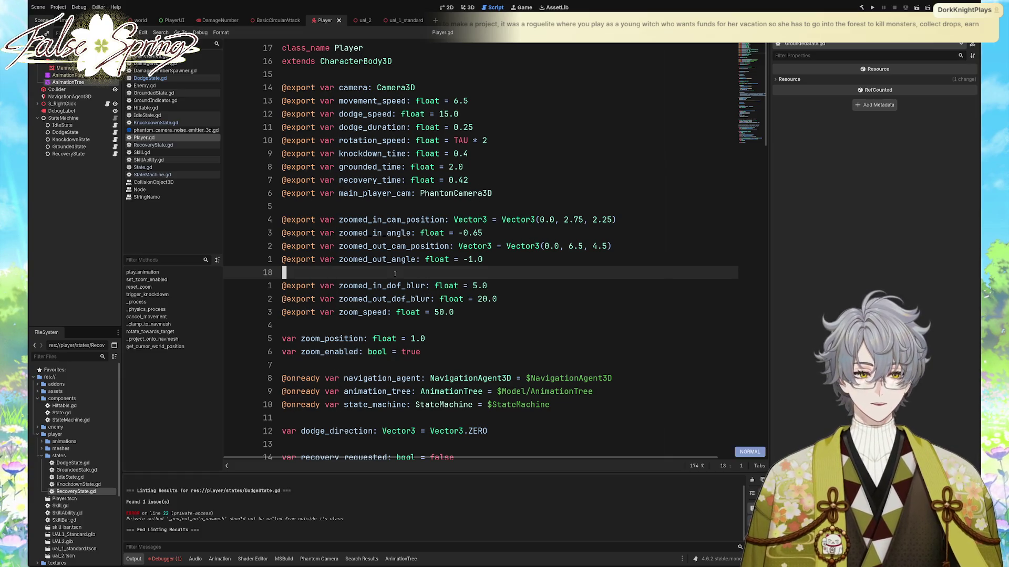
pyautogui.click(396, 220)
pyautogui.click(399, 127)
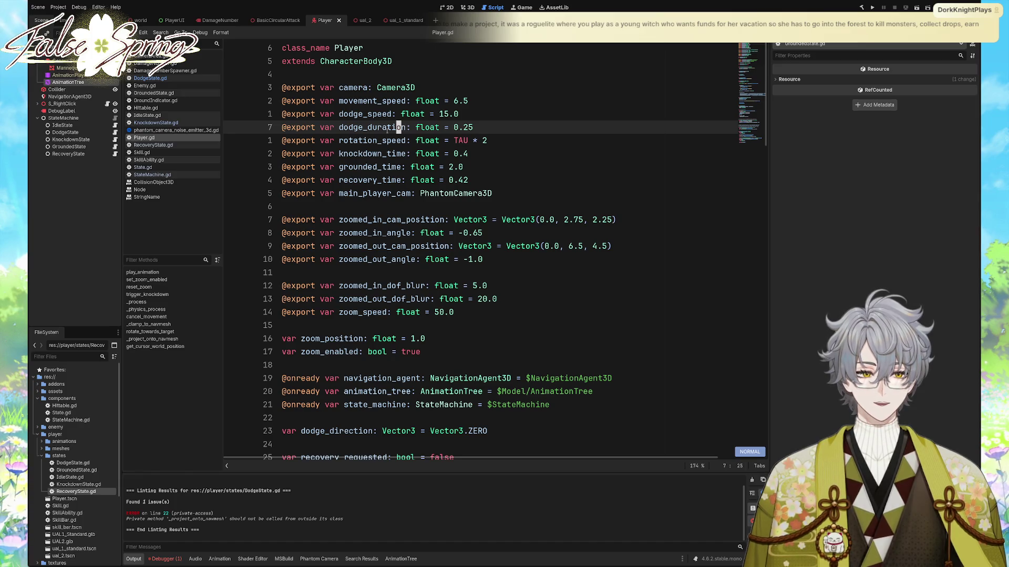
pyautogui.click(378, 180)
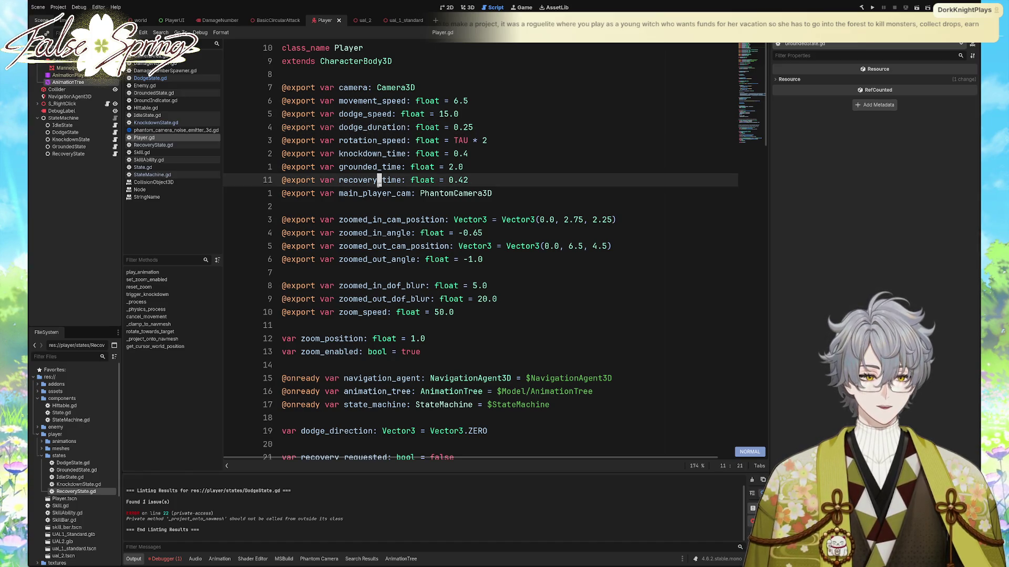
# Find the dodge_direction declaration with /dodge_direction and move it under dodge_duration.
pyautogui.write('/dodge')
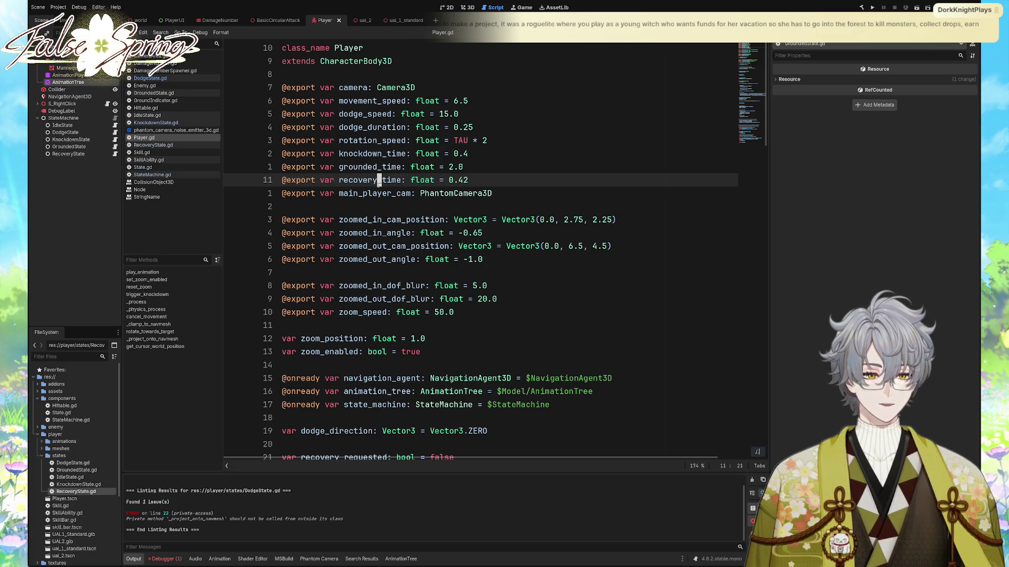
pyautogui.write('dodge_direction')
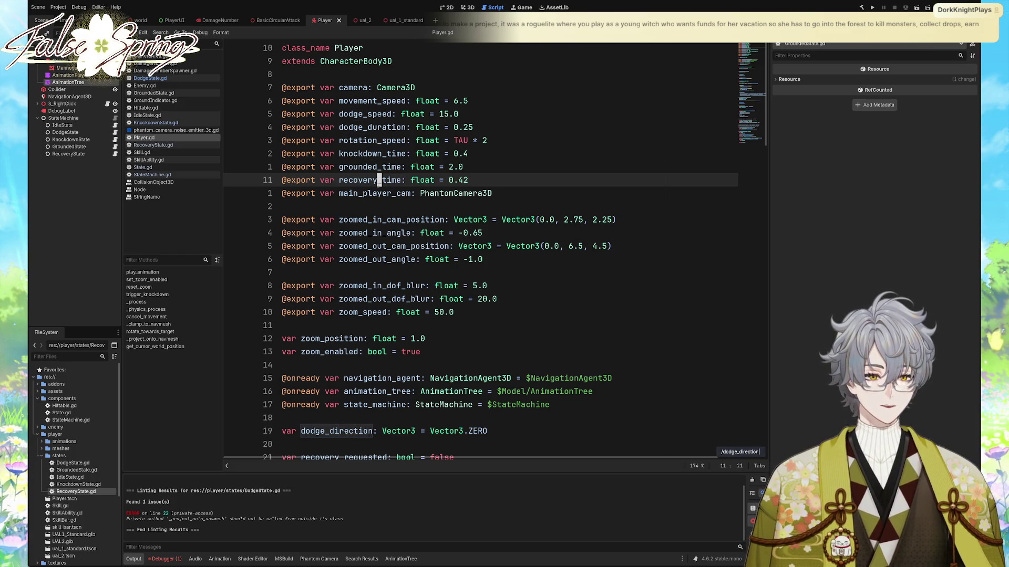
pyautogui.press('Return')
pyautogui.hotkey('shift', 'v')
pyautogui.press('k')
pyautogui.press('d')
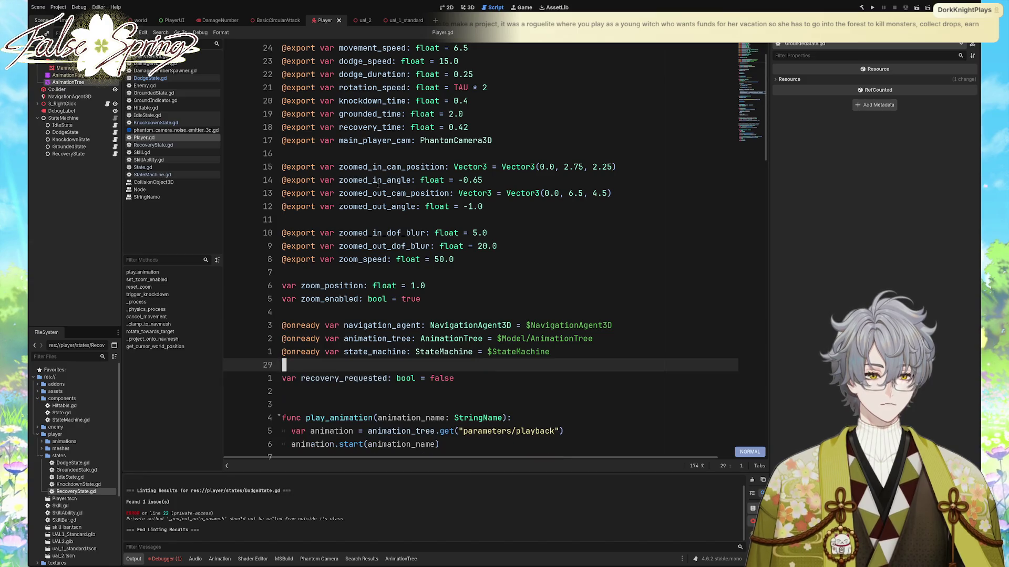
pyautogui.click(370, 74)
pyautogui.press('p')
pyautogui.press('j')
pyautogui.press('j')
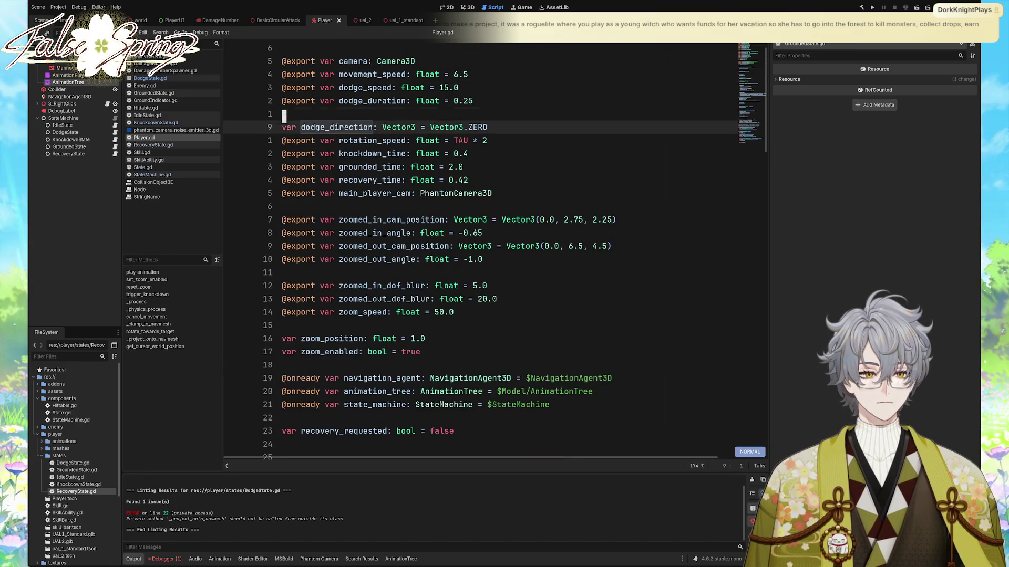
pyautogui.press('k')
pyautogui.press('k')
# Cut the dodge_speed, dodge_duration and dodge_direction lines from Player.gd.
pyautogui.press('d')
pyautogui.press('d')
pyautogui.hotkey('shift', 'v')
pyautogui.press('k')
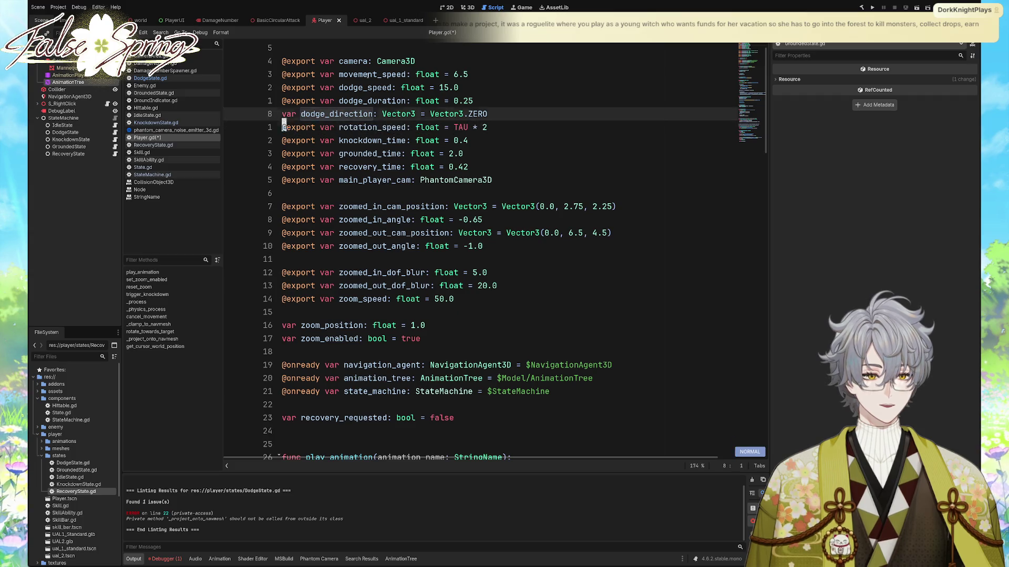
pyautogui.press('k')
pyautogui.press('d')
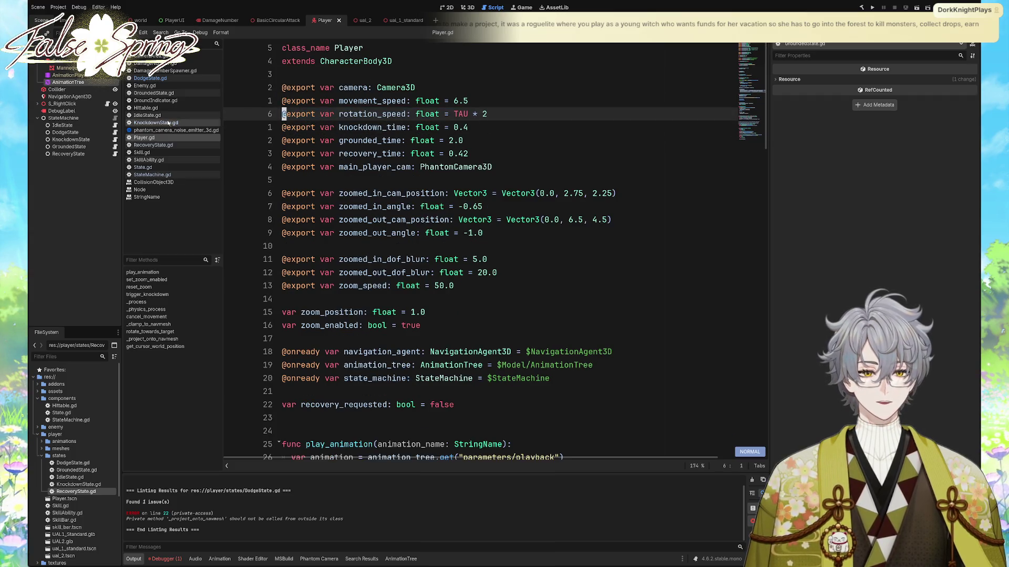
# Paste the dodge variables into DodgeState.gd, with _dodge_time_remaining below the exports.
pyautogui.click(173, 77)
pyautogui.click(398, 100)
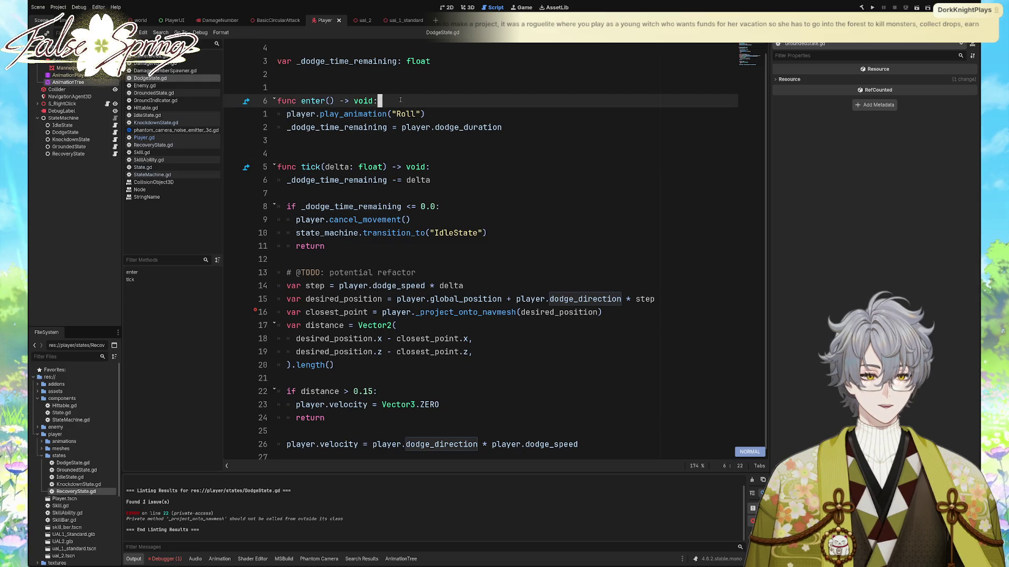
pyautogui.press('k')
pyautogui.press('k')
pyautogui.press('k')
pyautogui.press('p')
pyautogui.press('k')
pyautogui.press('d')
pyautogui.press('d')
pyautogui.press('j')
pyautogui.press('p')
pyautogui.press('O')
pyautogui.press('Escape')
pyautogui.press('j')
pyautogui.press('j')
pyautogui.press('j')
pyautogui.press('j')
pyautogui.press('j')
pyautogui.press('j')
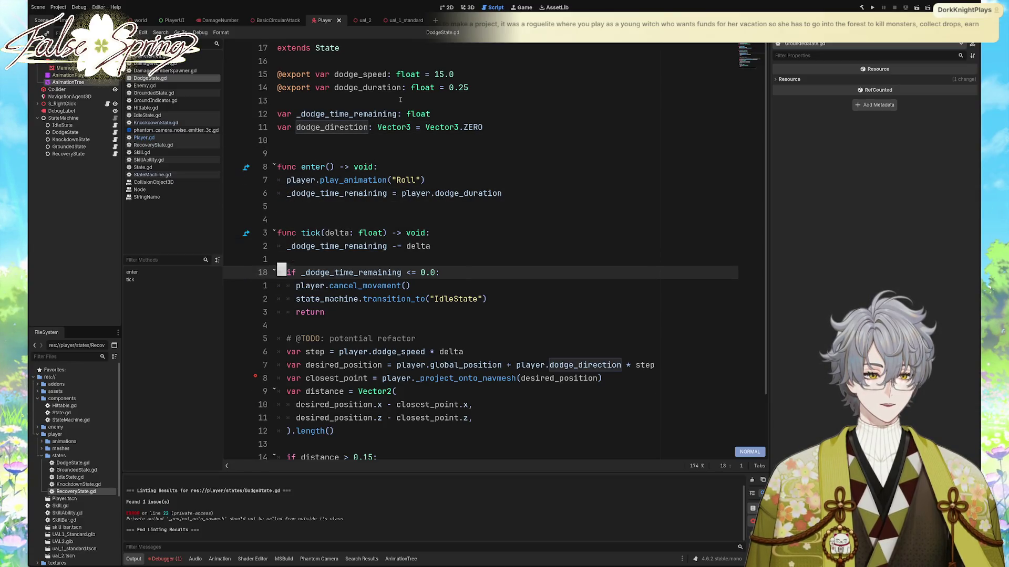
# In enter, change player.dodge_duration to the state's own dodge_duration.
pyautogui.press('k')
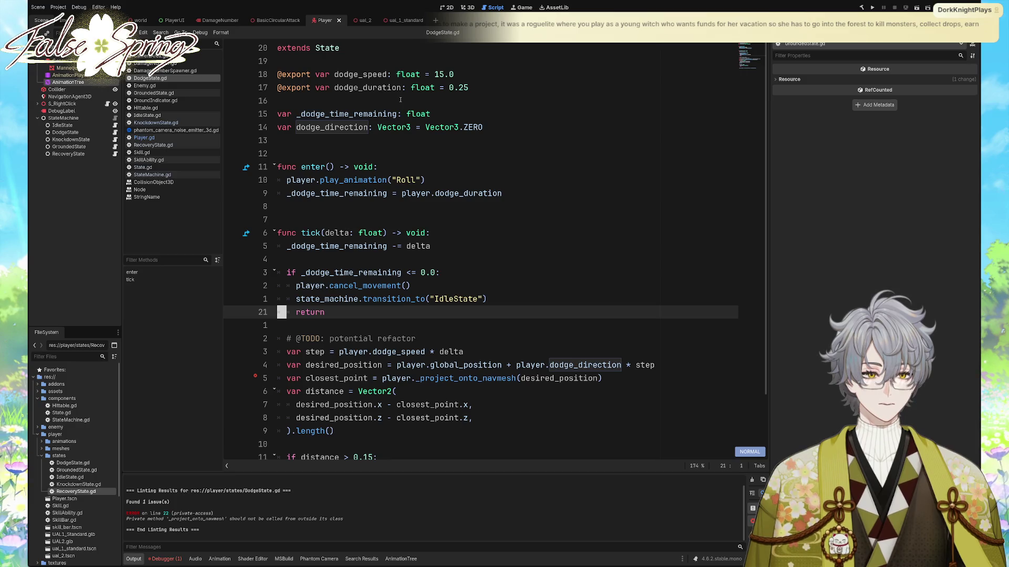
pyautogui.press('k')
pyautogui.press('k')
pyautogui.press('k')
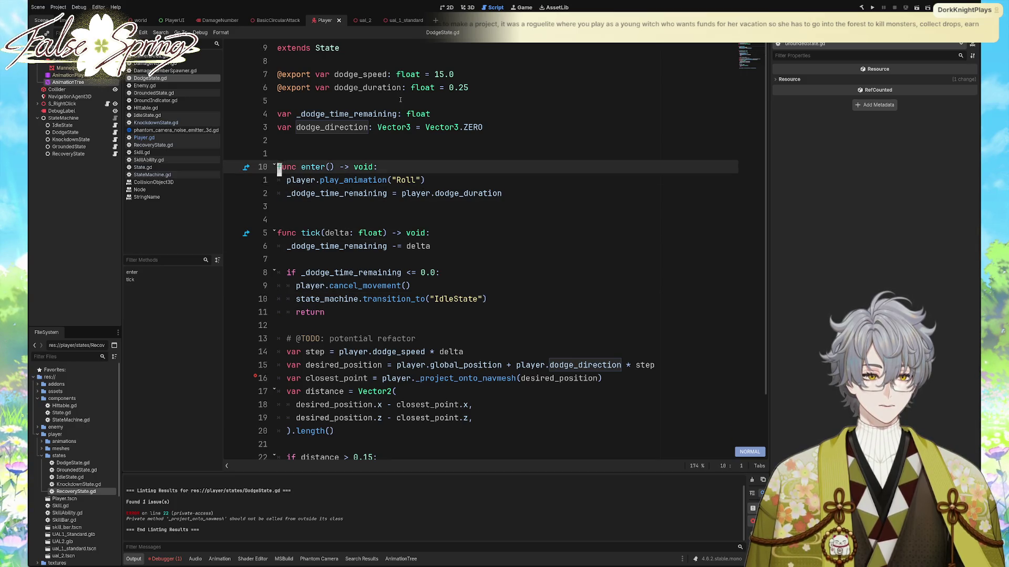
pyautogui.press('j')
pyautogui.press('j')
pyautogui.press('e')
pyautogui.press('e')
pyautogui.press('b')
pyautogui.press('v')
pyautogui.press('f')
pyautogui.press('.')
pyautogui.press('d')
pyautogui.press('j')
pyautogui.press('j')
pyautogui.press('j')
# On the var step line, change player.dodge_speed to dodge_speed.
pyautogui.press('j')
pyautogui.press('j')
pyautogui.press('j')
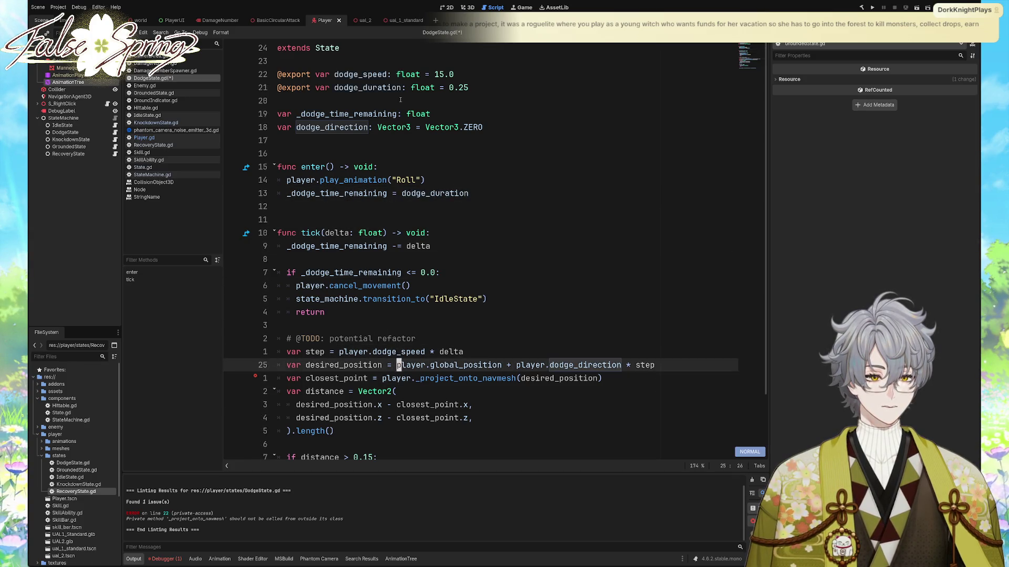
pyautogui.press('k')
pyautogui.press('j')
pyautogui.press('k')
pyautogui.press('b')
pyautogui.press('v')
pyautogui.press('f')
pyautogui.press('.')
pyautogui.press('d')
pyautogui.press('j')
# Change player.dodge_direction to dodge_direction and call project_onto_navmesh without the underscore.
pyautogui.press('e')
pyautogui.press('e')
pyautogui.press('e')
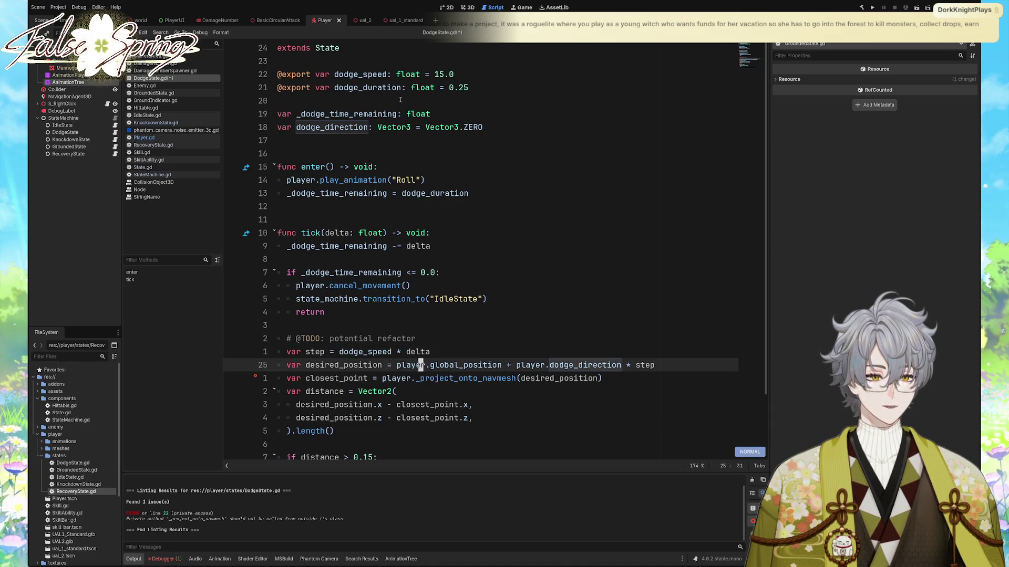
pyautogui.press('w')
pyautogui.press('v')
pyautogui.press('f')
pyautogui.press('.')
pyautogui.press('d')
pyautogui.press('j')
pyautogui.press('F')
pyautogui.press('p')
pyautogui.press('h')
pyautogui.press('x')
pyautogui.press('j')
pyautogui.press('j')
pyautogui.press('j')
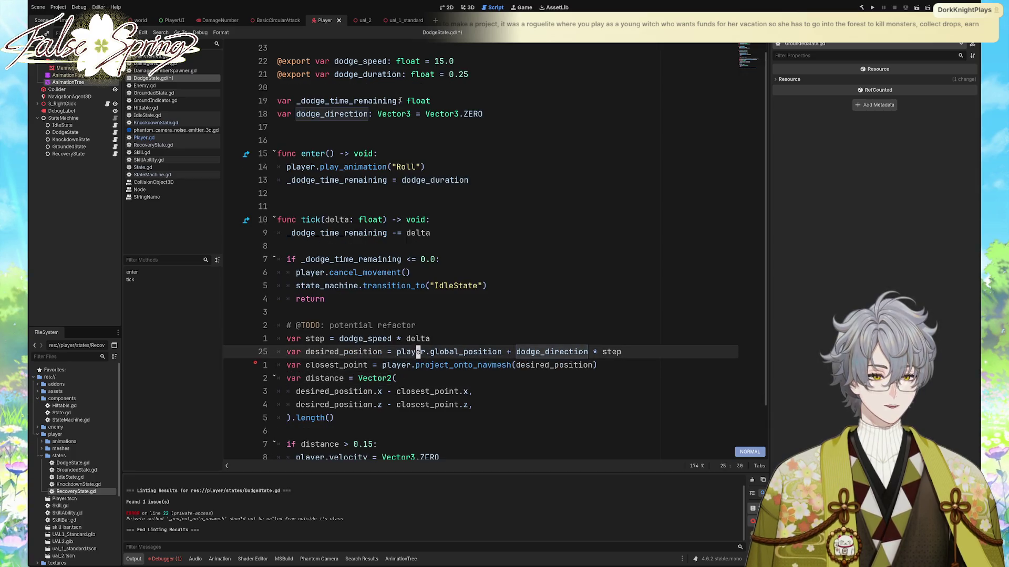
# Strip the extra player. prefixes on the velocity line and save DodgeState.gd.
pyautogui.press('j')
pyautogui.press('j')
pyautogui.press('j')
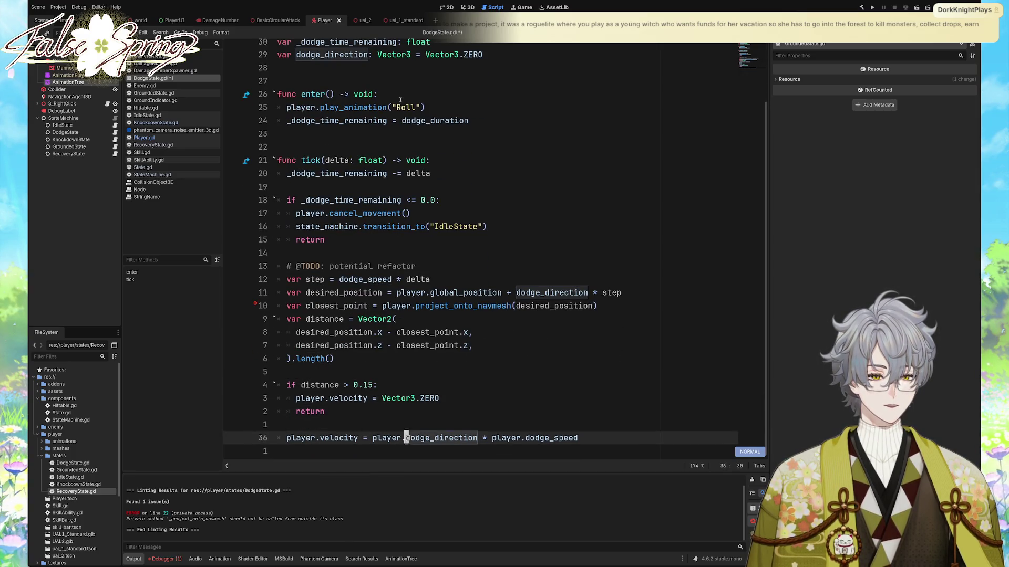
pyautogui.press('b')
pyautogui.press('d')
pyautogui.press('f')
pyautogui.press('.')
pyautogui.press('e')
pyautogui.press('w')
pyautogui.press('w')
pyautogui.press('v')
pyautogui.press('e')
pyautogui.press('l')
pyautogui.press('d')
pyautogui.press('o')
pyautogui.press('Escape')
pyautogui.hotkey('ctrl', 's')
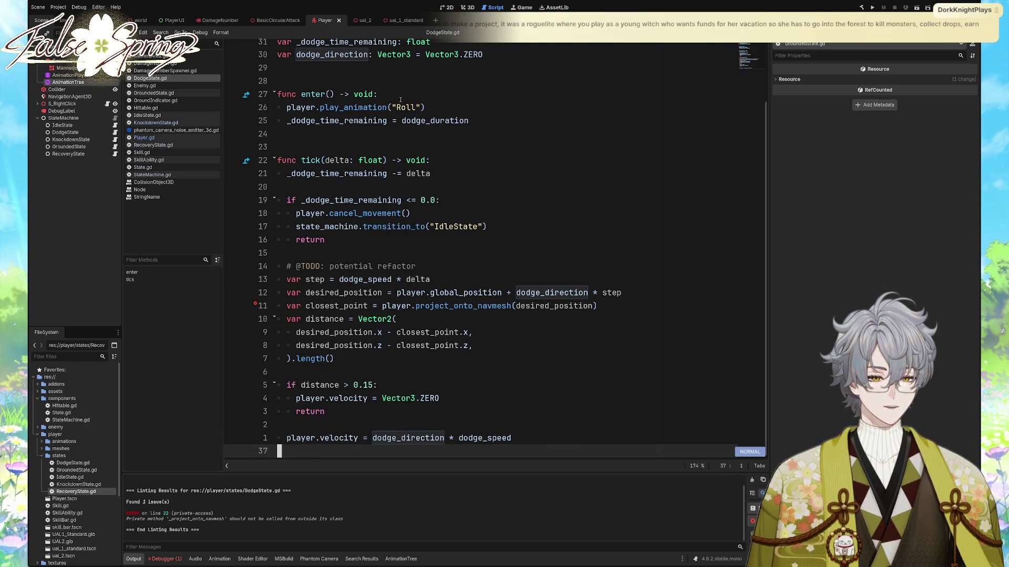
pyautogui.press('k')
pyautogui.press('k')
pyautogui.press('k')
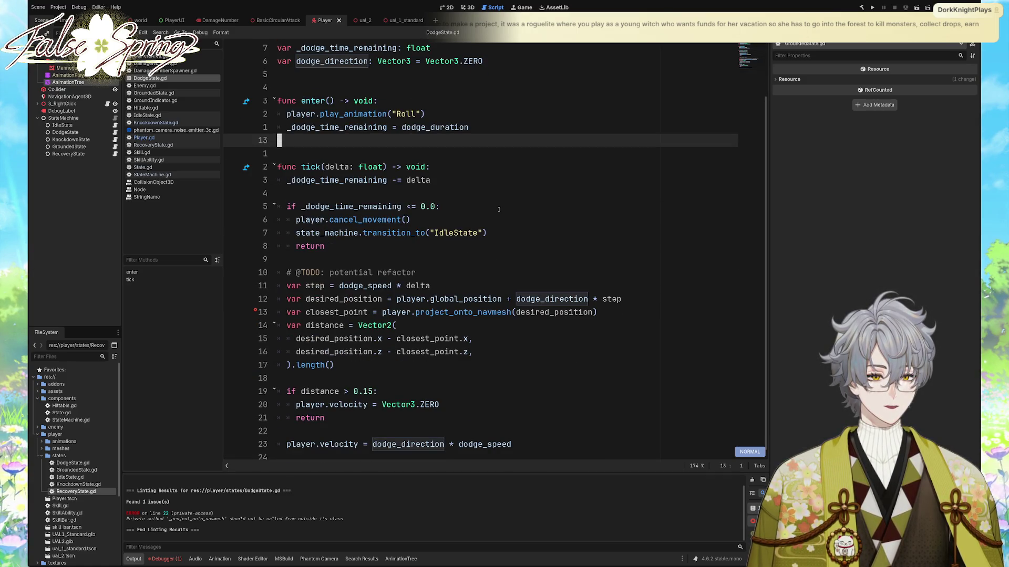
# Go from the Player type in State.gd to Player.gd and rename the function to project_onto_navmesh.
pyautogui.press('1')
pyautogui.press('3')
pyautogui.press('j')
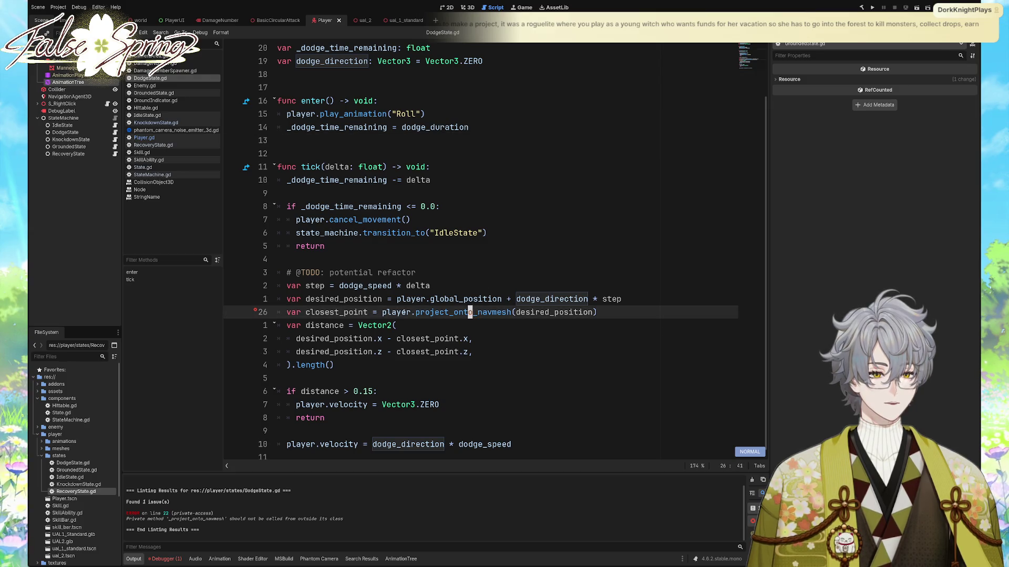
pyautogui.keyDown('ctrl'); pyautogui.click(388, 312); pyautogui.keyUp('ctrl')
pyautogui.click(414, 267)
pyautogui.keyDown('ctrl'); pyautogui.click(347, 87); pyautogui.keyUp('ctrl')
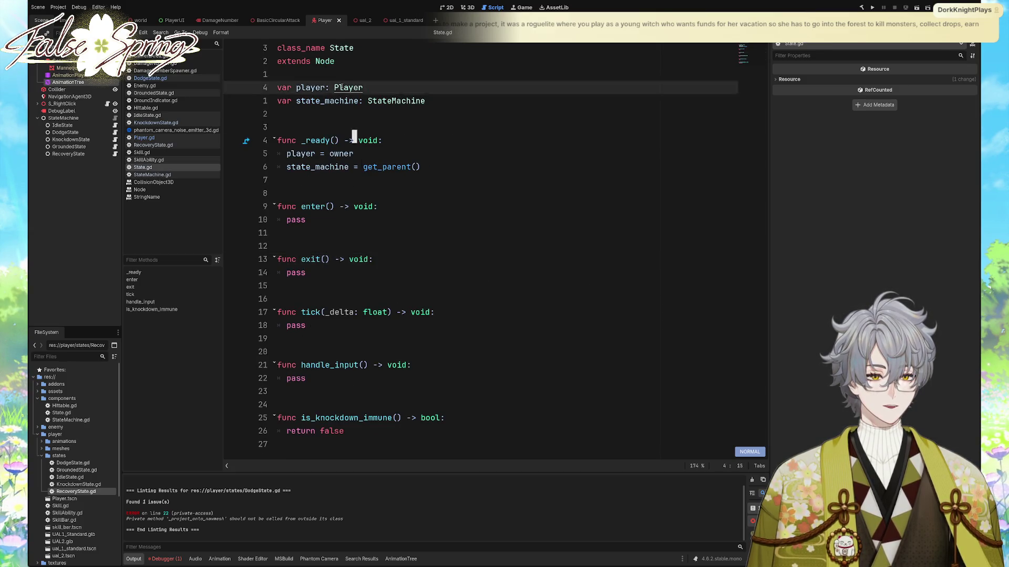
pyautogui.scroll(-10, 712, 152)
pyautogui.scroll(-20, 712, 152)
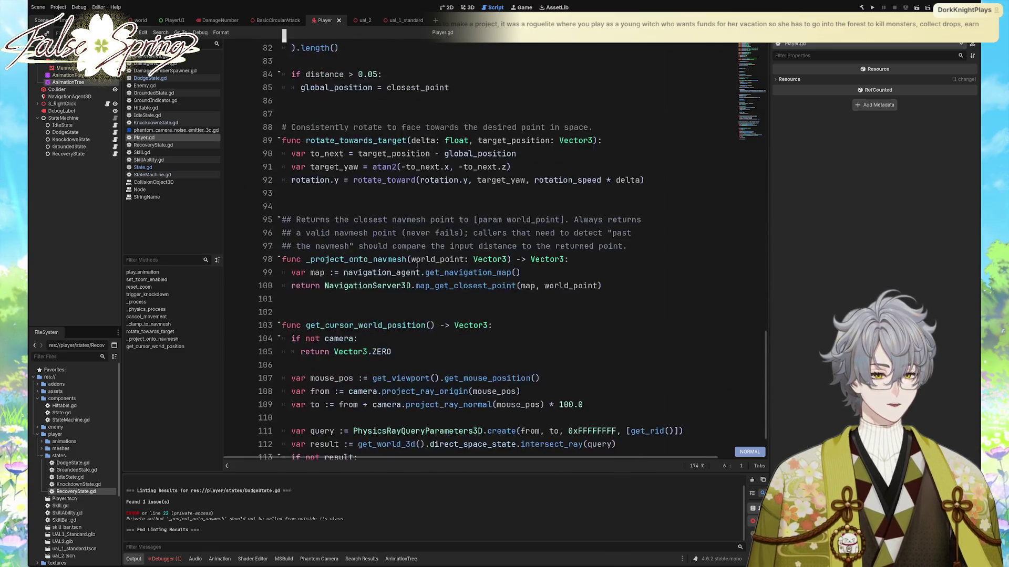
pyautogui.click(352, 249)
pyautogui.moveTo(310, 196); pyautogui.dragTo(326, 196)
pyautogui.press('h')
pyautogui.press('h')
pyautogui.press('h')
pyautogui.press('x')
pyautogui.press('j')
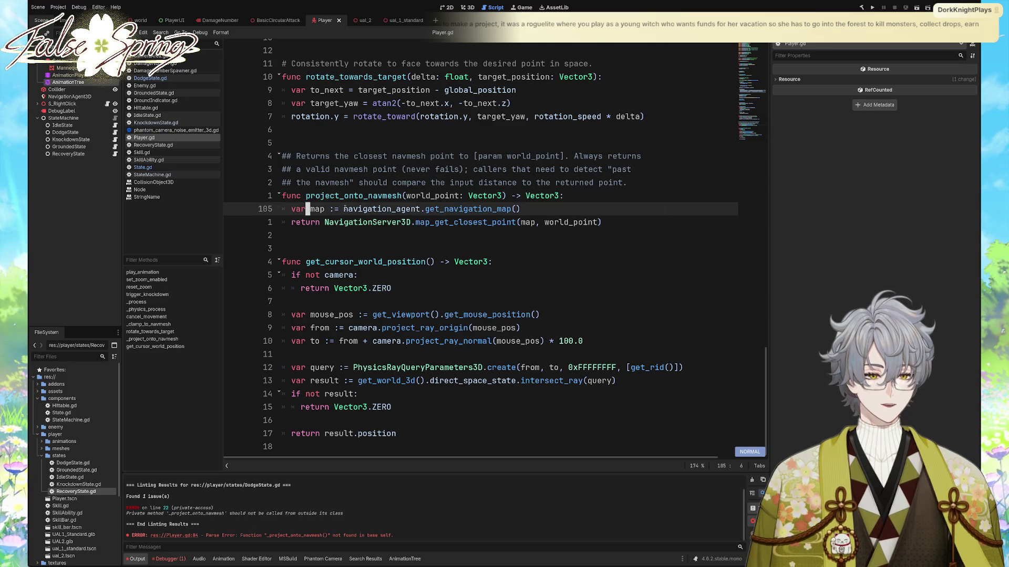
# Update the call inside _clamp_to_navmesh to project_onto_navmesh.
pyautogui.scroll(1, 301, 221)
pyautogui.click(352, 257)
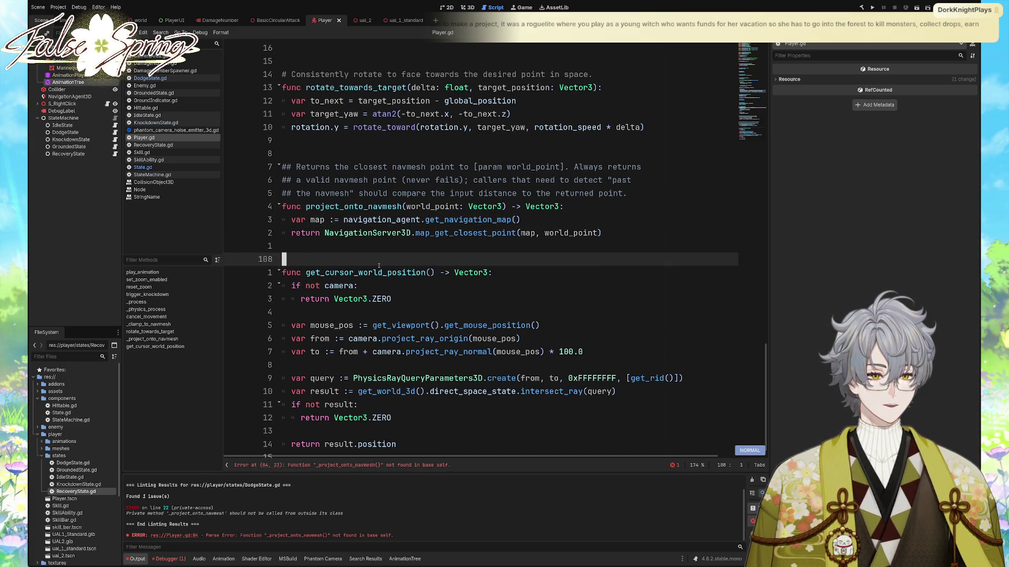
pyautogui.scroll(1, 353, 257)
pyautogui.scroll(8, 353, 258)
pyautogui.click(382, 294)
pyautogui.press('x')
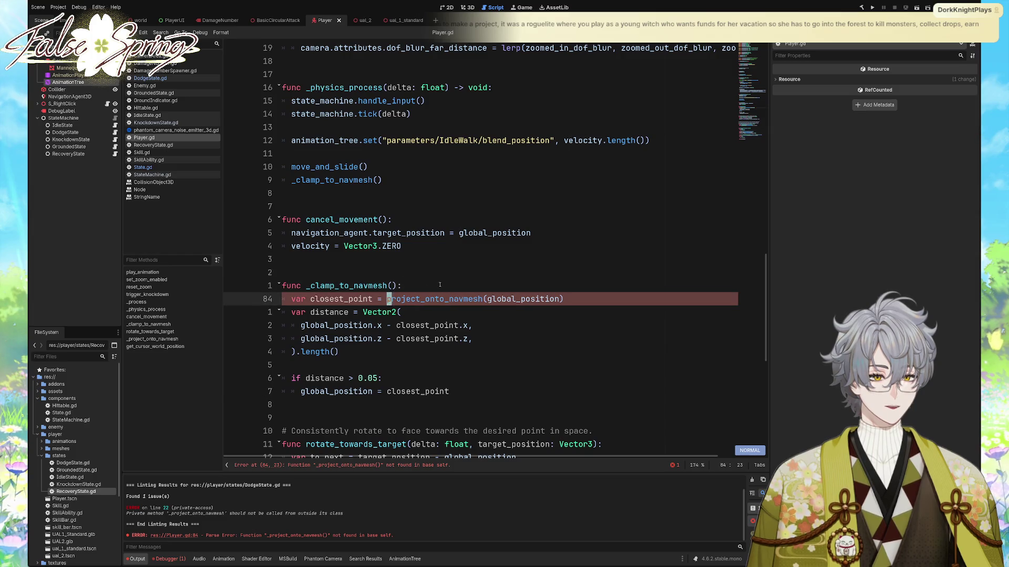
pyautogui.scroll(2, 457, 273)
pyautogui.scroll(6, 457, 273)
pyautogui.click(436, 259)
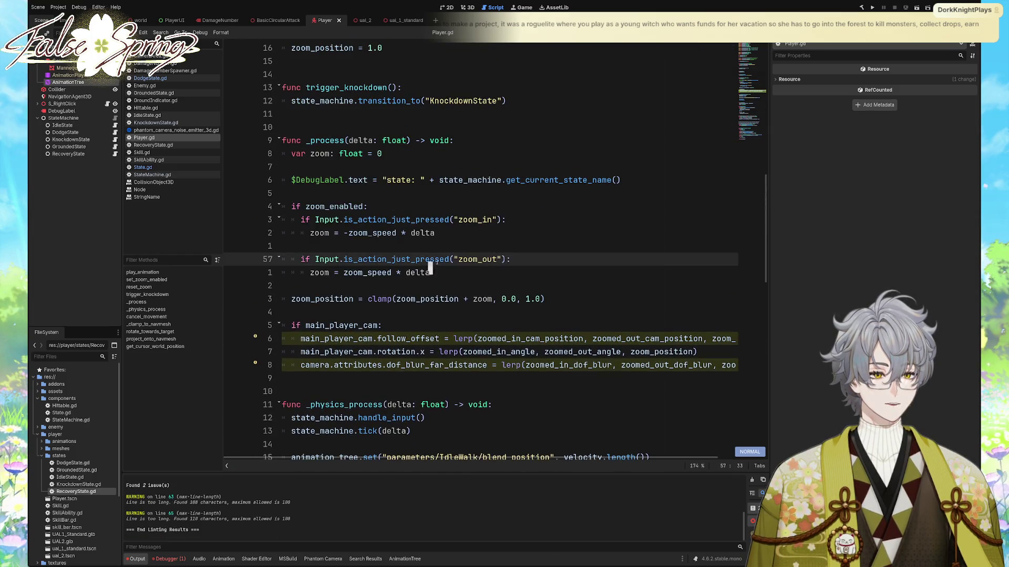
# Spread the follow_offset lerp call over separate lines, one argument each.
pyautogui.hotkey('ctrl', 's')
pyautogui.click(465, 328)
pyautogui.click(478, 338)
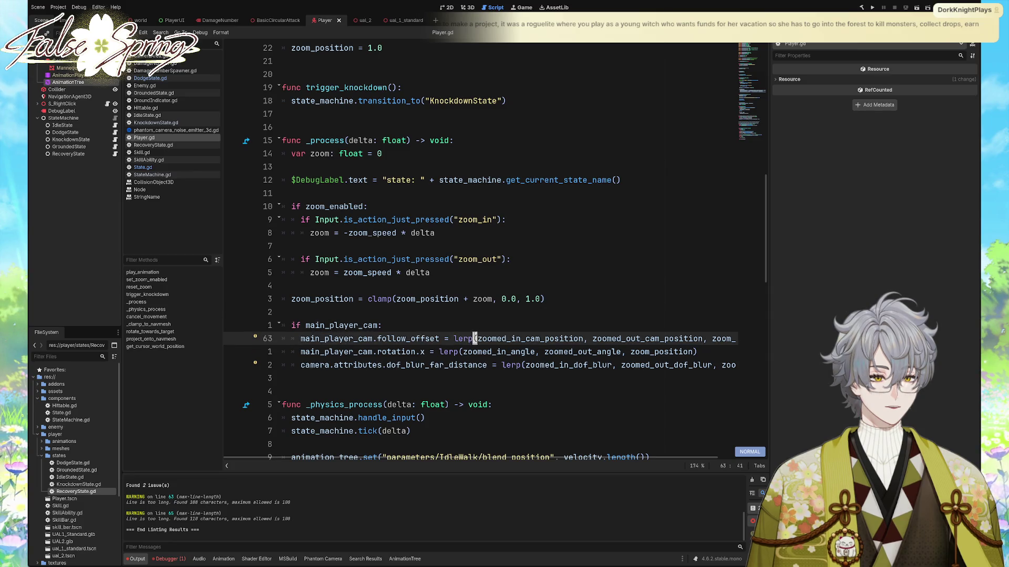
pyautogui.press('i')
pyautogui.press('Return')
pyautogui.press('Escape')
pyautogui.press('e')
pyautogui.press('e')
pyautogui.press('e')
pyautogui.press('e')
pyautogui.press('b')
pyautogui.press('i')
pyautogui.press('Return')
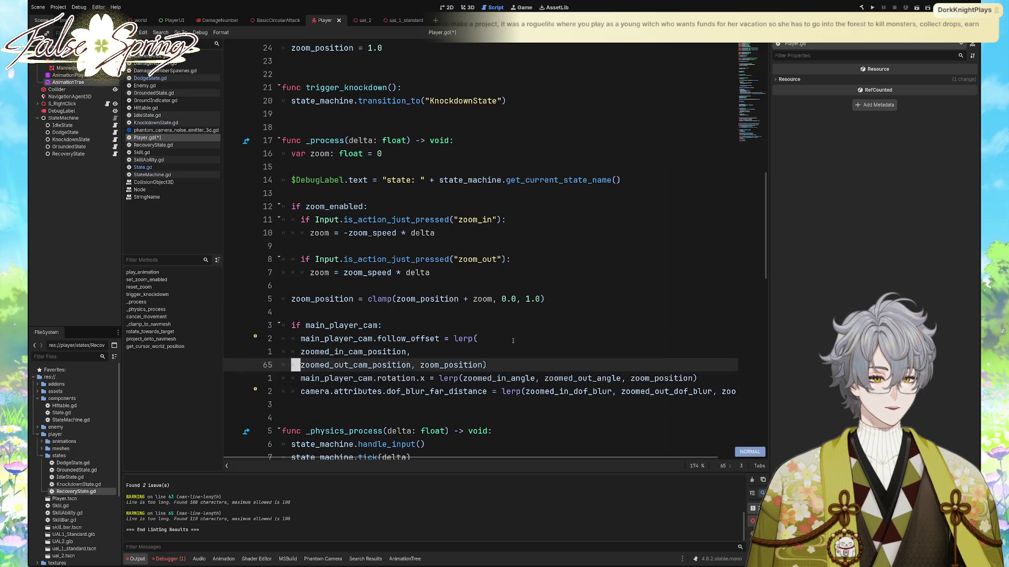
pyautogui.press('End')
pyautogui.press('Escape')
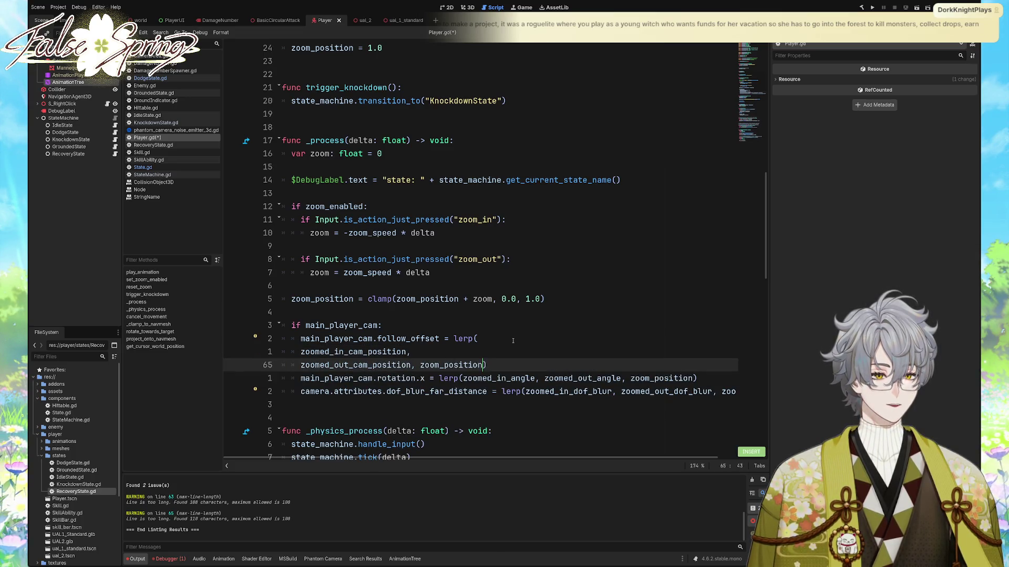
pyautogui.press('a')
pyautogui.press('Return')
pyautogui.press('Escape')
pyautogui.press('j')
pyautogui.press('w')
pyautogui.press('w')
# Split the rotation.x lerp call so each argument sits on its own line.
pyautogui.press('i')
pyautogui.press('Return')
pyautogui.press('Escape')
pyautogui.press('w')
pyautogui.press('a')
pyautogui.press('Return')
pyautogui.press('Escape')
pyautogui.press('e')
pyautogui.press('i')
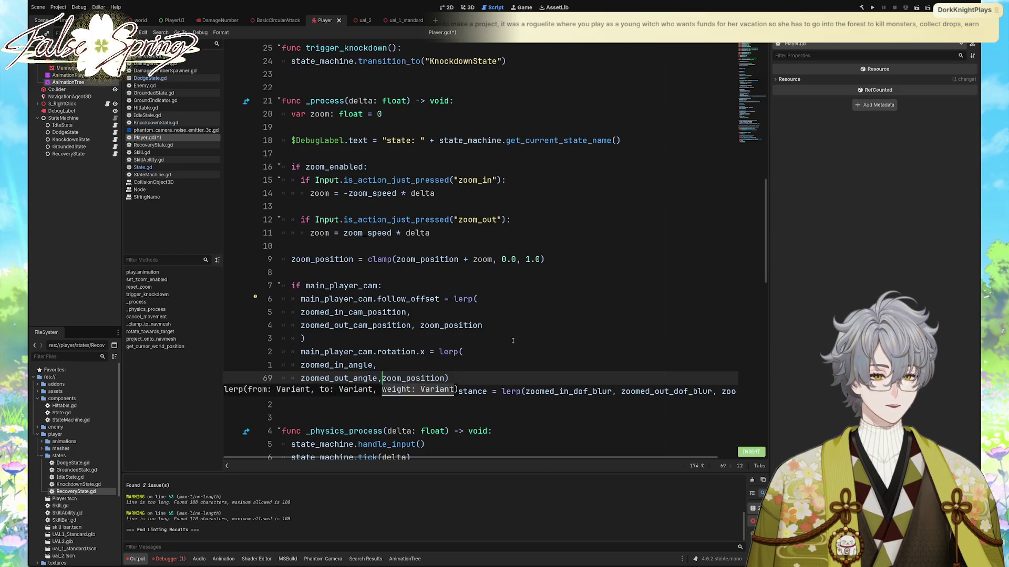
pyautogui.press('Return')
pyautogui.press('Escape')
# Split the dof_blur lerp call into one argument per line and save Player.gd.
pyautogui.press('j')
pyautogui.press('W')
pyautogui.press('f')
pyautogui.press('(')
pyautogui.press('a')
pyautogui.press('Return')
pyautogui.press('Escape')
pyautogui.press('e')
pyautogui.press('a')
pyautogui.press('Return')
pyautogui.press('Escape')
pyautogui.press('w')
pyautogui.press('e')
pyautogui.press('l')
pyautogui.press('a')
pyautogui.press('Return')
pyautogui.press('Escape')
pyautogui.hotkey('ctrl', 's')
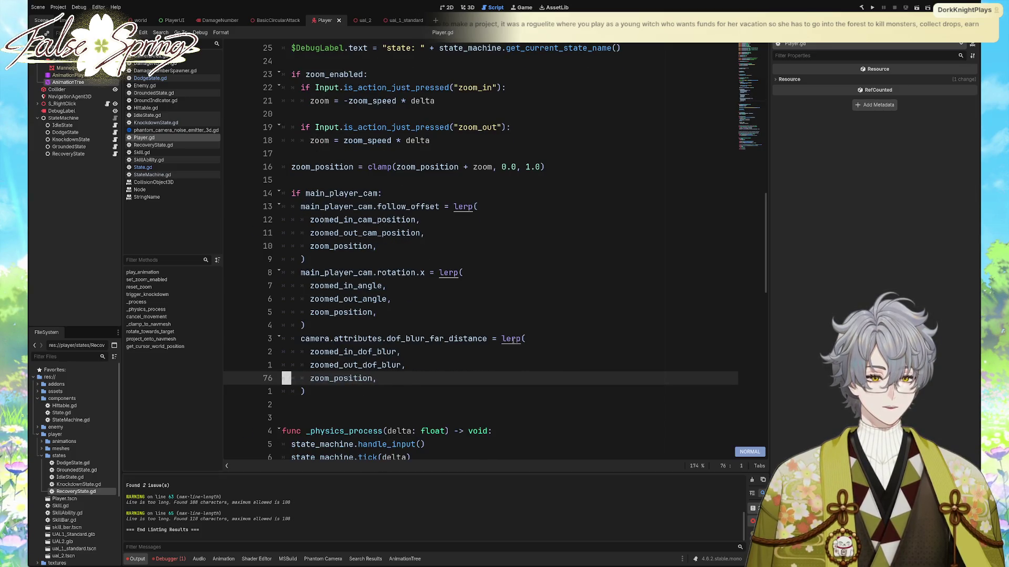
# Open KnockdownState.gd from the script list.
pyautogui.scroll(10, 457, 239)
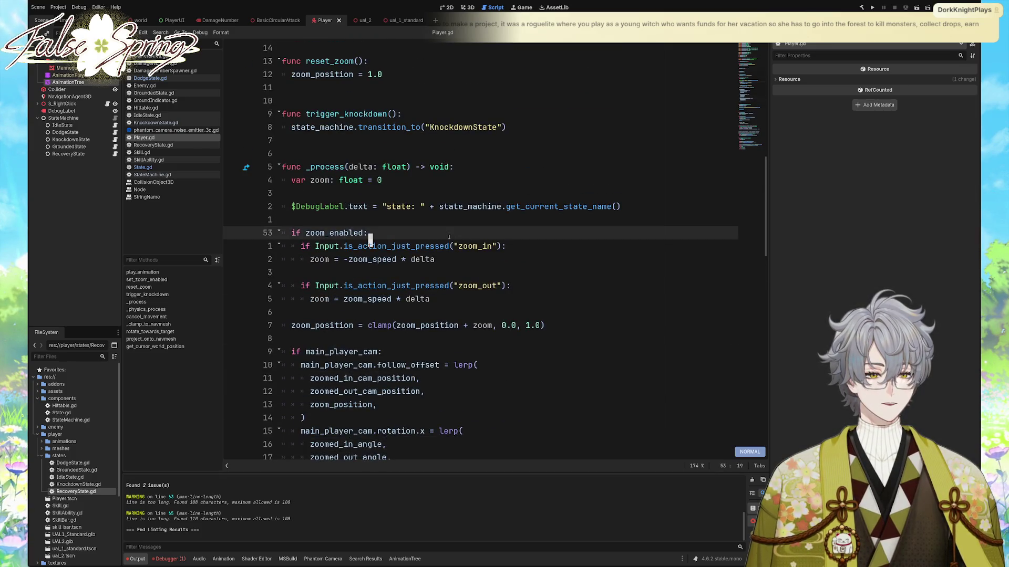
pyautogui.scroll(1, 449, 237)
pyautogui.click(164, 122)
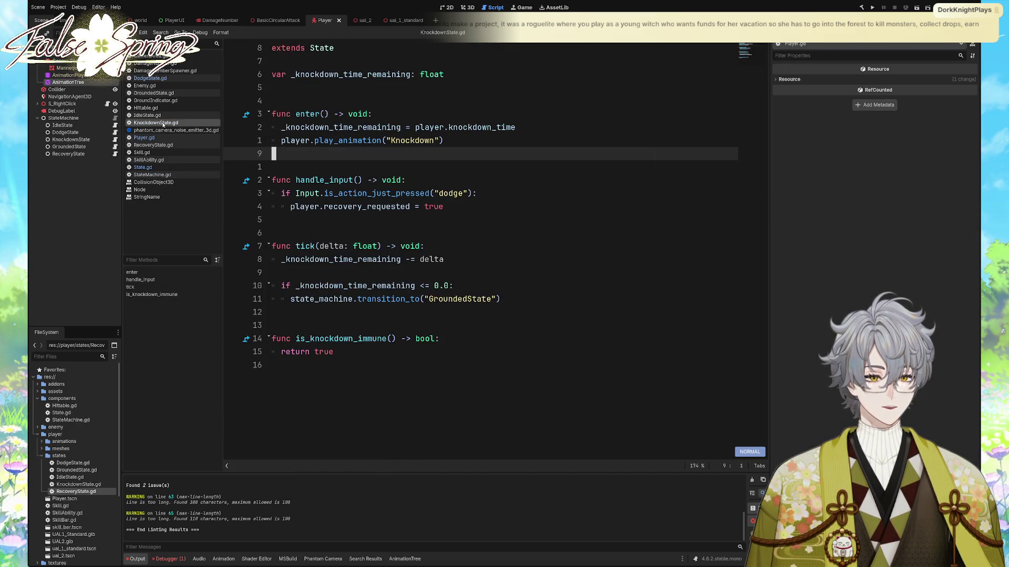
# Look through the Idle, Dodge and Grounded state scripts, then find IdleState's dodge_direction line.
pyautogui.click(166, 115)
pyautogui.click(169, 78)
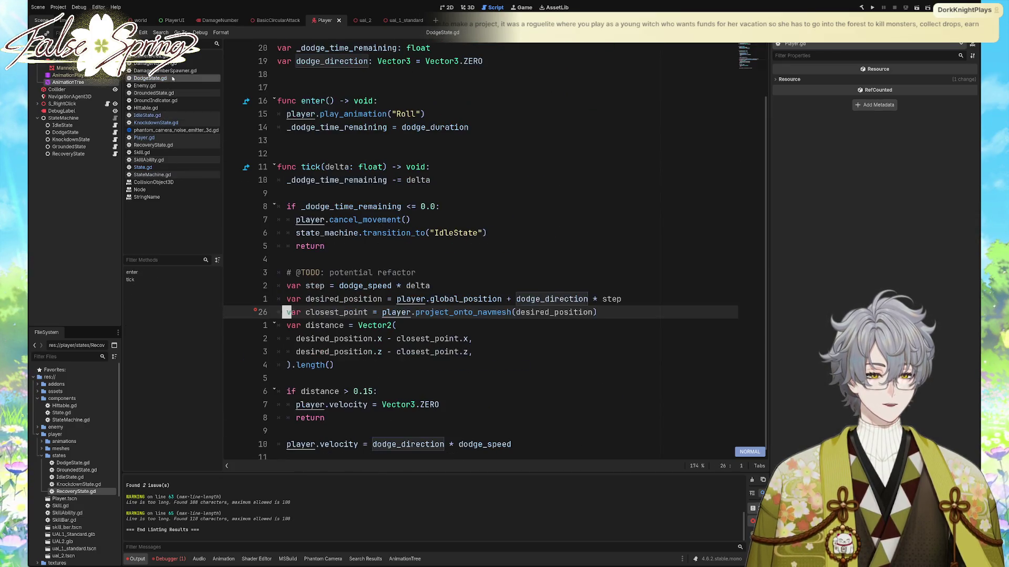
pyautogui.scroll(2, 184, 102)
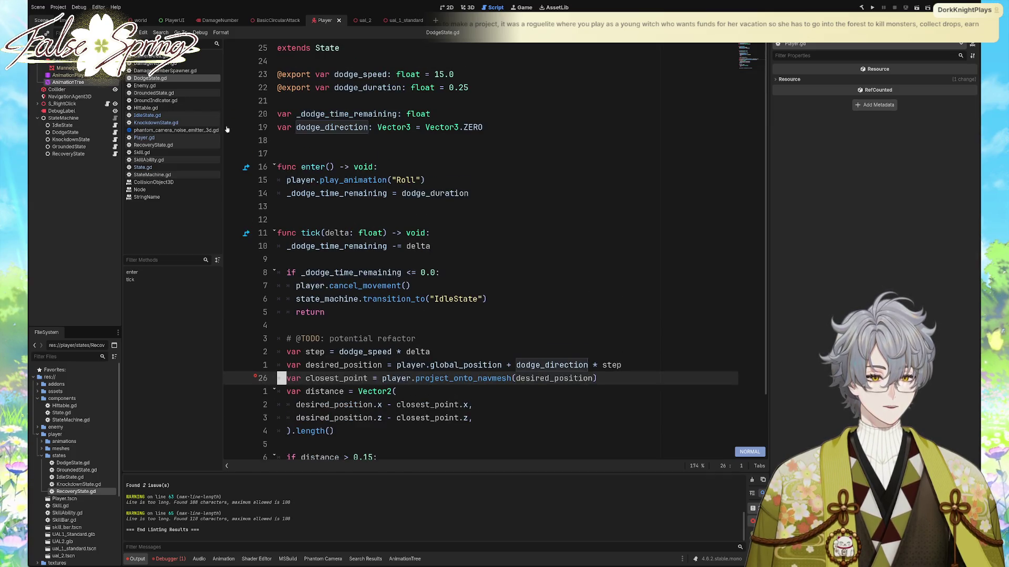
pyautogui.click(179, 94)
pyautogui.click(158, 115)
pyautogui.scroll(-5, 431, 220)
pyautogui.click(431, 220)
pyautogui.scroll(5, 353, 301)
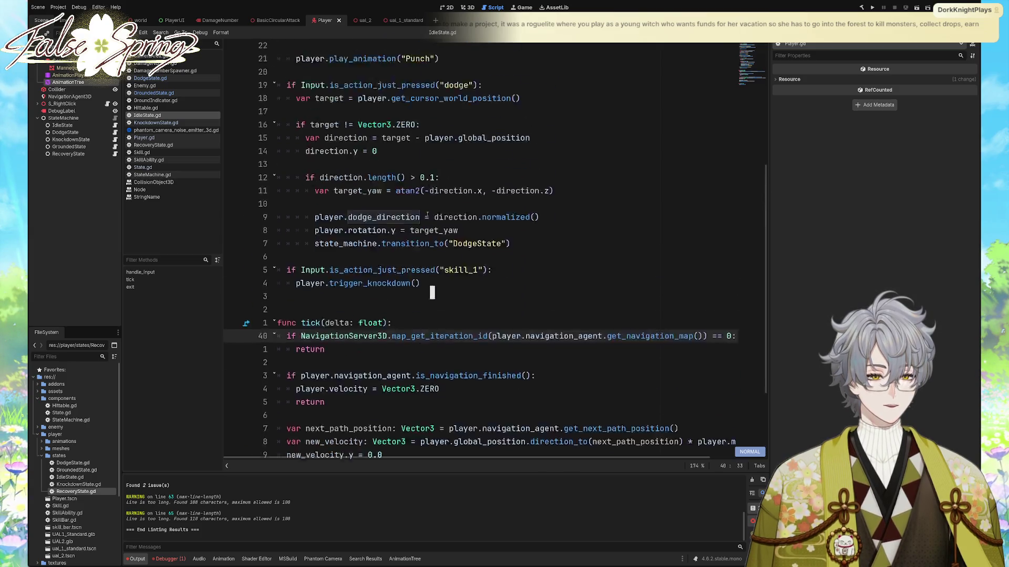
pyautogui.click(353, 300)
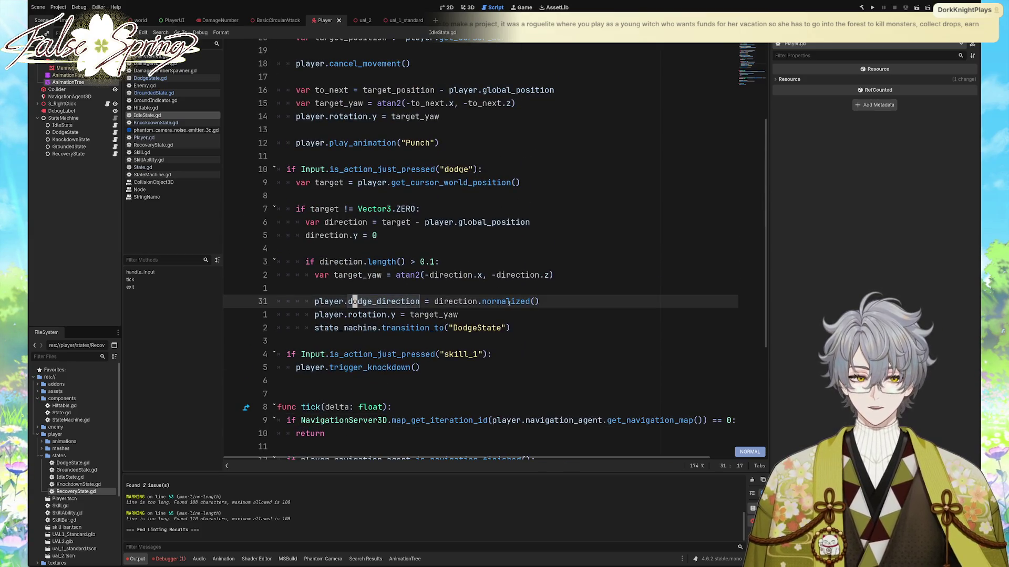
# Add a state_machine.get_node("DodgeState") line below the rotation line in IdleState.
pyautogui.press('h')
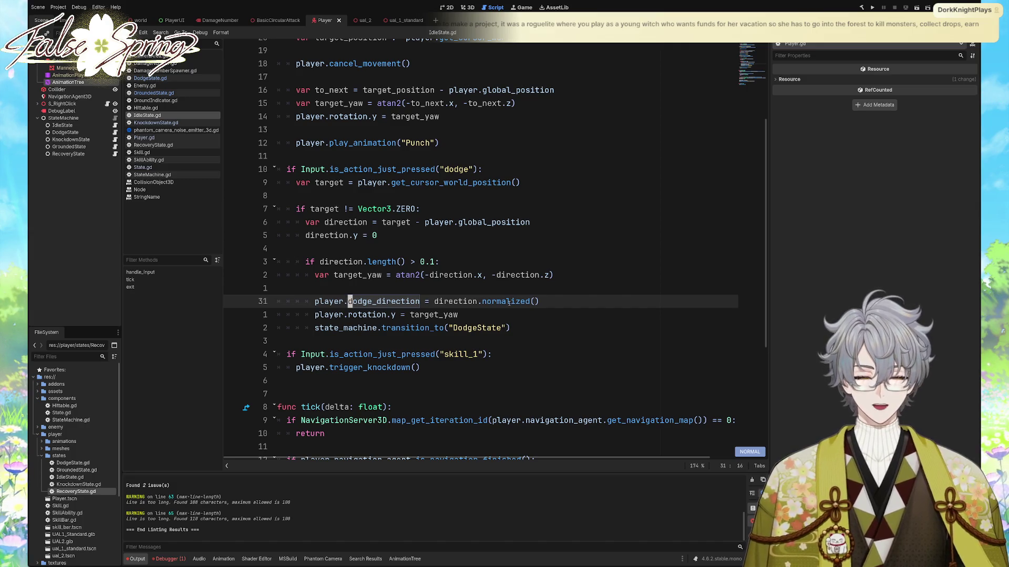
pyautogui.press('d')
pyautogui.press('d')
pyautogui.press('p')
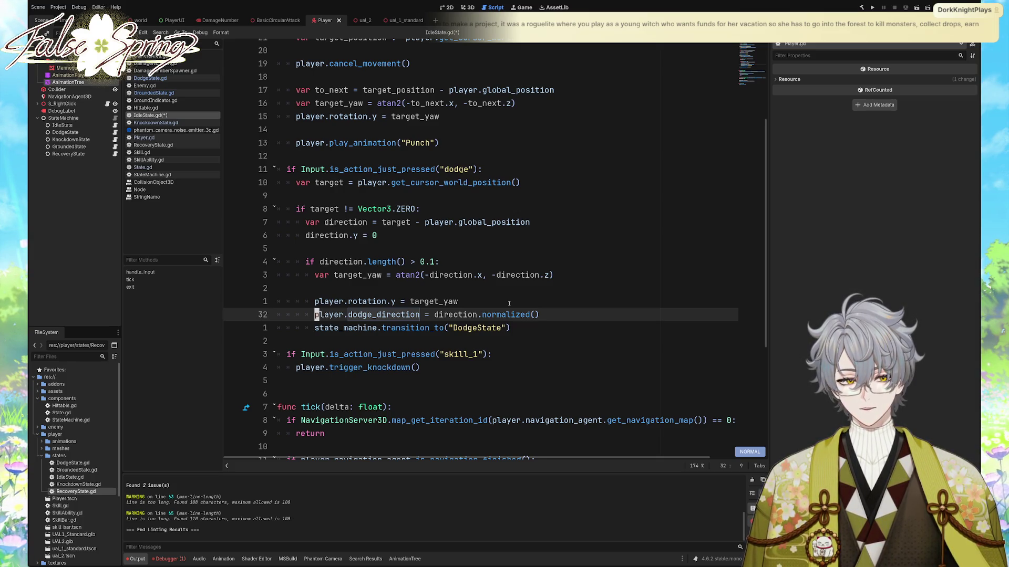
pyautogui.write('ostate_machine.get')
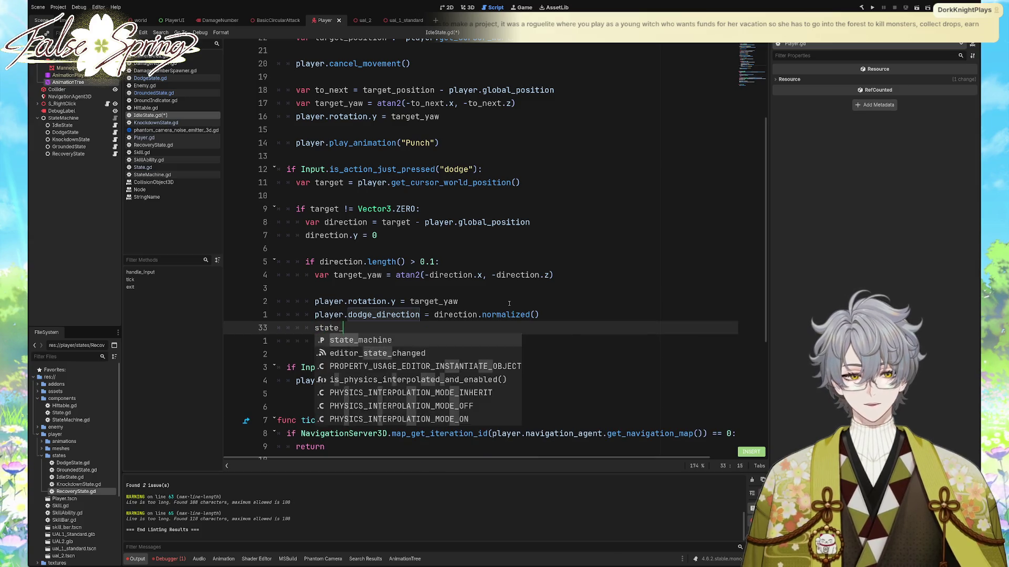
pyautogui.write('node("')
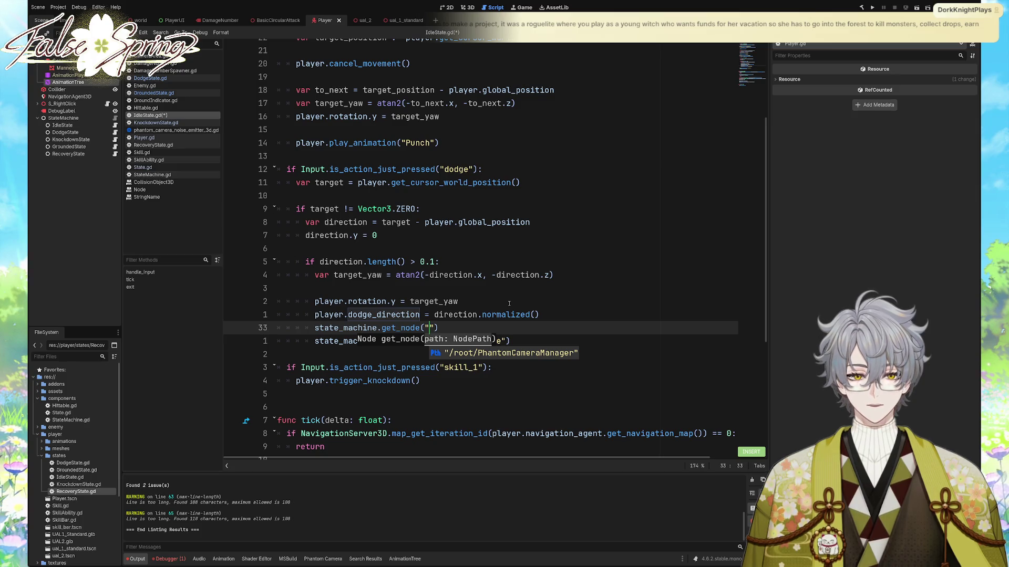
pyautogui.write('DodgeState')
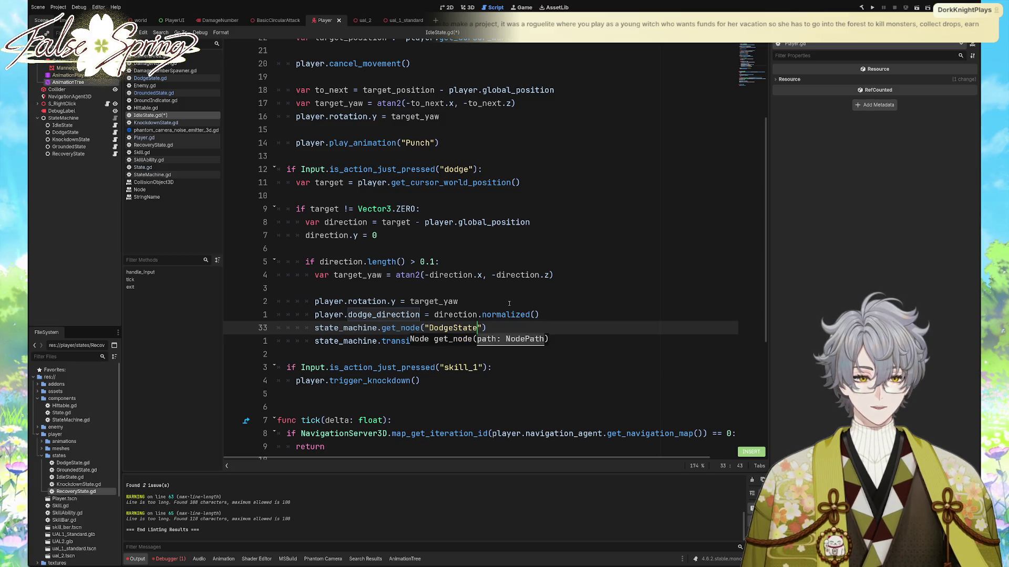
pyautogui.press('Escape')
pyautogui.press('1')
pyautogui.press('3')
pyautogui.press('j')
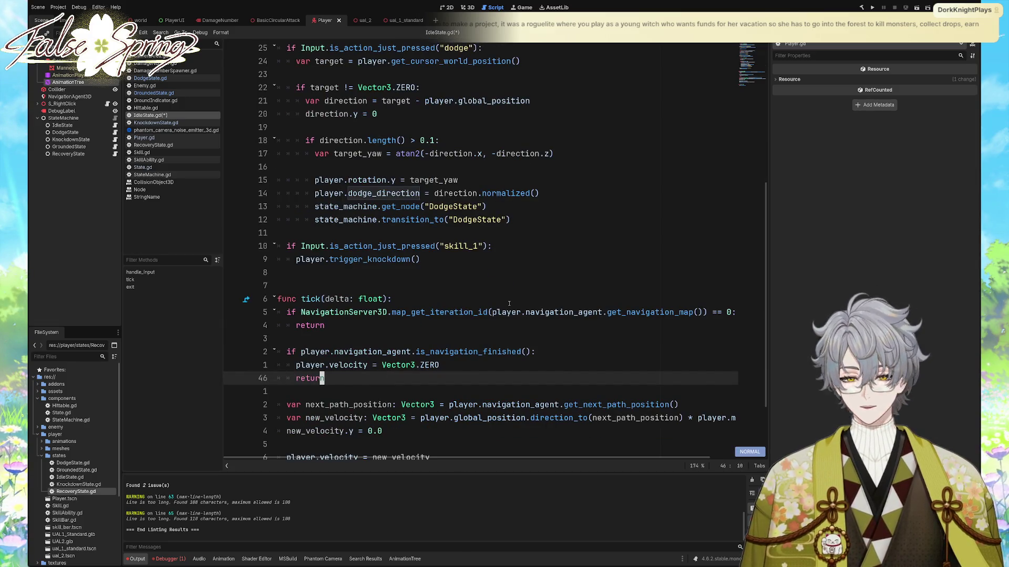
pyautogui.press('k')
pyautogui.press('k')
pyautogui.press('k')
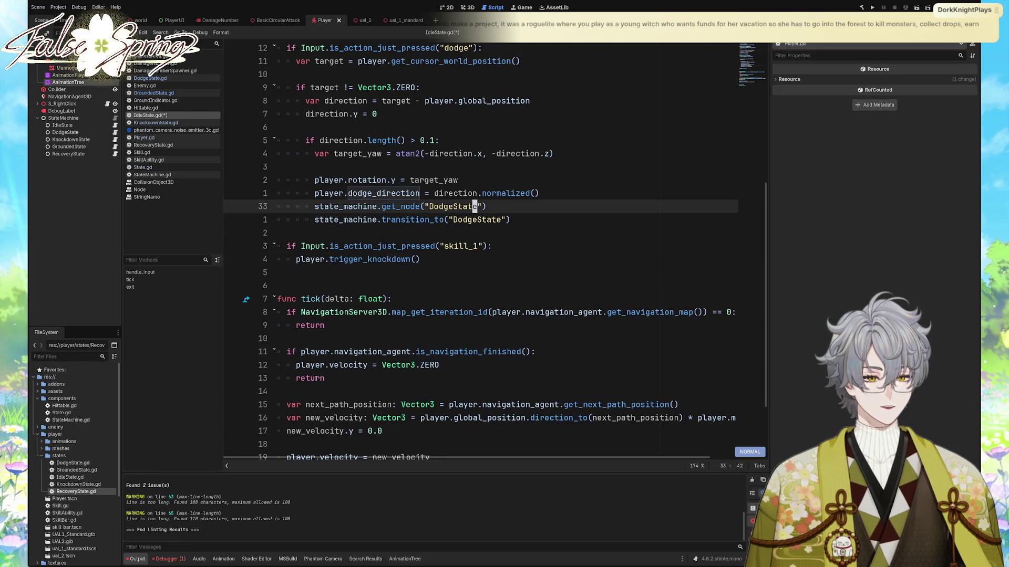
# Append .dodge_direction = direction.normalized() to that line and delete the old player.dodge_direction line.
pyautogui.write('A.dpo')
pyautogui.press('BackSpace')
pyautogui.press('BackSpace')
pyautogui.write('odge_direction = direction')
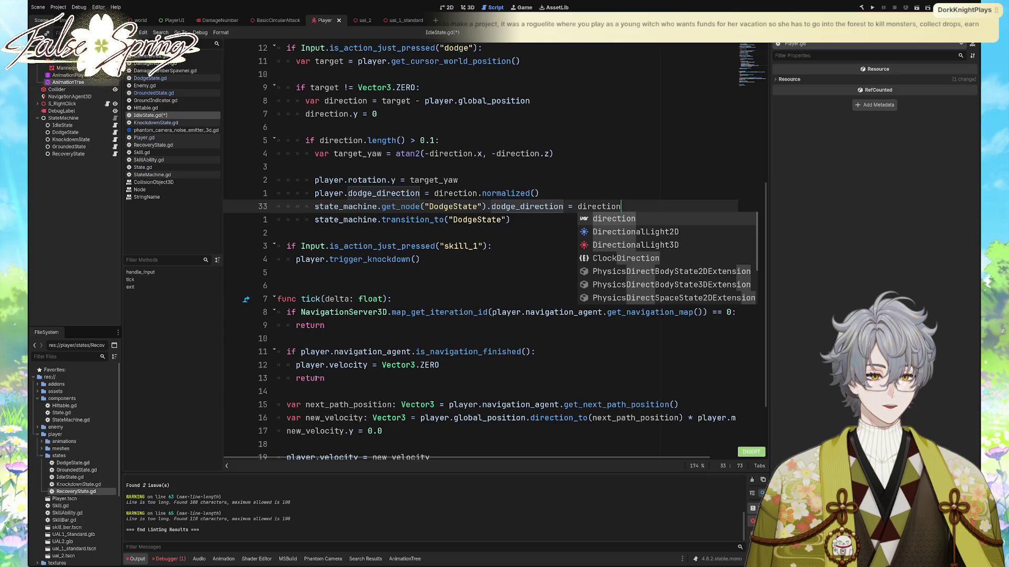
pyautogui.write('.normalized()')
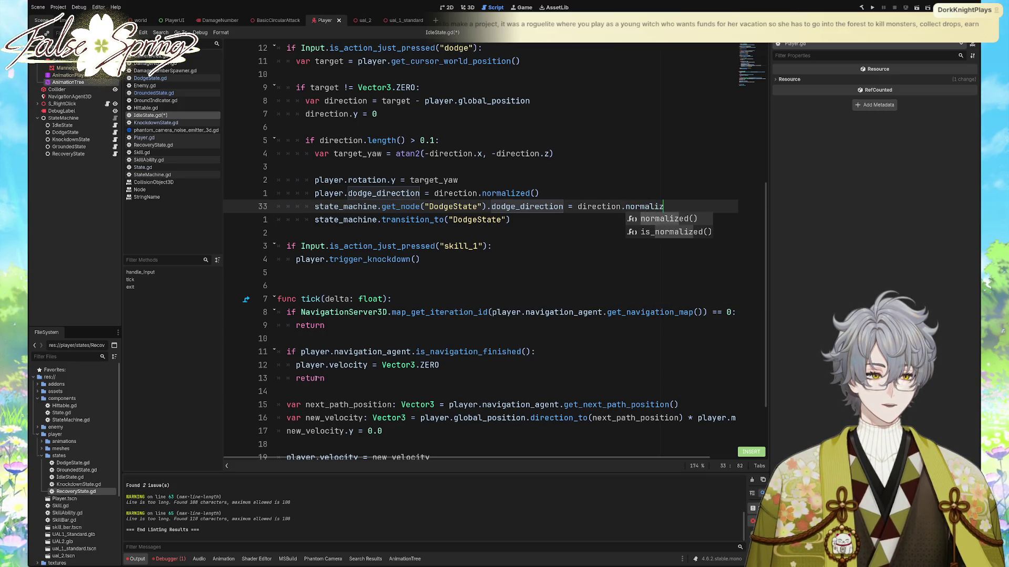
pyautogui.press('Escape')
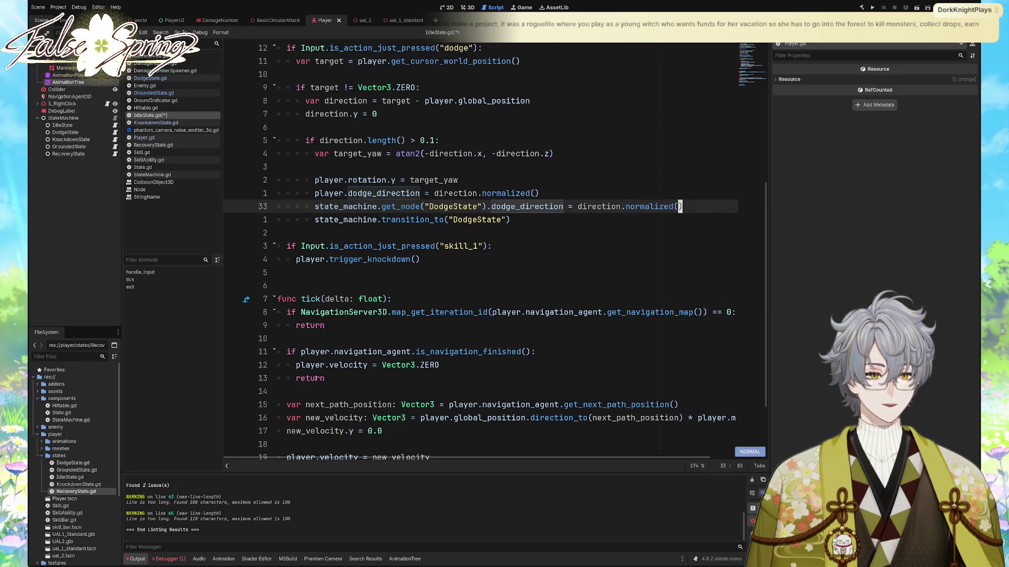
pyautogui.press('k')
pyautogui.press('d')
pyautogui.press('d')
pyautogui.hotkey('ctrl', 's')
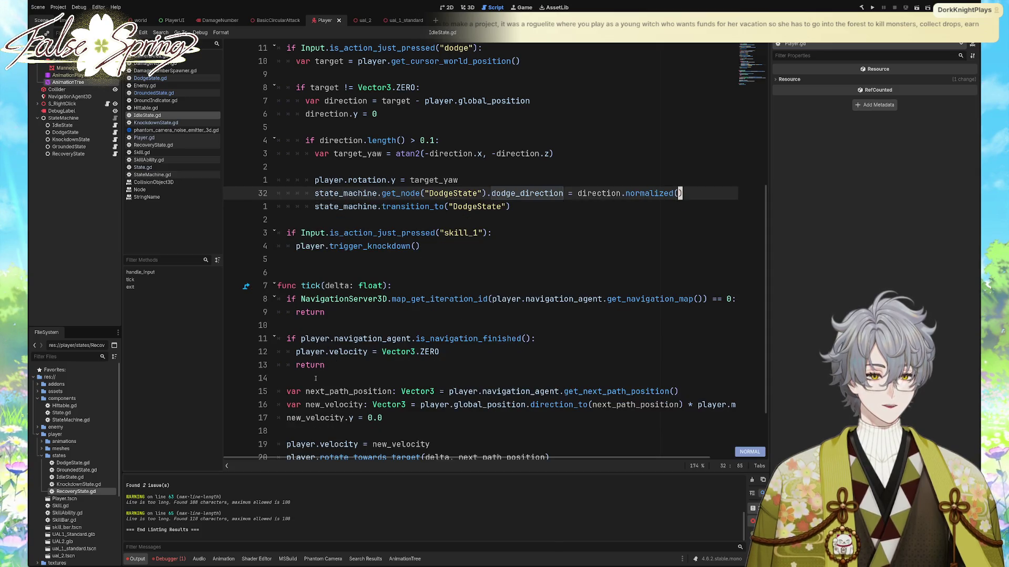
# Move the blank line below the rotation line, save with :w, and run the game.
pyautogui.press('k')
pyautogui.press('k')
pyautogui.press('d')
pyautogui.press('d')
pyautogui.write('pj:w')
pyautogui.click(316, 379)
pyautogui.click(415, 274)
pyautogui.scroll(3, 414, 277)
pyautogui.click(420, 286)
pyautogui.press('j')
pyautogui.press('j')
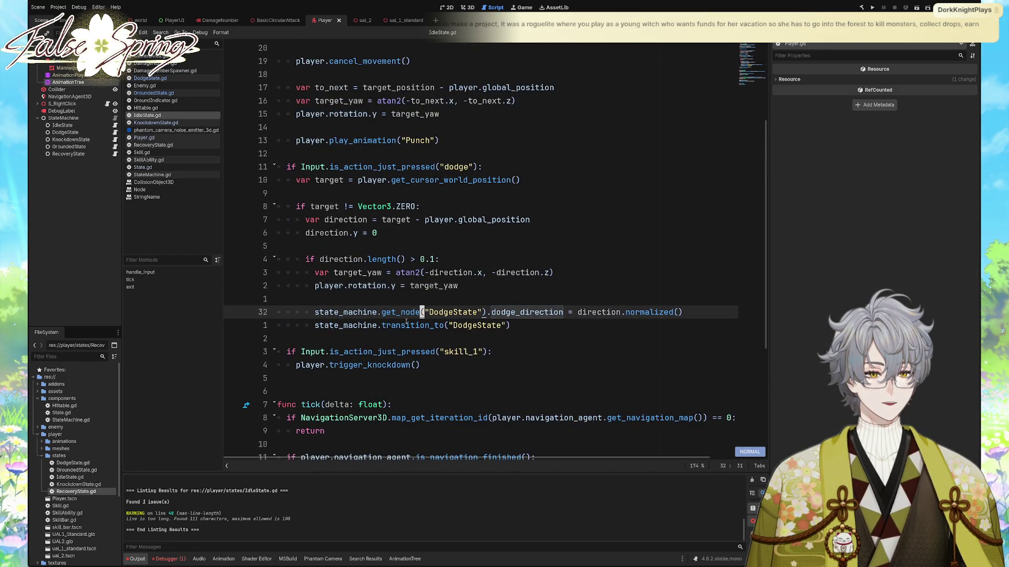
pyautogui.press('k')
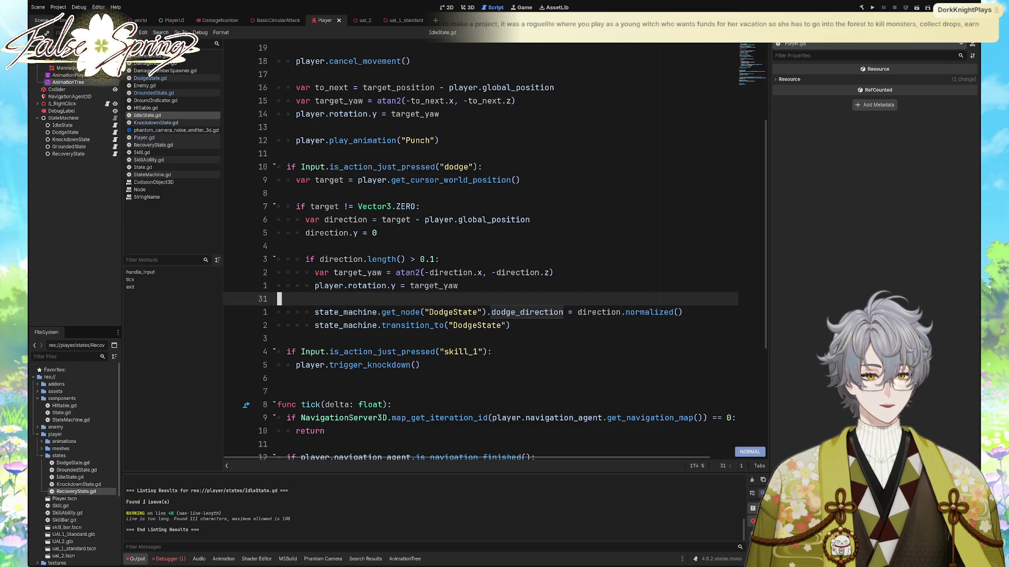
pyautogui.press('F5')
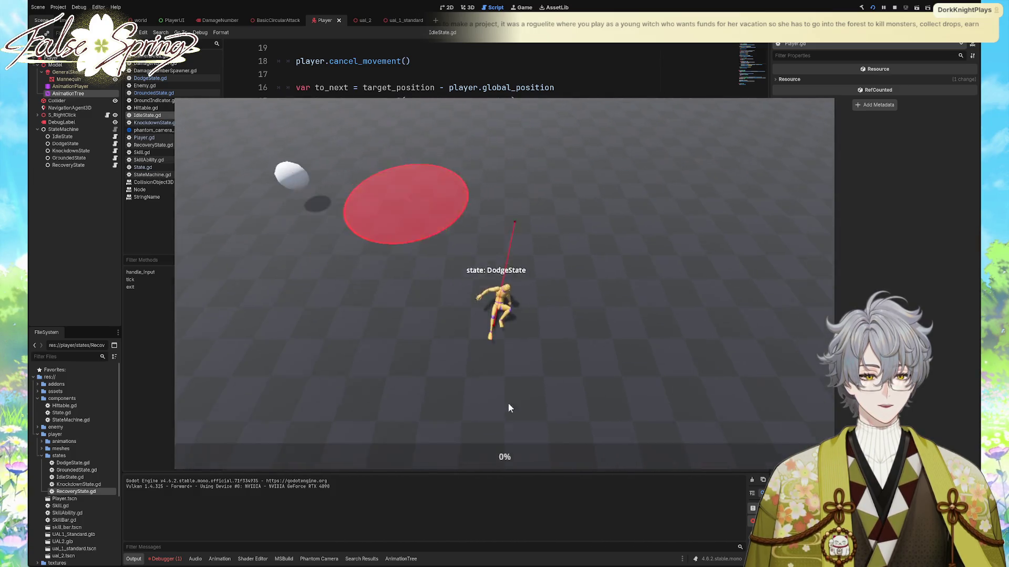
# Dodge-roll the player six times while aiming in different directions.
pyautogui.press('space')
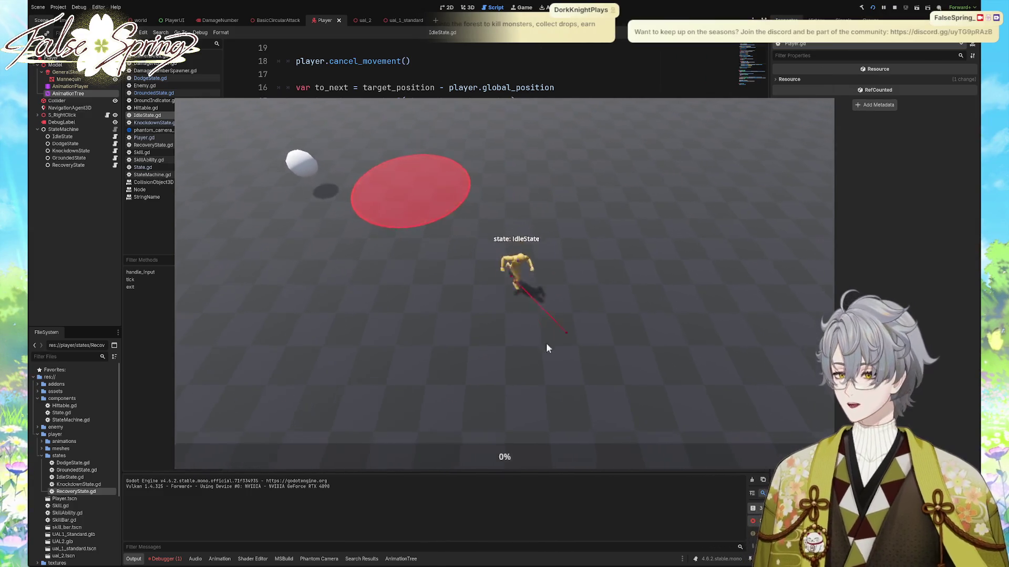
pyautogui.press('space')
pyautogui.press('space')
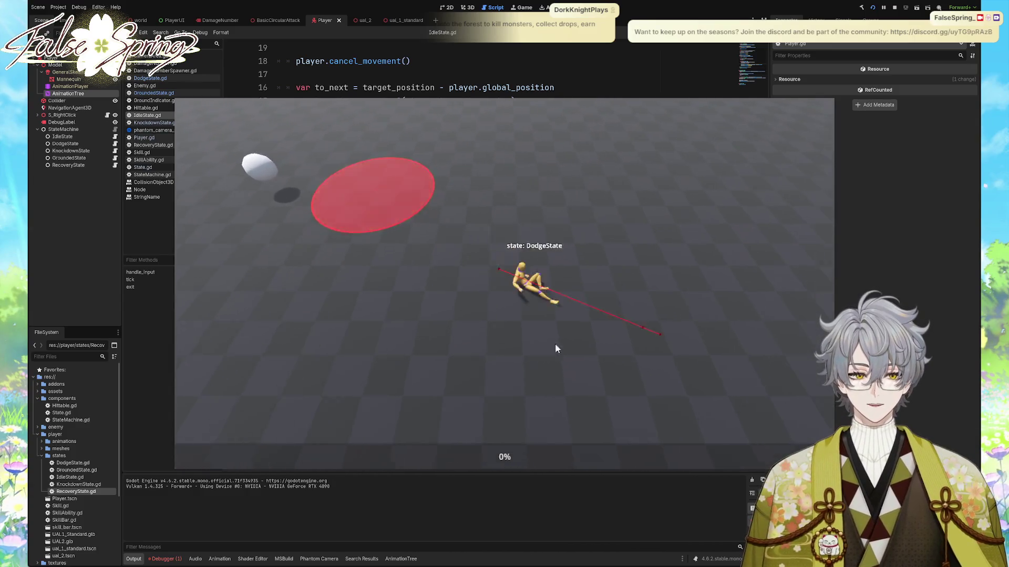
pyautogui.press('space')
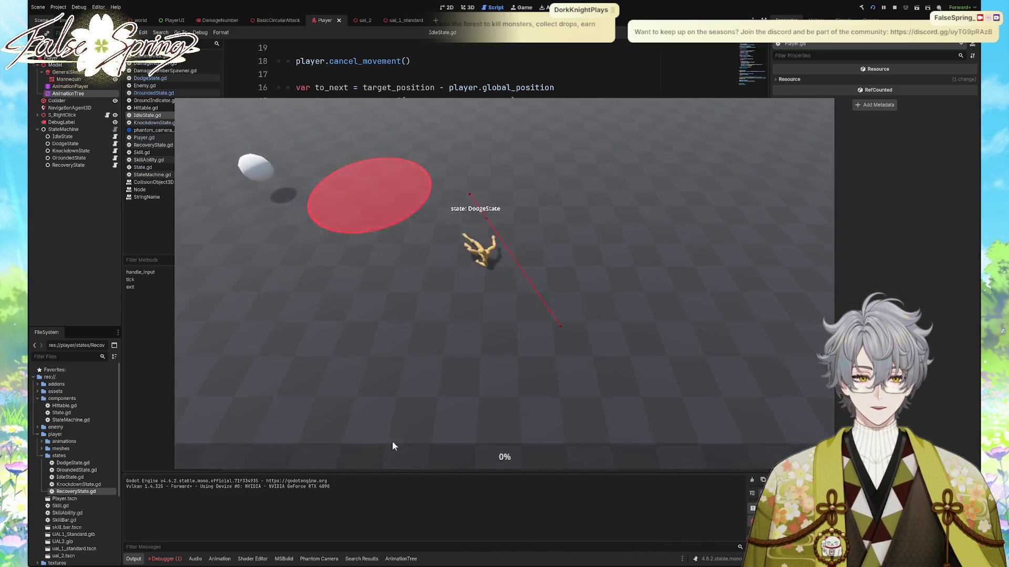
pyautogui.press('space')
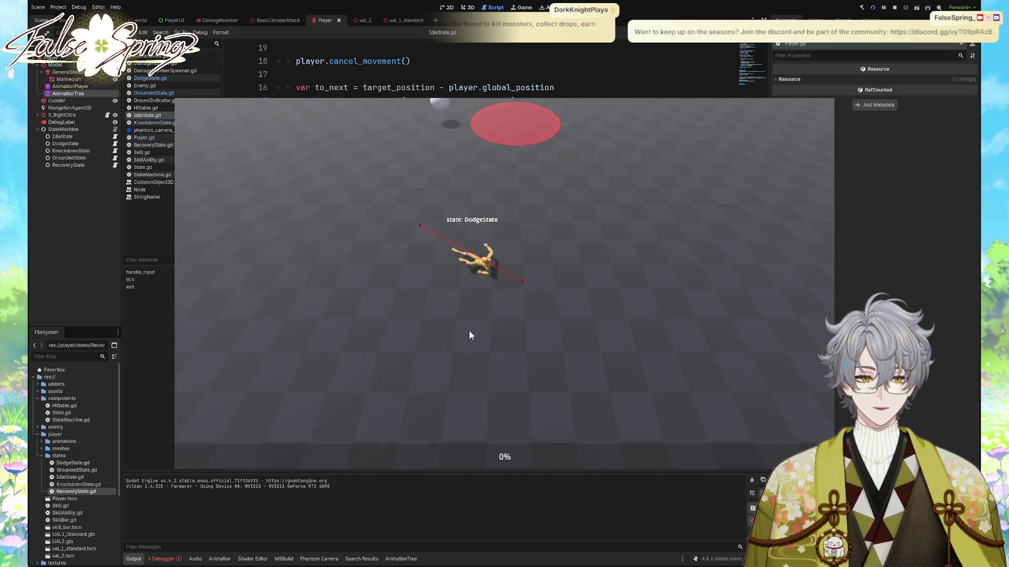
pyautogui.press('space')
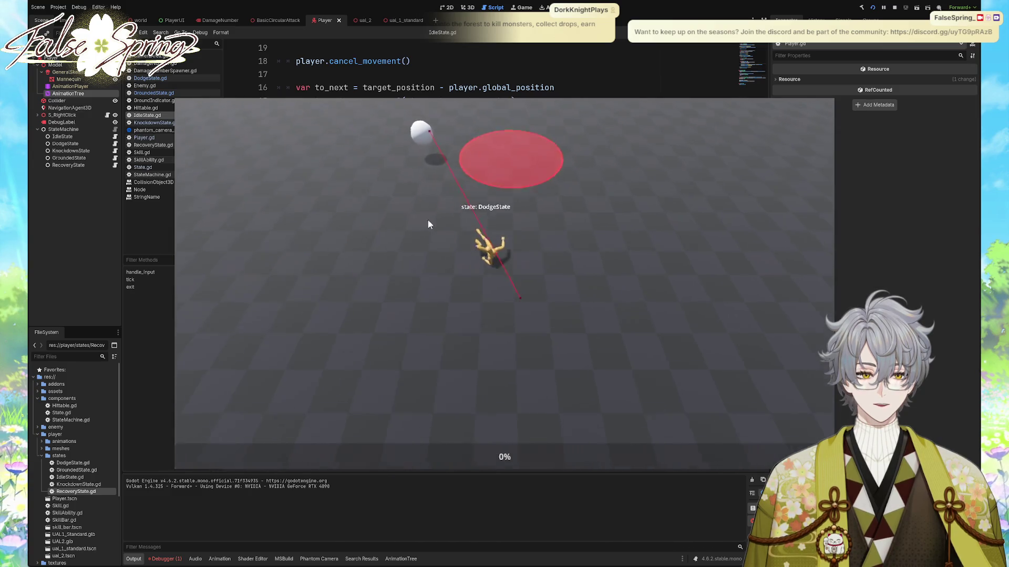
pyautogui.press('space')
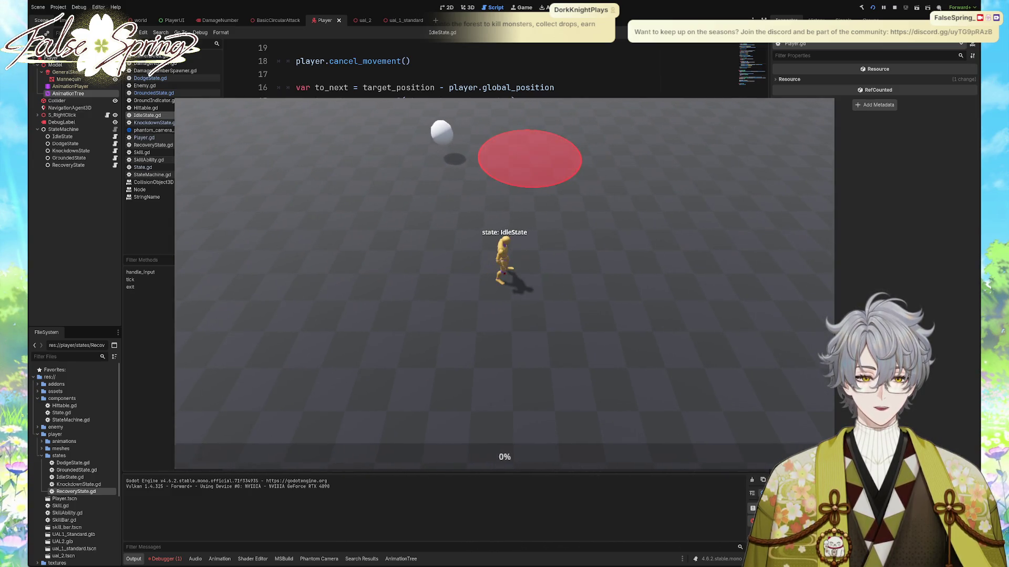
# Open the debugger's Errors list and jump to the navmesh error in Player.gd.
pyautogui.click(165, 559)
pyautogui.click(177, 473)
pyautogui.click(174, 505)
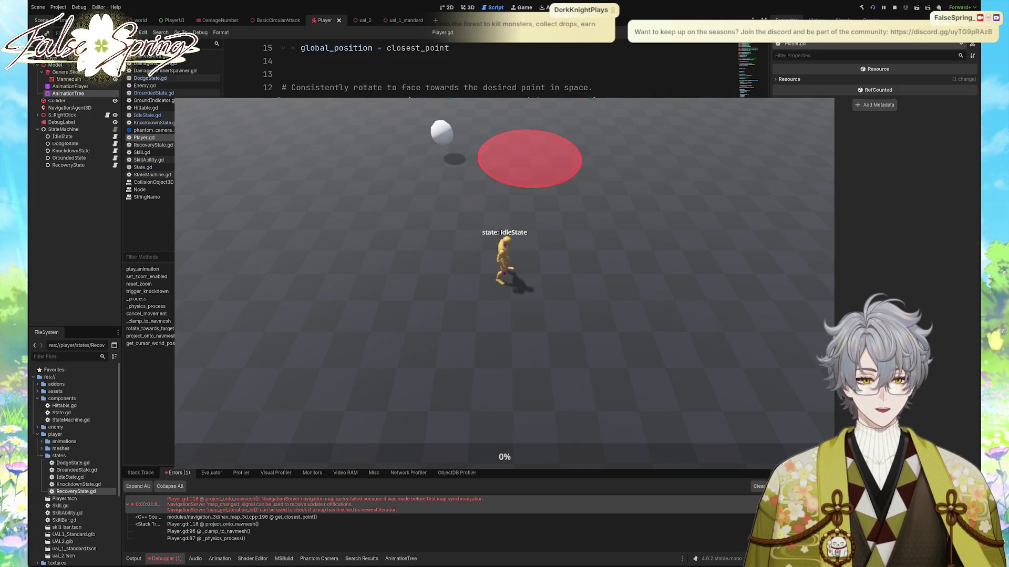
# Open the NavigationServer3D help page for map_get_iteration_id from the line in Player.gd.
pyautogui.press('Up')
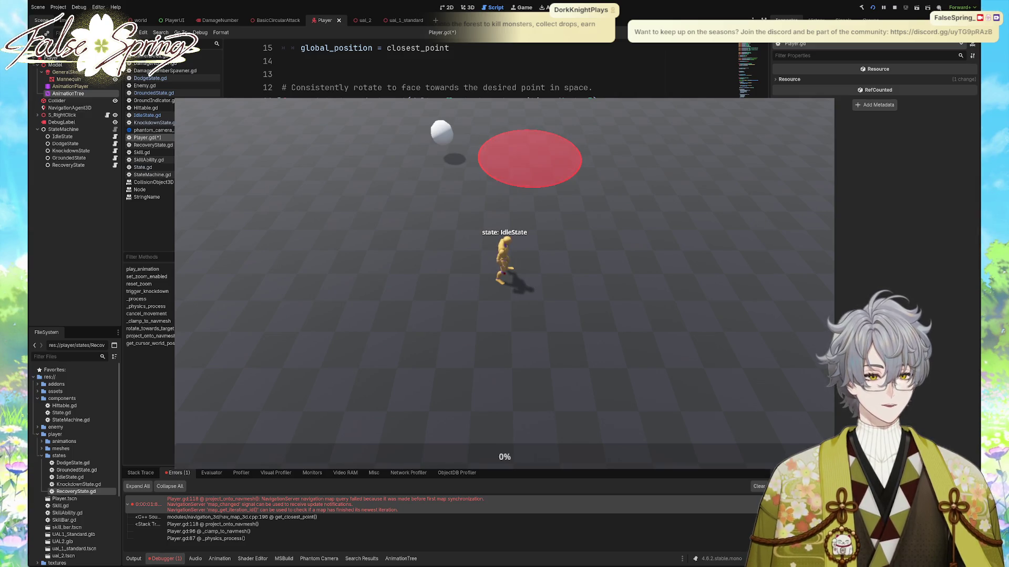
pyautogui.press('Return')
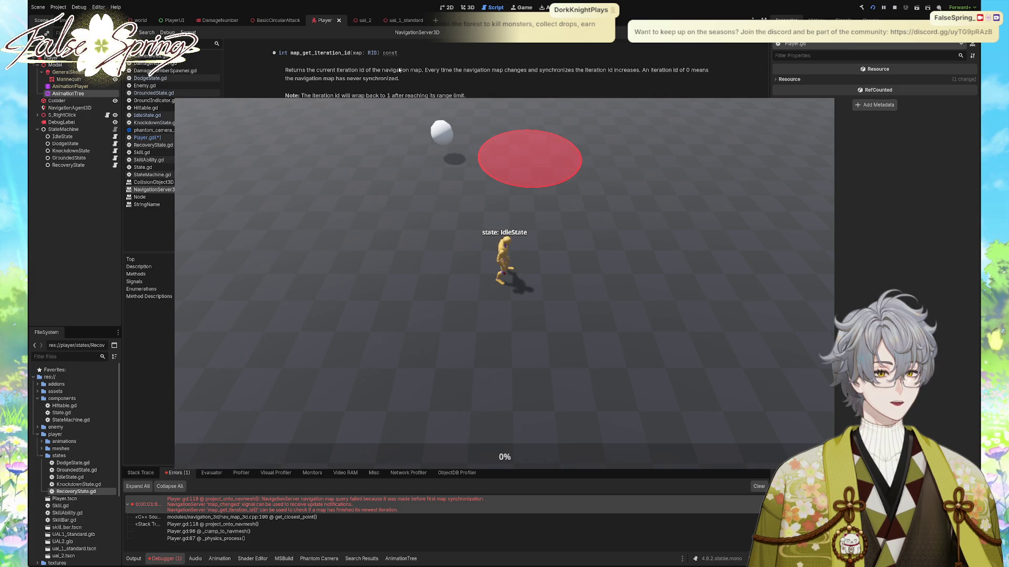
# In Player.gd, guard project_onto_navmesh with a map_get_iteration_id(map) > 0 check, save, and stop the game.
pyautogui.click(153, 130)
pyautogui.click(147, 137)
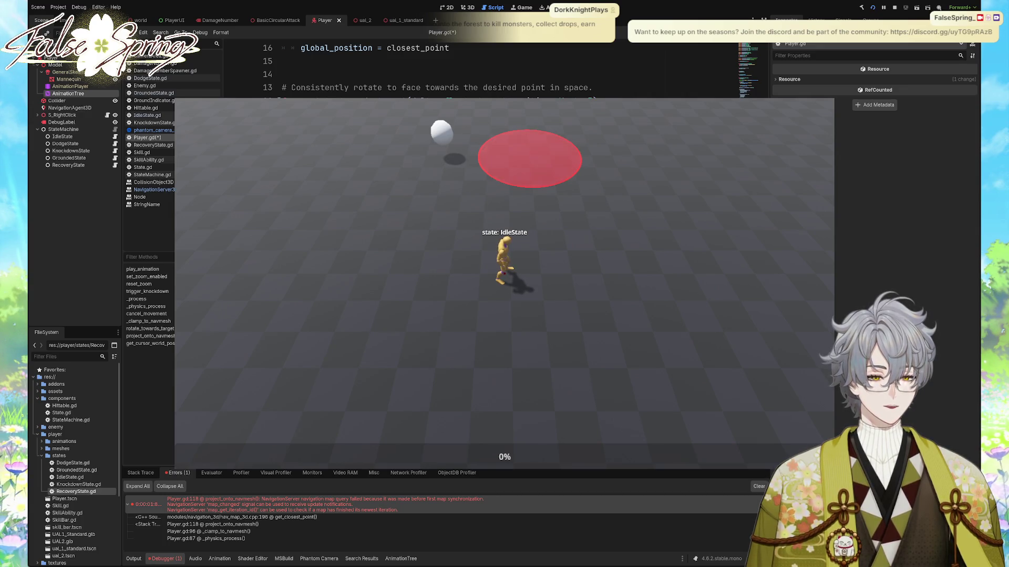
pyautogui.hotkey('ctrl', 's')
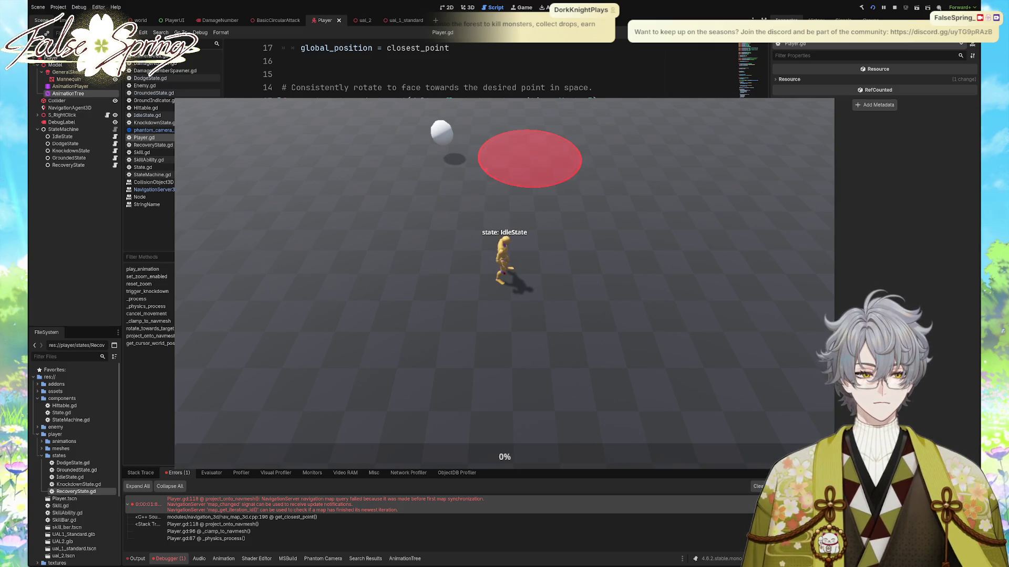
pyautogui.press('Return')
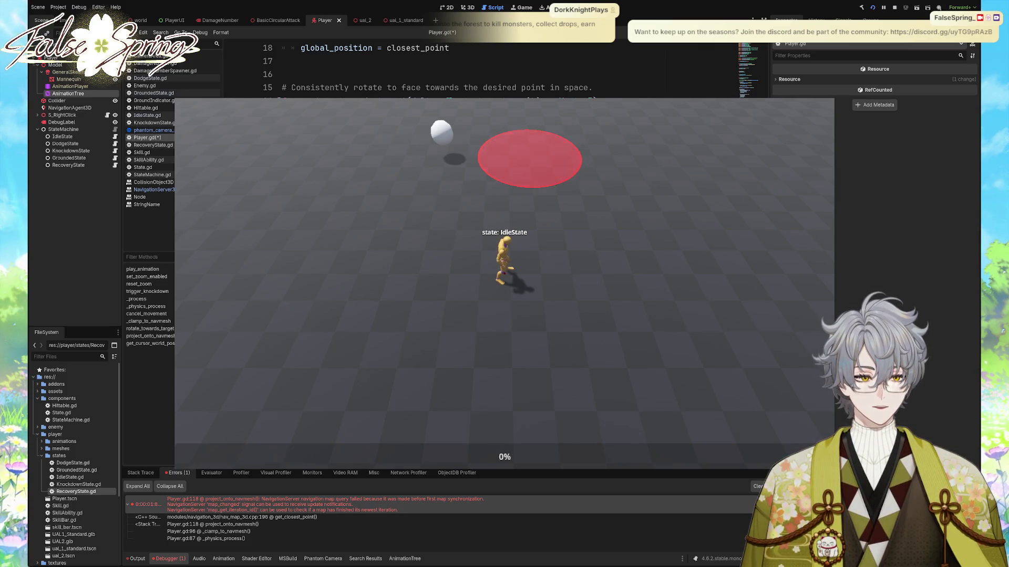
pyautogui.press('Return')
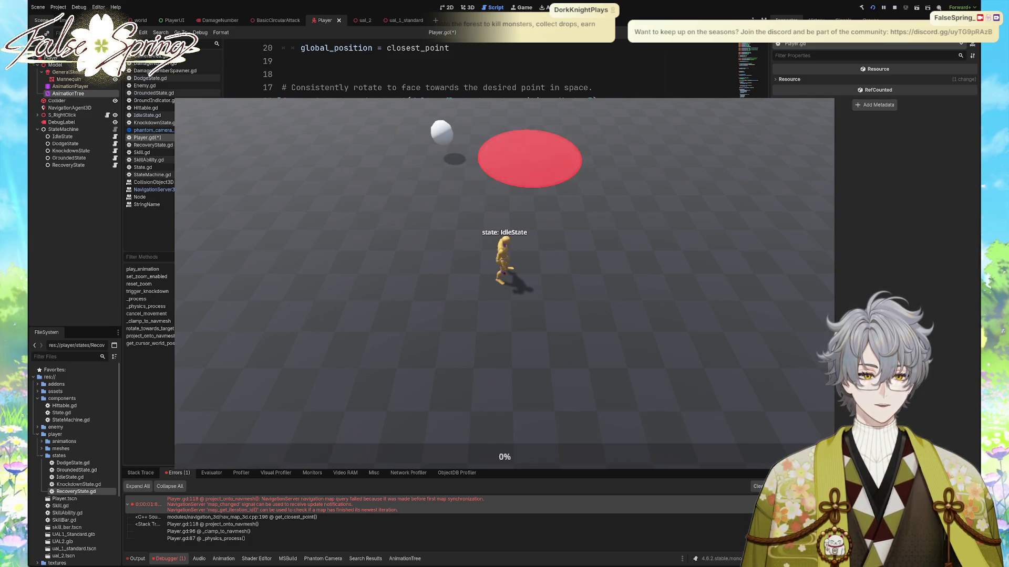
pyautogui.press('Return')
pyautogui.hotkey('ctrl', 's')
pyautogui.press('F8')
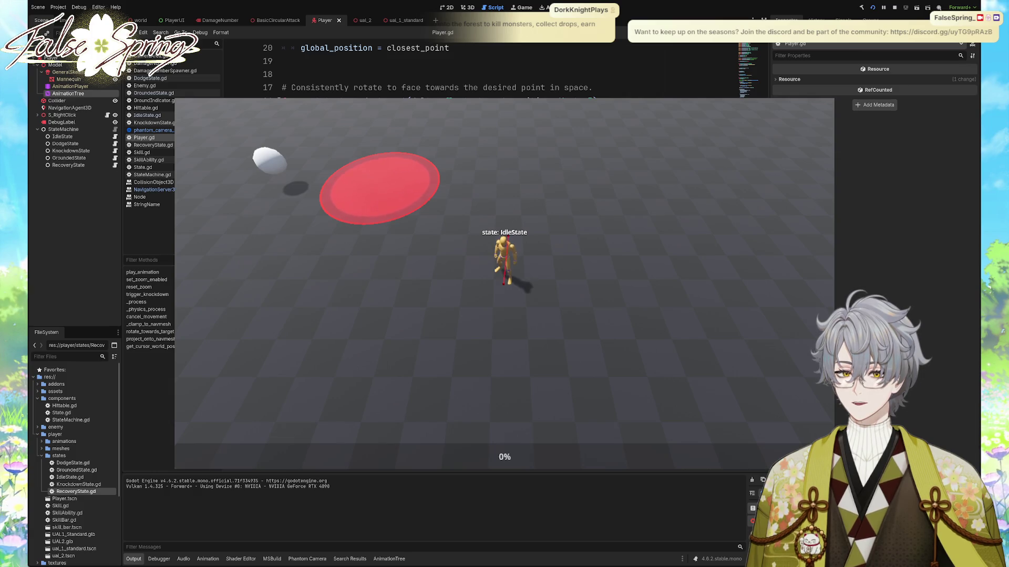
pyautogui.press('F8')
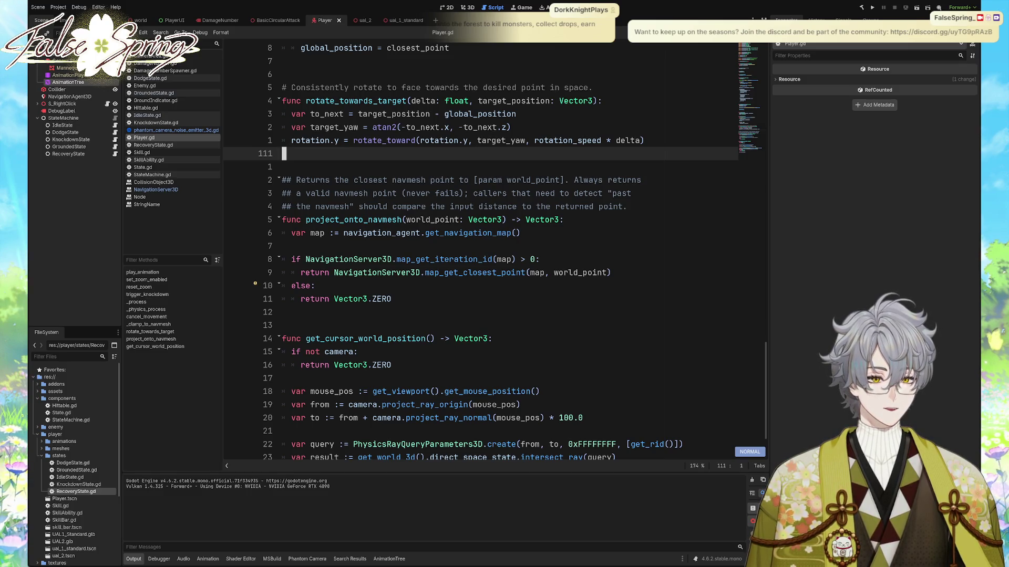
# In Player.gd, separate the knockdown_time export from the camera exports with a blank line and save.
pyautogui.click(317, 220)
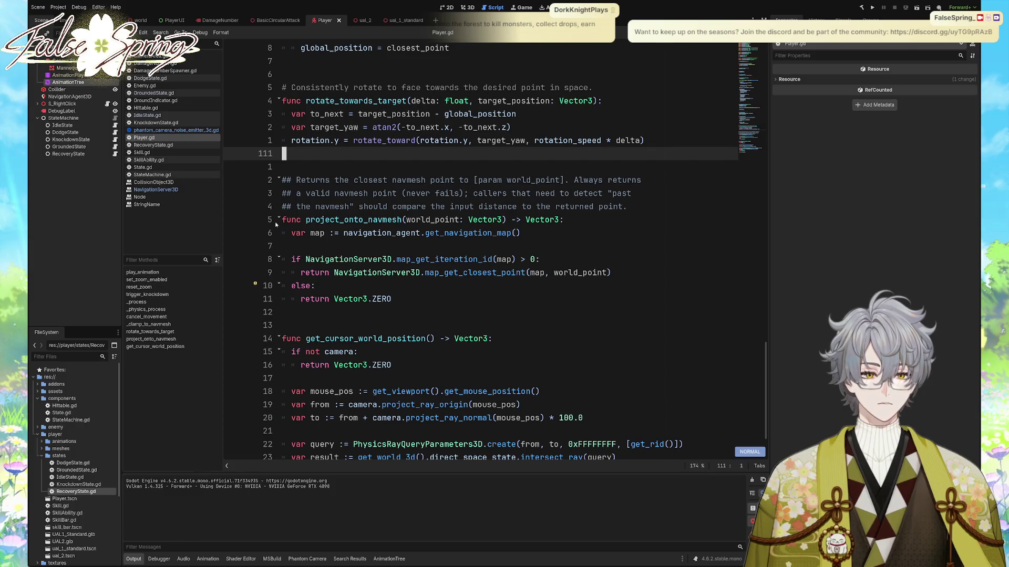
pyautogui.scroll(9, 426, 201)
pyautogui.scroll(20, 426, 201)
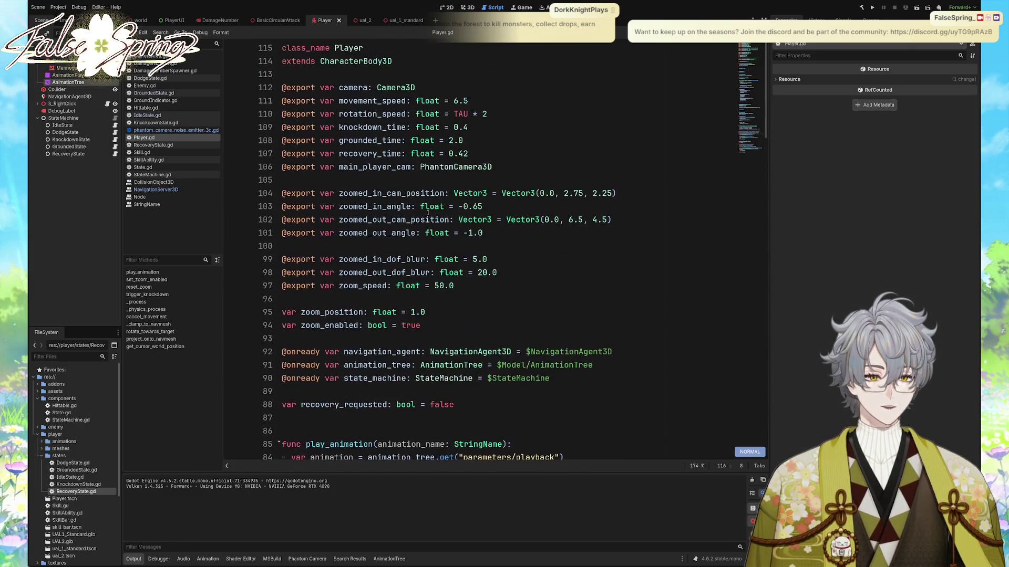
pyautogui.click(402, 154)
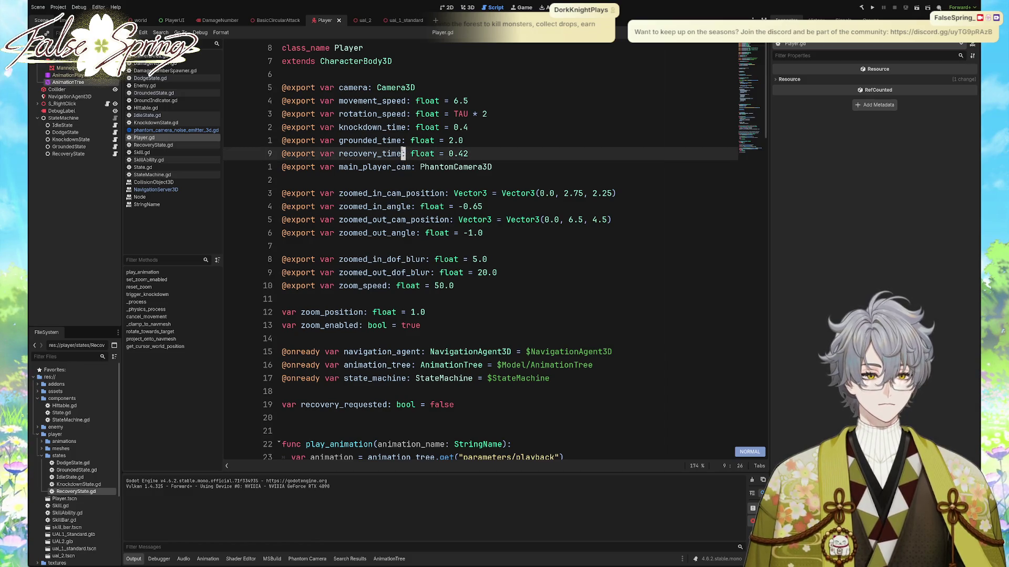
pyautogui.press('o')
pyautogui.press('Escape')
pyautogui.hotkey('alt', 'Up')
pyautogui.hotkey('alt', 'Up')
pyautogui.hotkey('alt', 'Up')
pyautogui.press('j')
pyautogui.write(':w')
pyautogui.press('Return')
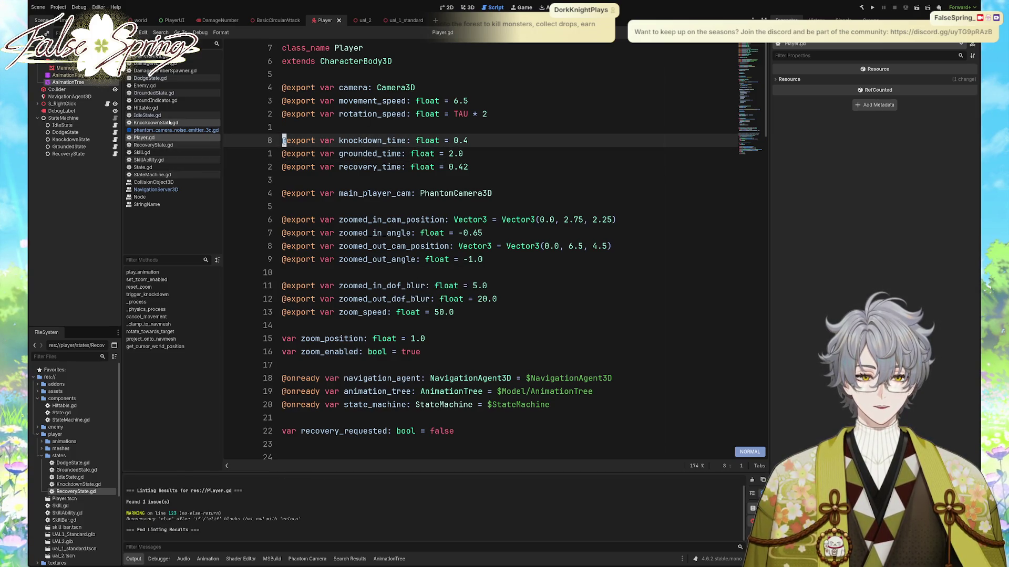
# Move the knockdown_time export from Player.gd into KnockdownState.gd.
pyautogui.press('d')
pyautogui.press('d')
pyautogui.click(169, 122)
pyautogui.click(350, 85)
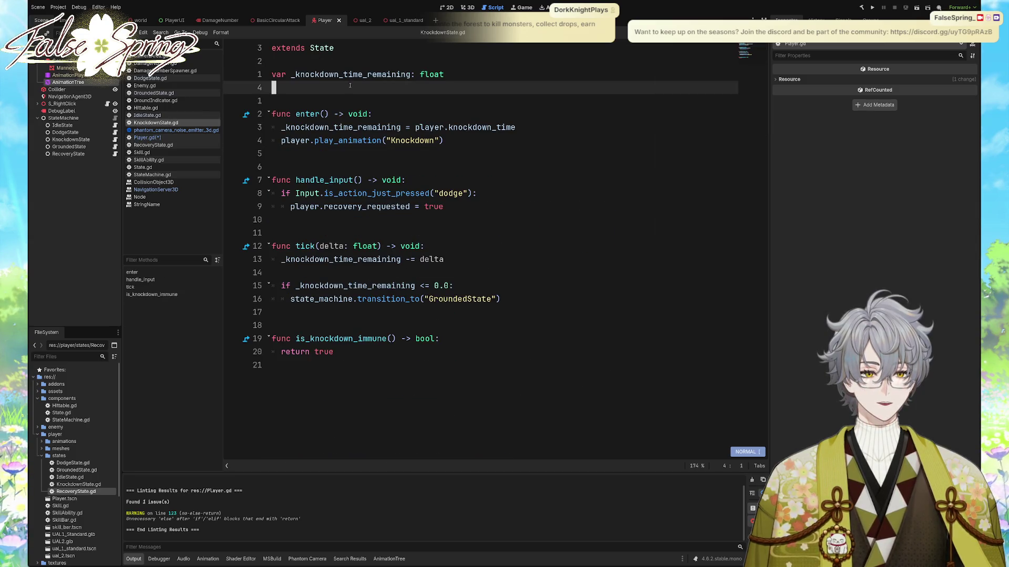
pyautogui.press('k')
pyautogui.press('P')
pyautogui.press('o')
pyautogui.press('Escape')
# Make KnockdownState's enter() use its own knockdown_time instead of player.knockdown_time, and save.
pyautogui.press('j')
pyautogui.press('j')
pyautogui.press('j')
pyautogui.press('w')
pyautogui.press('w')
pyautogui.press('v')
pyautogui.press('e')
pyautogui.press('l')
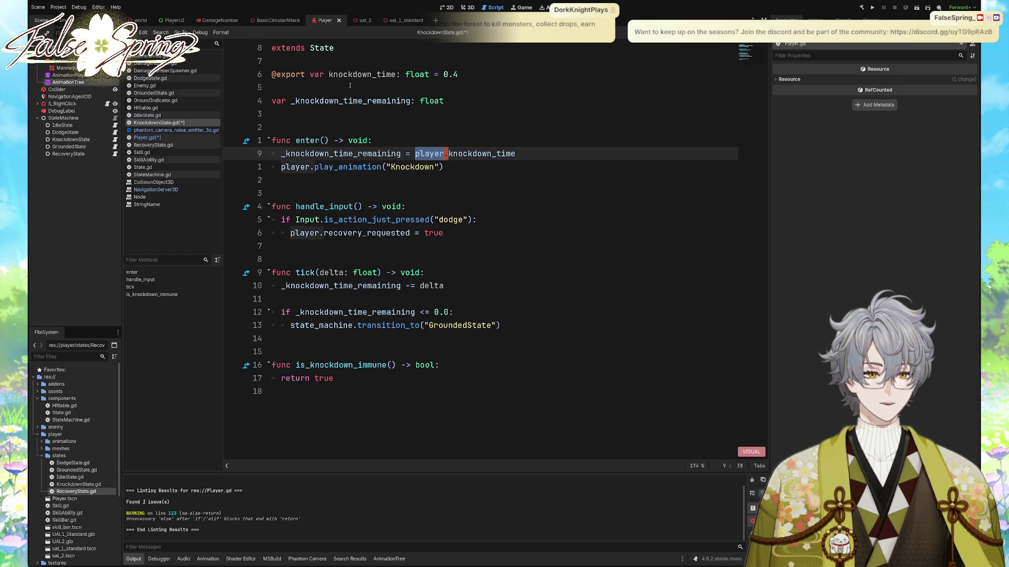
pyautogui.press('d')
pyautogui.press('j')
pyautogui.press('j')
pyautogui.press('j')
pyautogui.press('b')
pyautogui.press('j')
pyautogui.press('j')
pyautogui.press('j')
pyautogui.press('j')
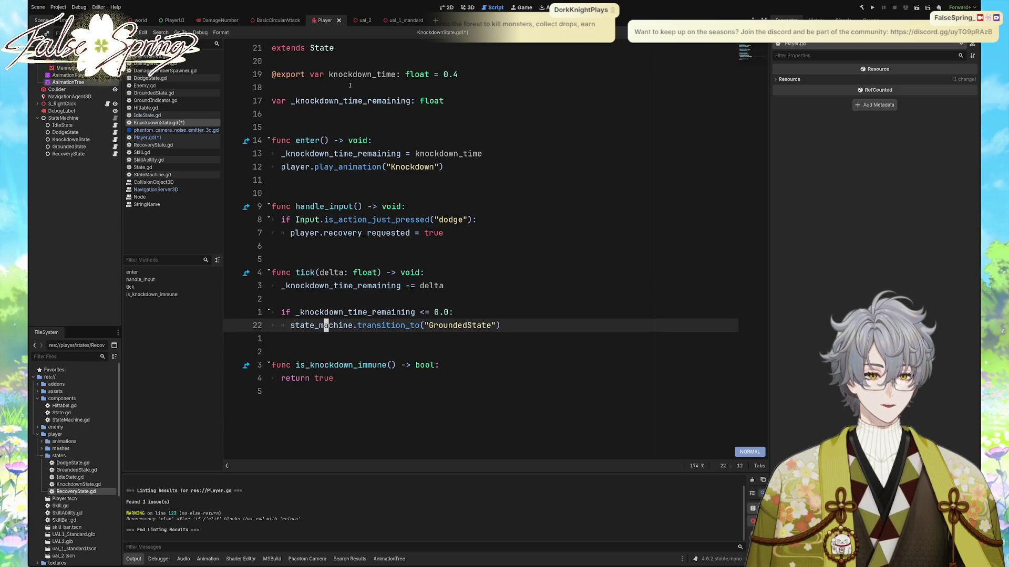
pyautogui.press('j')
pyautogui.press('j')
pyautogui.press('j')
pyautogui.hotkey('ctrl', 's')
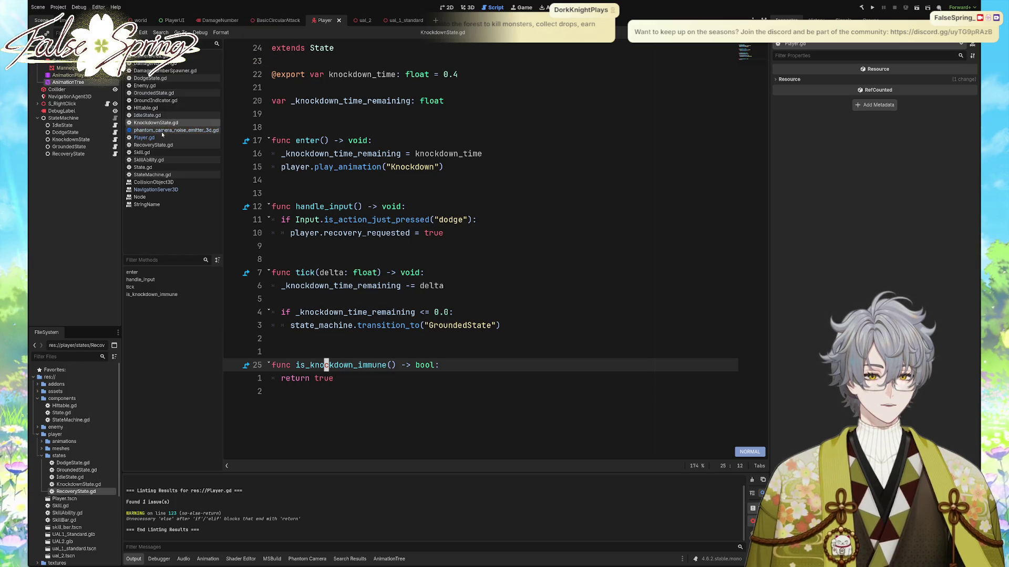
# Cut the grounded_time export out of Player.gd and open GroundedState.gd.
pyautogui.click(206, 137)
pyautogui.press('d')
pyautogui.press('d')
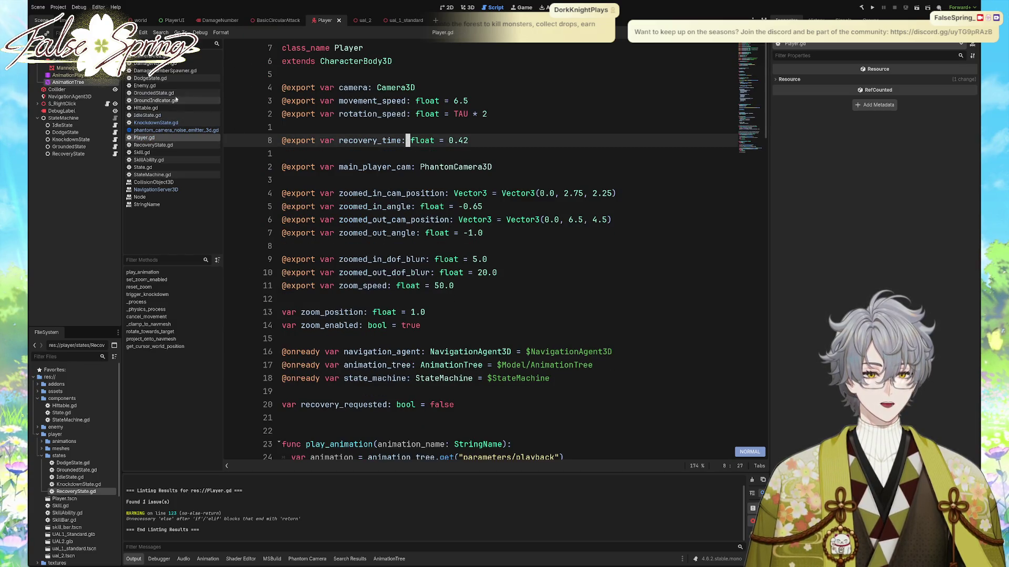
pyautogui.click(154, 93)
# In GroundedState.gd, paste the exported grounded_time line and delete the old plain declaration.
pyautogui.press('k')
pyautogui.press('k')
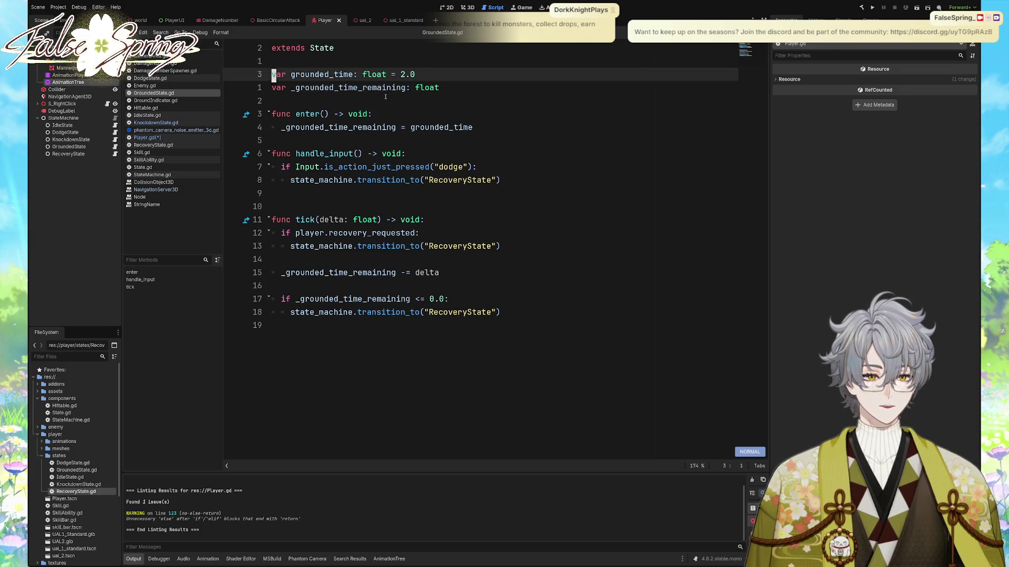
pyautogui.press('p')
pyautogui.press('k')
pyautogui.press('d')
pyautogui.press('d')
pyautogui.press('j')
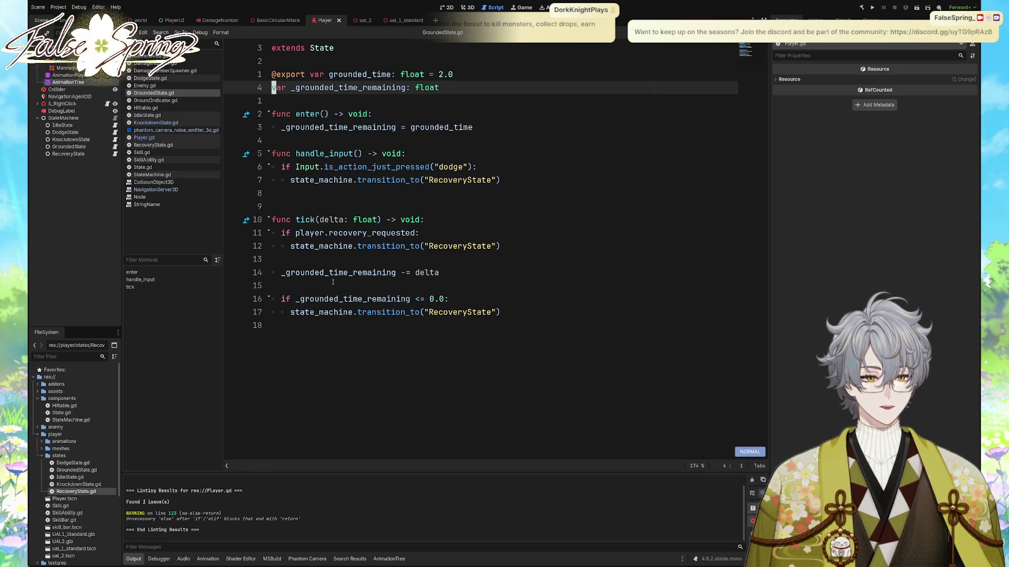
# Cut the recovery_time export out of Player.gd.
pyautogui.click(144, 138)
pyautogui.press('k')
pyautogui.press('d')
pyautogui.press('d')
# Paste the recovery_time export above _recovery_time_remaining in RecoveryState.gd and remove the extra blank line.
pyautogui.click(150, 145)
pyautogui.click(390, 97)
pyautogui.press('k')
pyautogui.press('k')
pyautogui.hotkey('shift', 'p')
pyautogui.press('j')
pyautogui.press('j')
pyautogui.press('j')
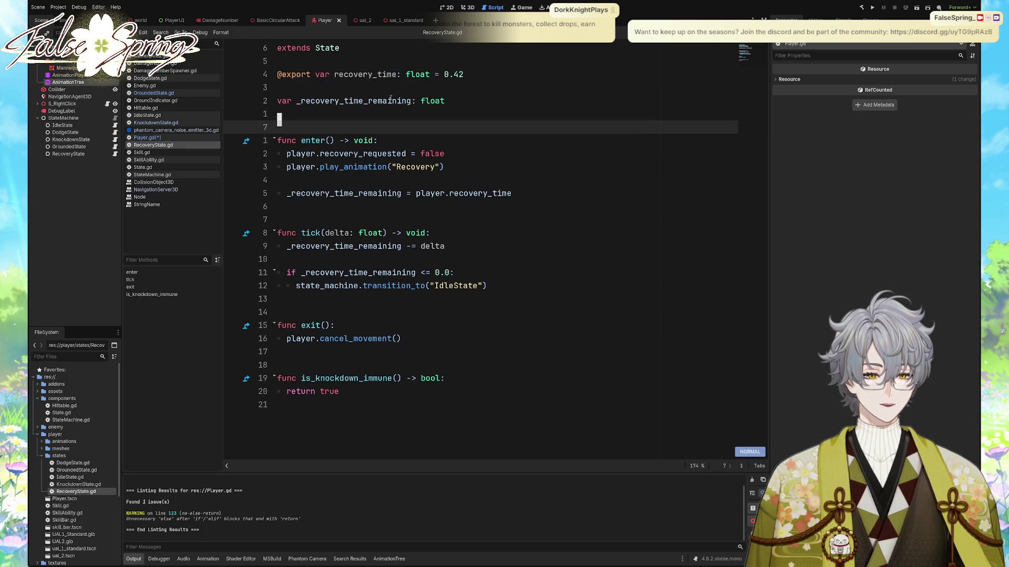
pyautogui.press('d')
pyautogui.press('d')
pyautogui.press('j')
pyautogui.press('j')
pyautogui.press('j')
pyautogui.press('w')
pyautogui.press('w')
pyautogui.press('w')
pyautogui.press('h')
pyautogui.press('h')
pyautogui.press('h')
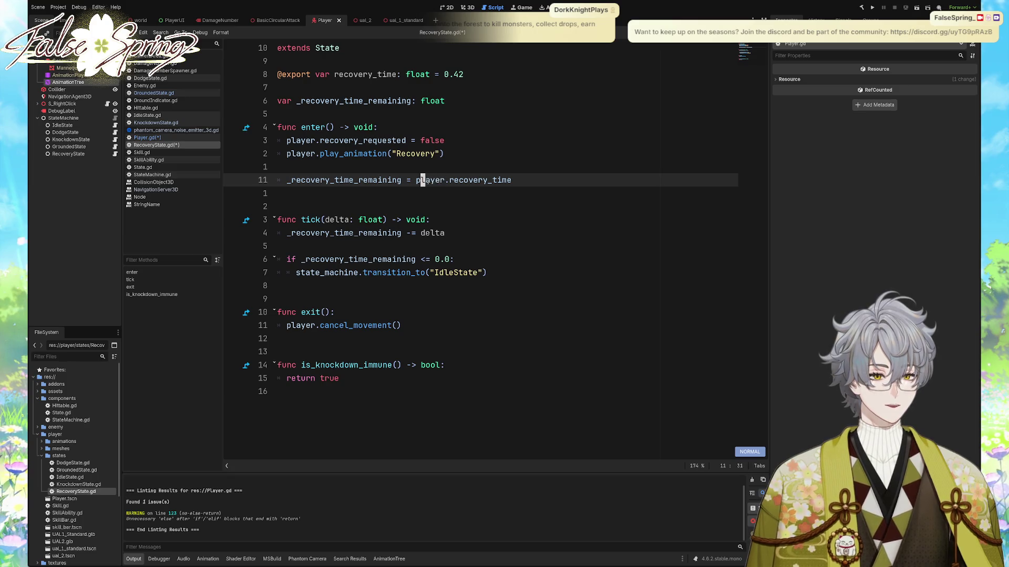
# Make enter() use the state's own recovery_time instead of player.recovery_time, and save.
pyautogui.press('j')
pyautogui.press('k')
pyautogui.press('h')
pyautogui.press('v')
pyautogui.press('e')
pyautogui.press('l')
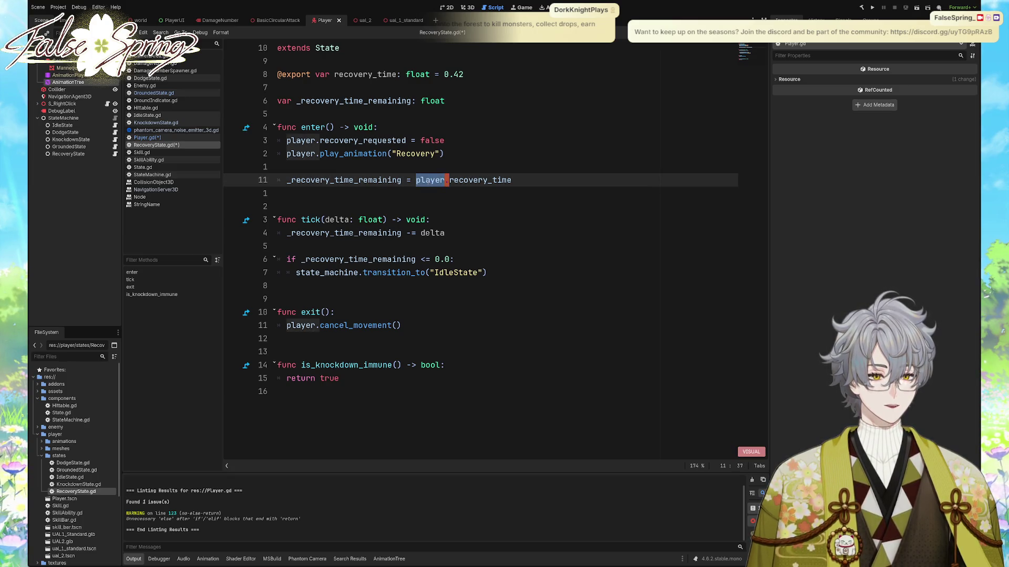
pyautogui.press('d')
pyautogui.press('j')
pyautogui.press('j')
pyautogui.press('j')
pyautogui.press('j')
pyautogui.press('j')
pyautogui.press('j')
pyautogui.press('j')
pyautogui.press('j')
pyautogui.press('j')
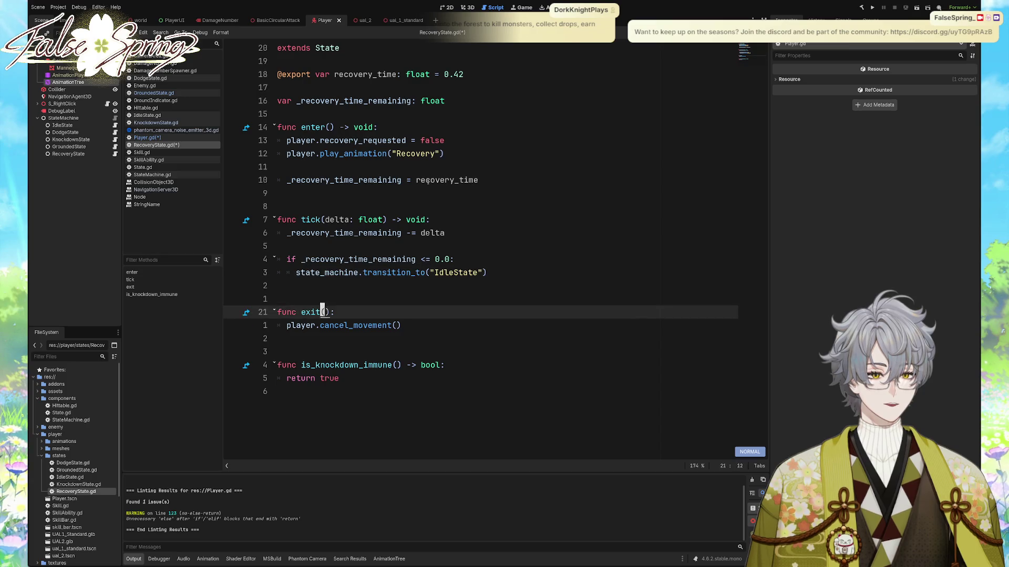
pyautogui.hotkey('ctrl', 's')
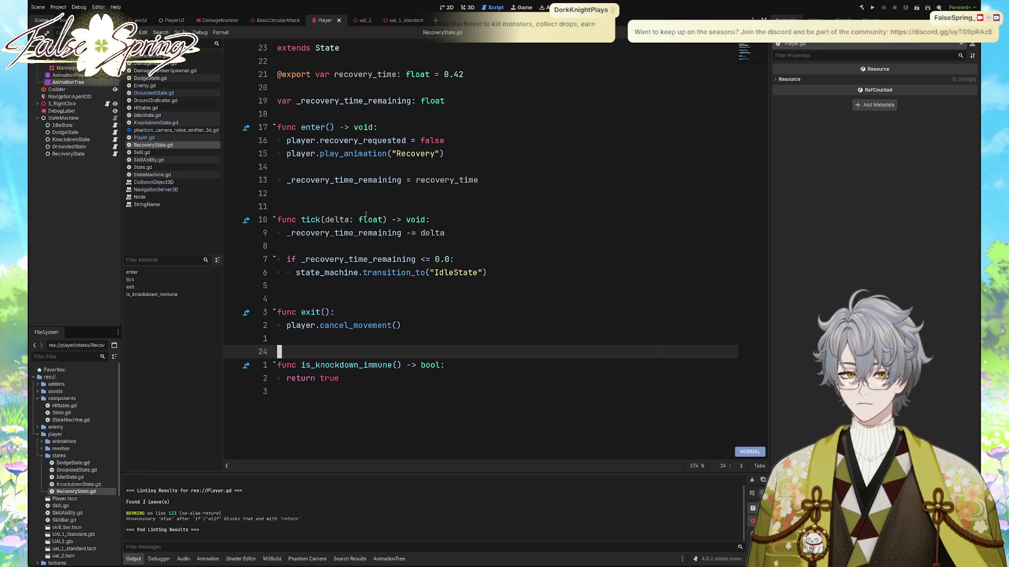
pyautogui.click(487, 213)
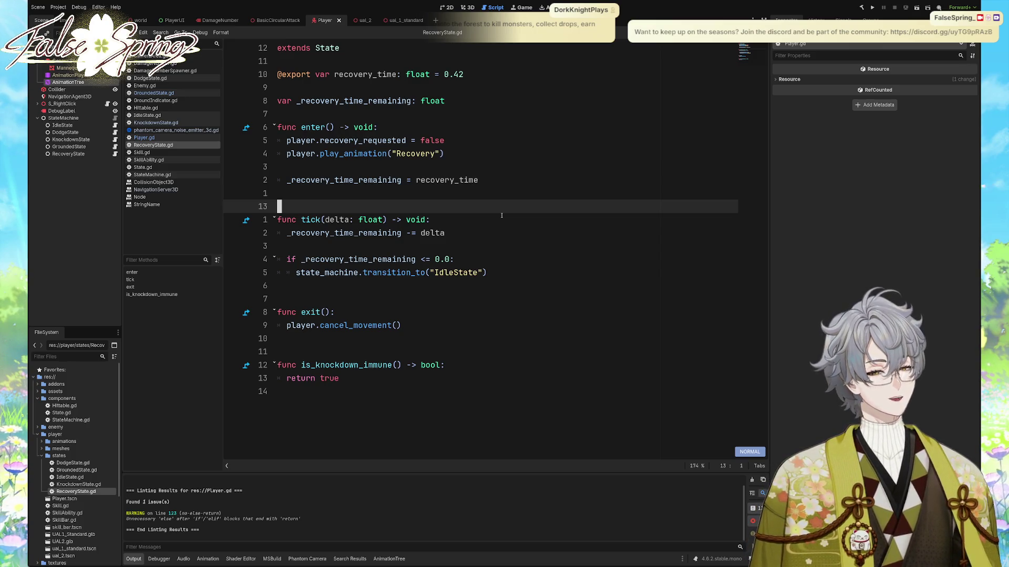
pyautogui.click(393, 87)
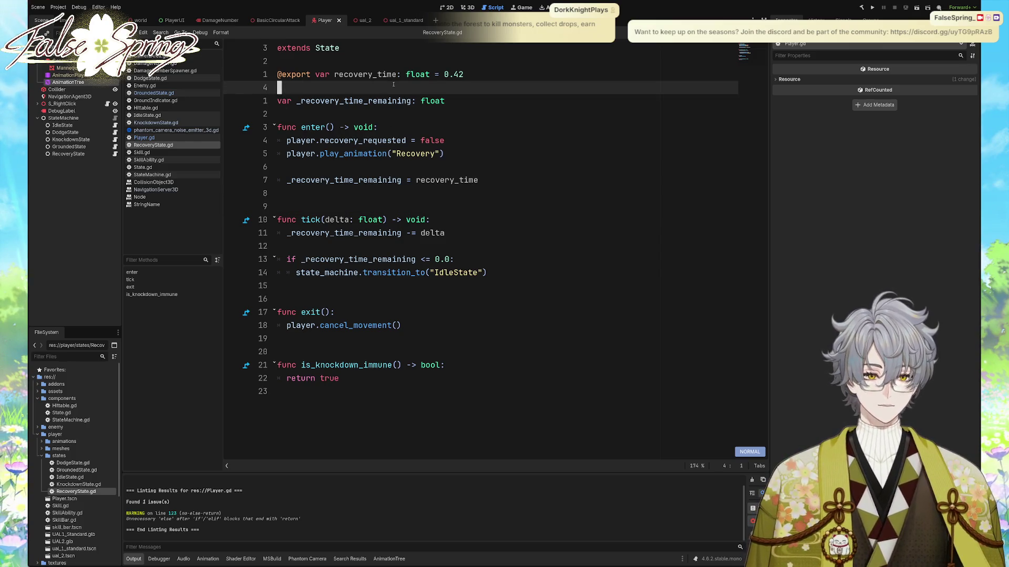
pyautogui.press('k')
pyautogui.hotkey('shift', 'o')
pyautogui.press('Escape')
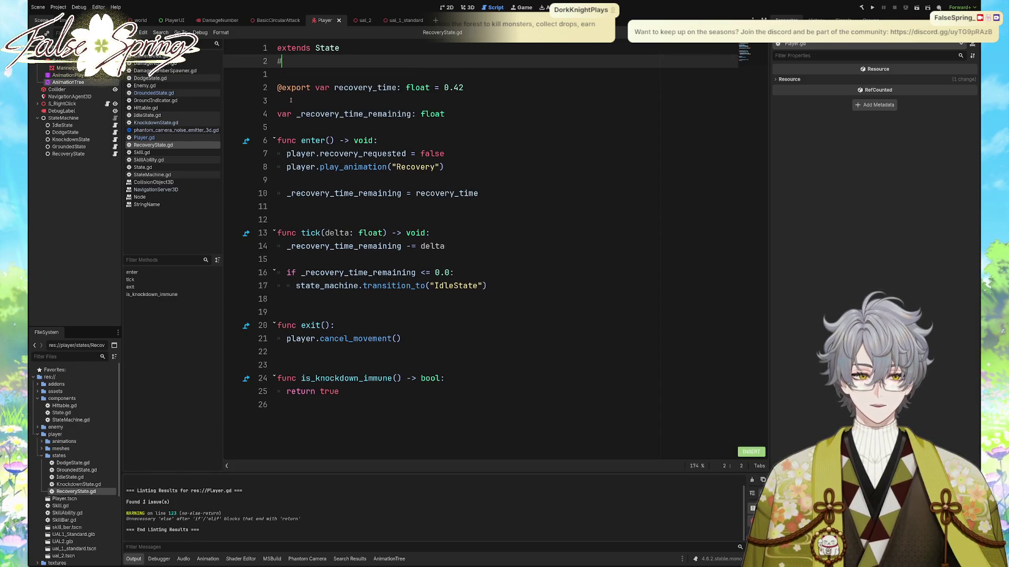
pyautogui.write('o')
pyautogui.write('@TODO')
pyautogui.write(': These cou')
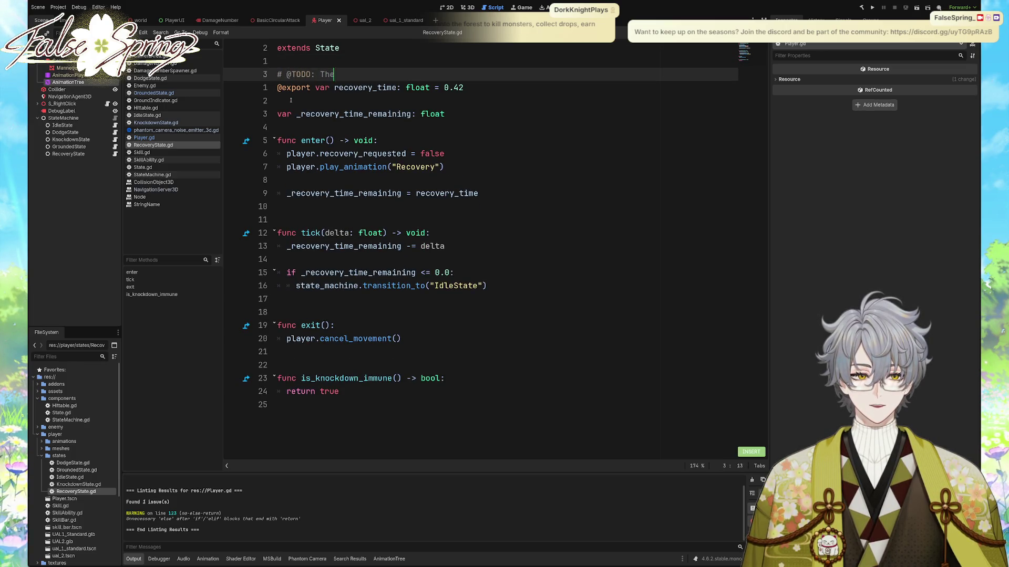
pyautogui.write('pending on ')
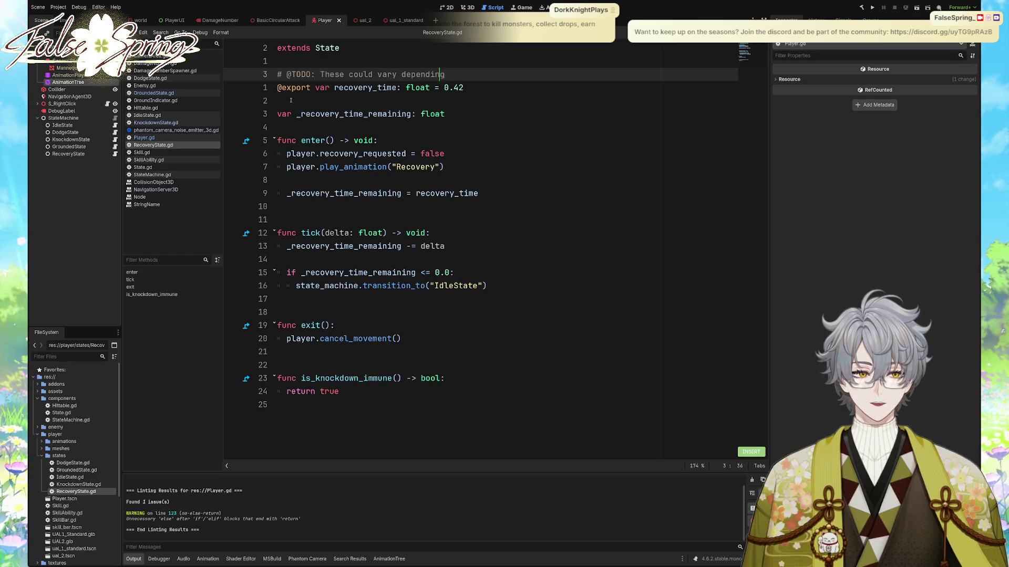
pyautogui.write('s well as buffs.')
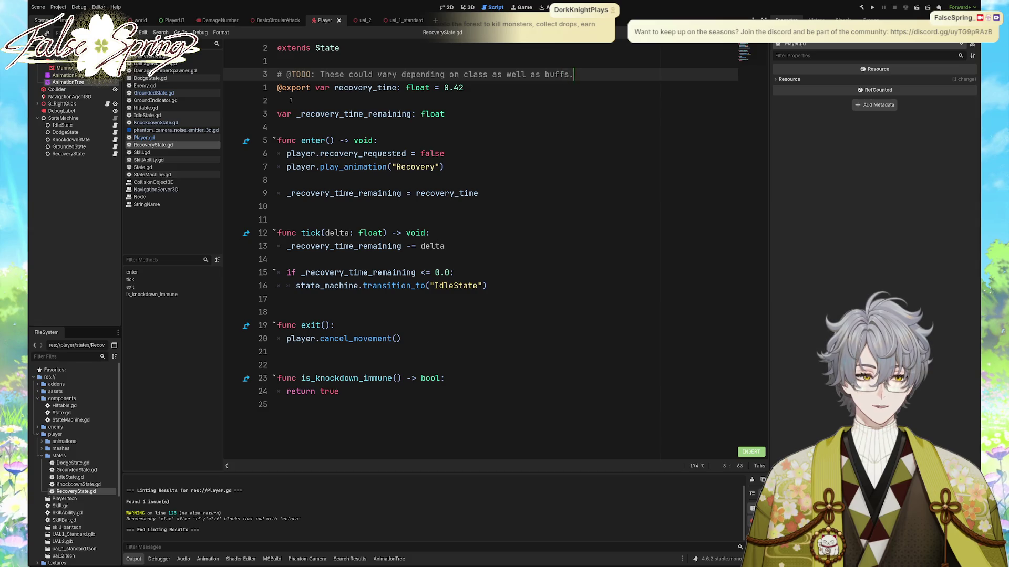
# Add a second comment line saying these should be stored on something like PlayerAttributes.
pyautogui.press('Return')
pyautogui.write('#')
pyautogui.write(' We')
pyautogui.write(' sho')
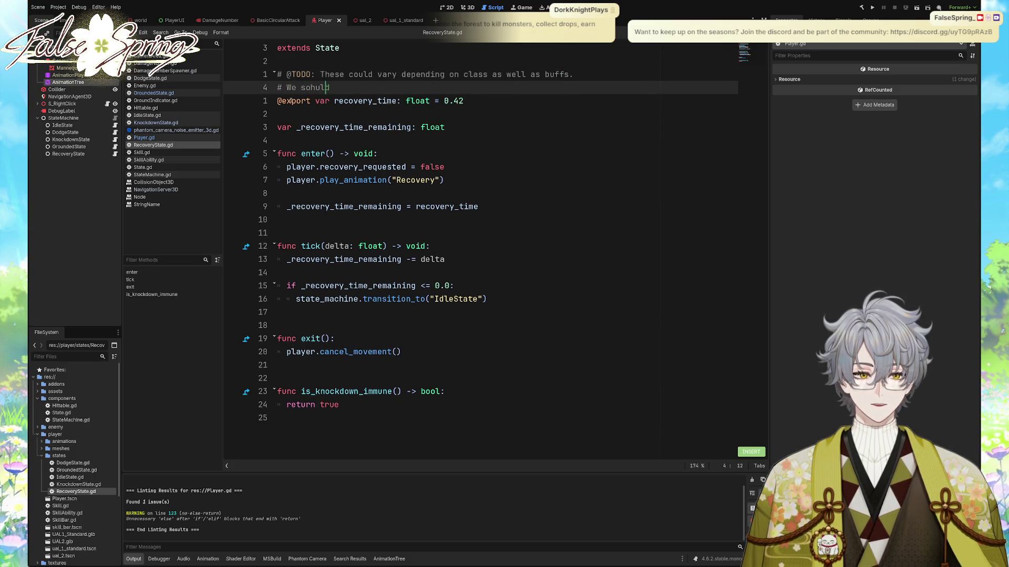
pyautogui.write('uld instead stor')
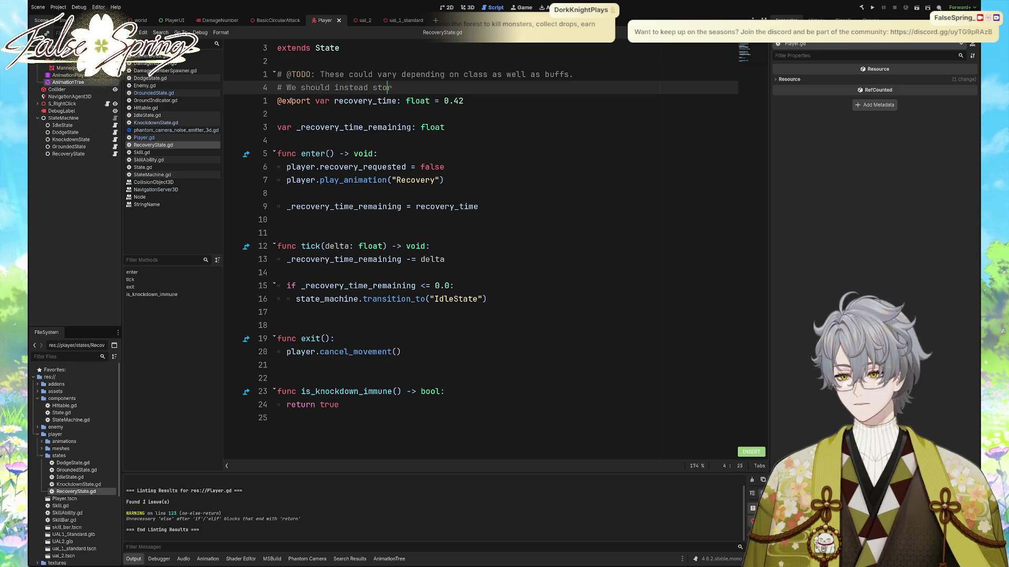
pyautogui.write('e these on ')
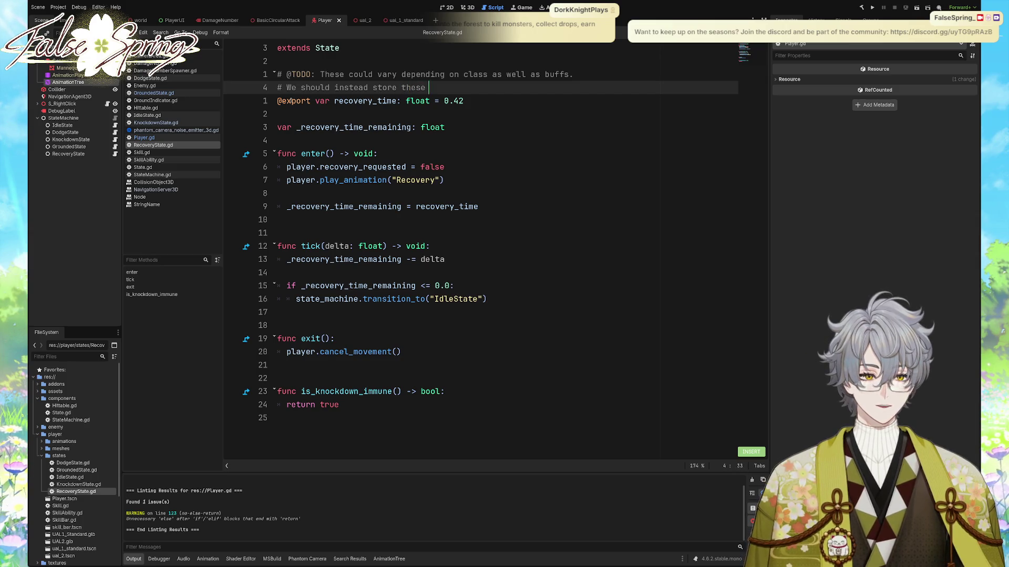
pyautogui.write('a PlayerAttributes')
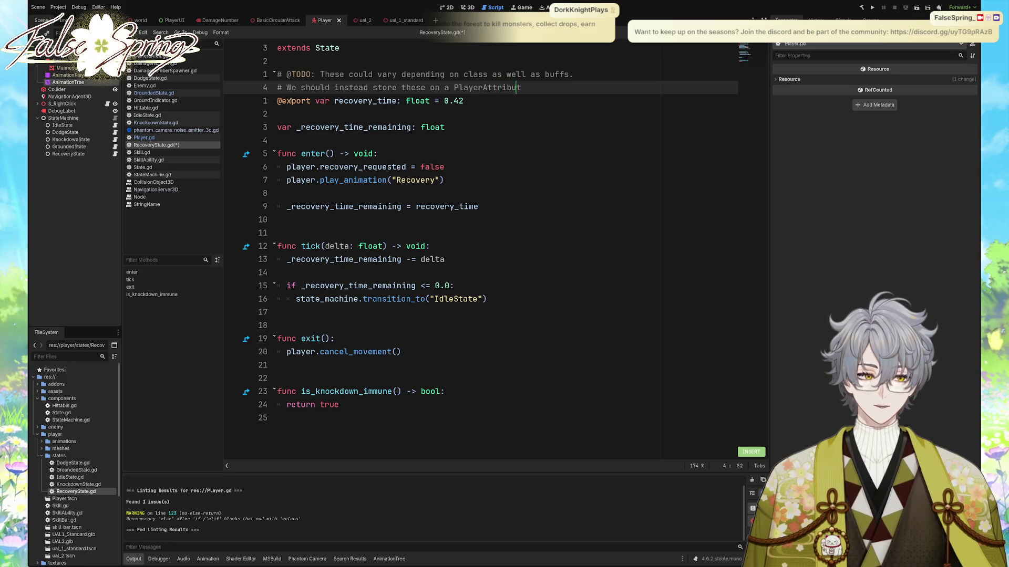
pyautogui.press('Escape')
pyautogui.write('bhcbsomething like')
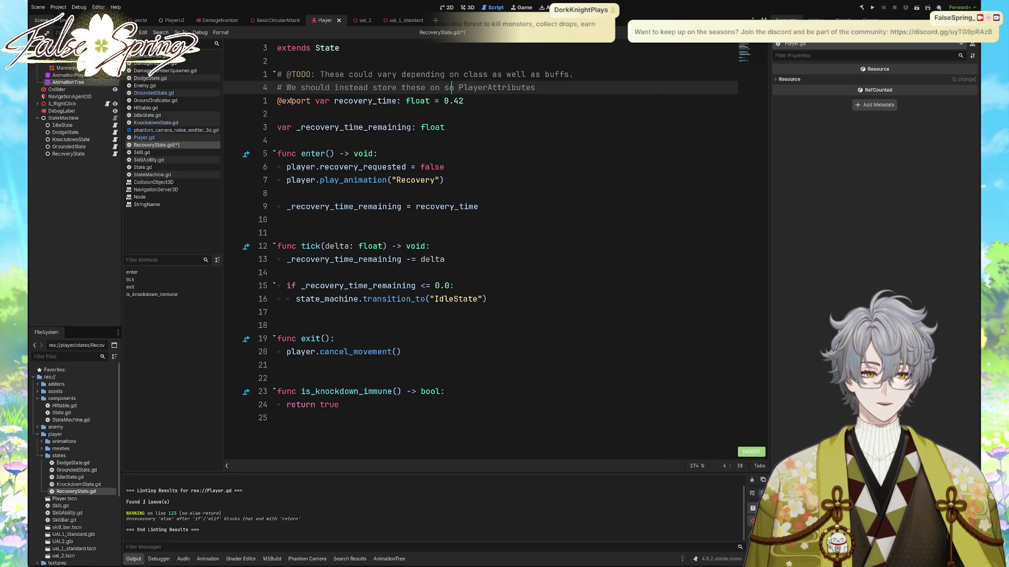
pyautogui.press('Escape')
pyautogui.press('A')
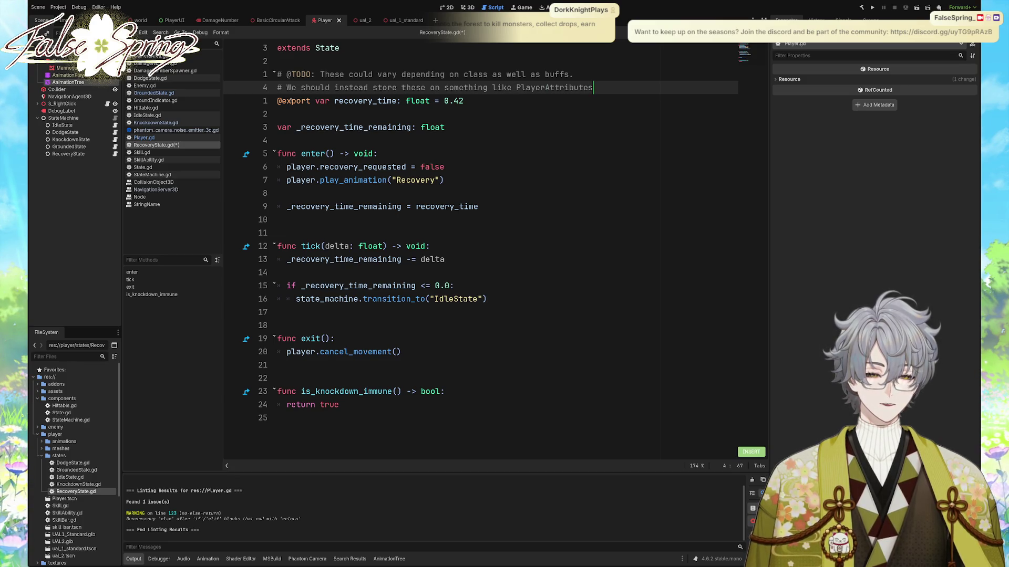
# Finish the TODO with '# Which could be modified at runtime.' and save RecoveryState.gd.
pyautogui.press('Return')
pyautogui.write('# Which could be modified at runti')
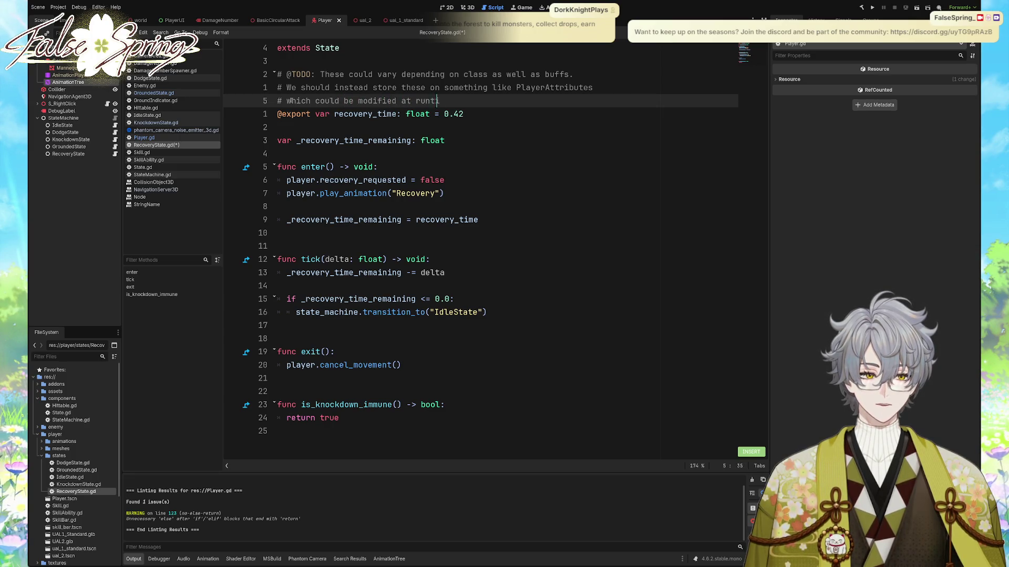
pyautogui.write('me.')
pyautogui.press('Escape')
pyautogui.press('j')
pyautogui.hotkey('ctrl', 's')
pyautogui.press('j')
pyautogui.press('j')
pyautogui.press('j')
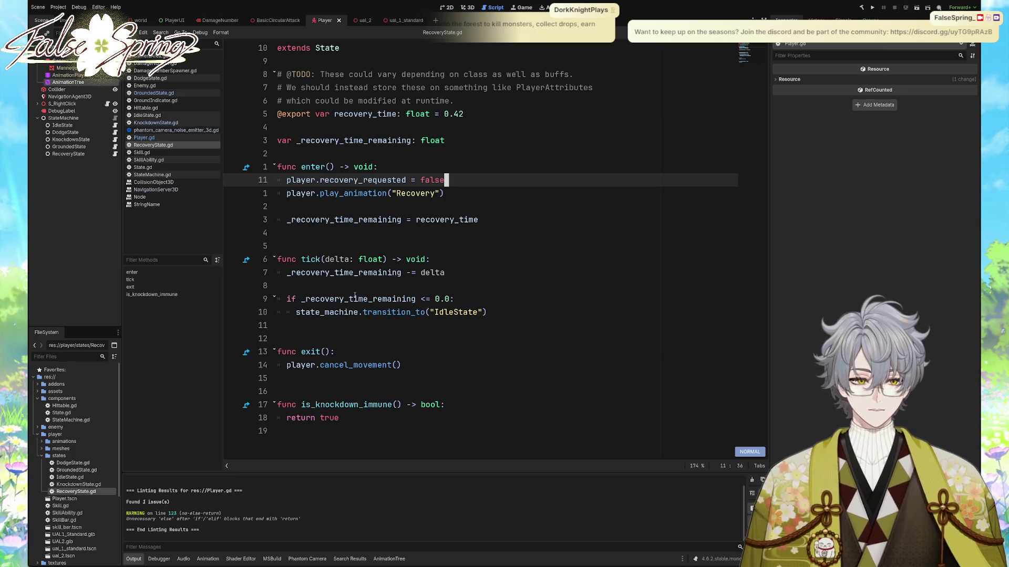
pyautogui.click(323, 404)
# Switch back to Player.gd and jump to line 123.
pyautogui.press('k')
pyautogui.press('k')
pyautogui.press('k')
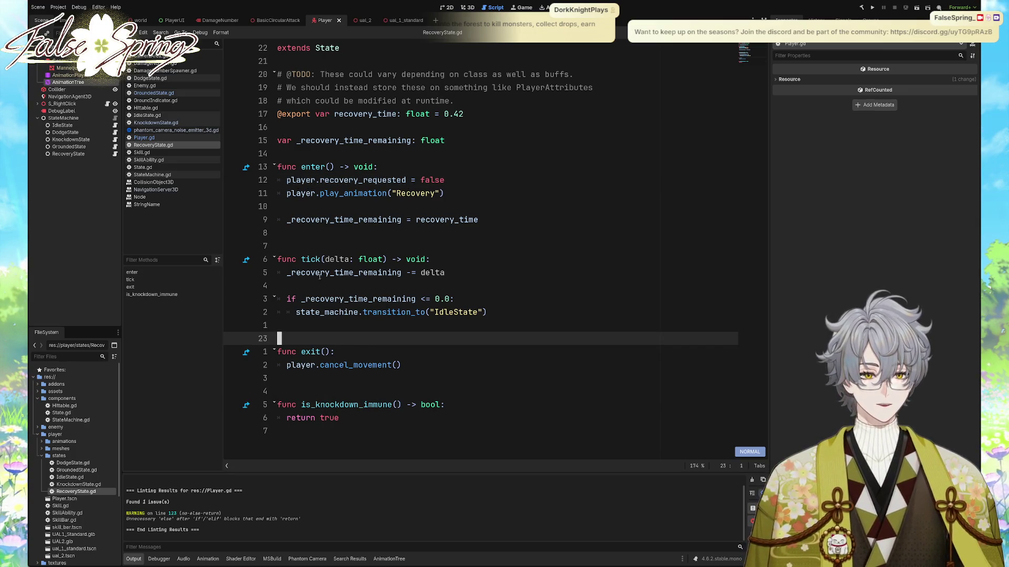
pyautogui.click(328, 259)
pyautogui.click(144, 137)
pyautogui.click(336, 325)
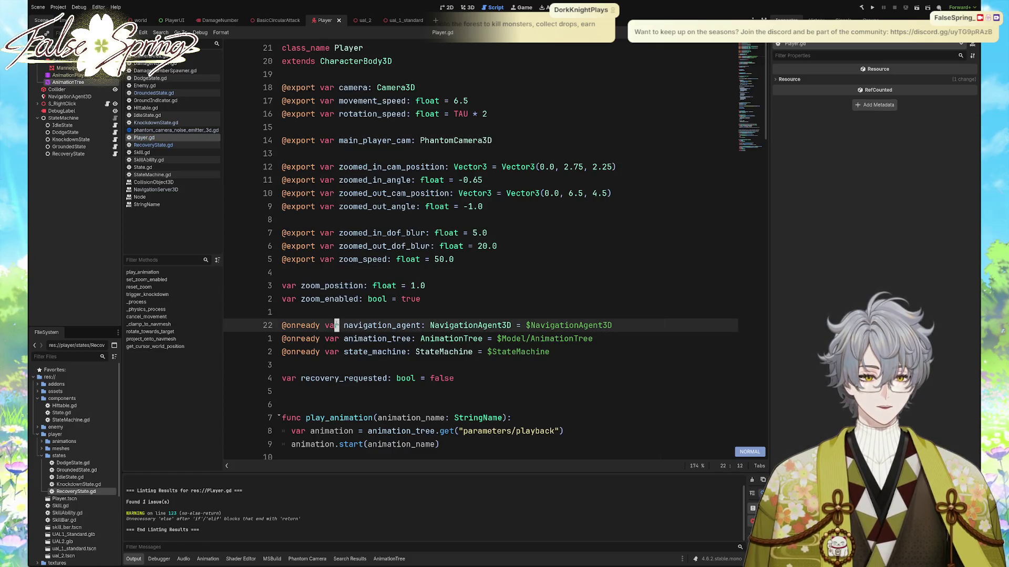
pyautogui.press('1')
pyautogui.press('2')
pyautogui.press('3')
pyautogui.hotkey('shift', 'g')
# Add a blank line before the result check and save Player.gd.
pyautogui.press('j')
pyautogui.press('j')
pyautogui.press('j')
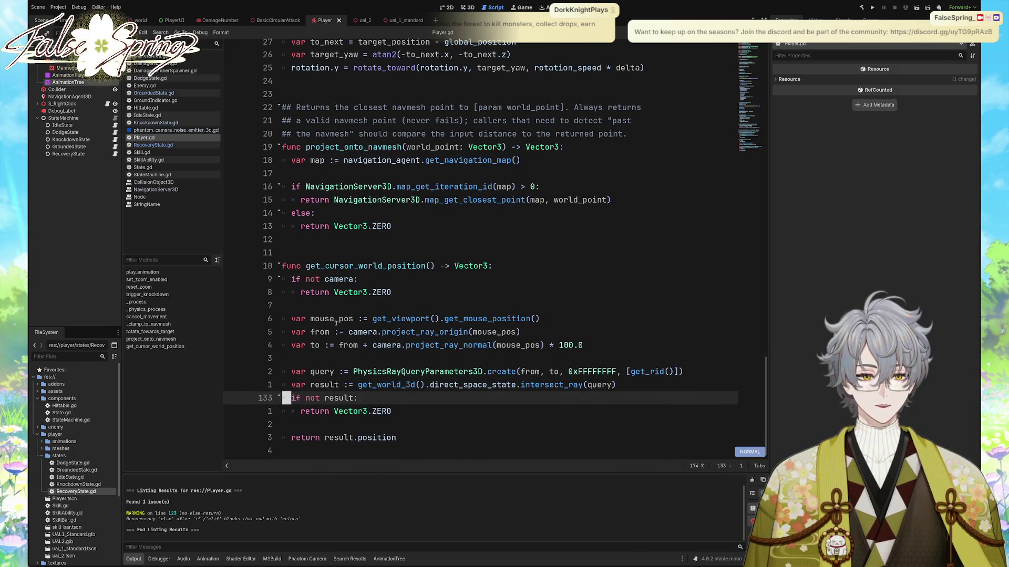
pyautogui.press('k')
pyautogui.press('k')
pyautogui.press('j')
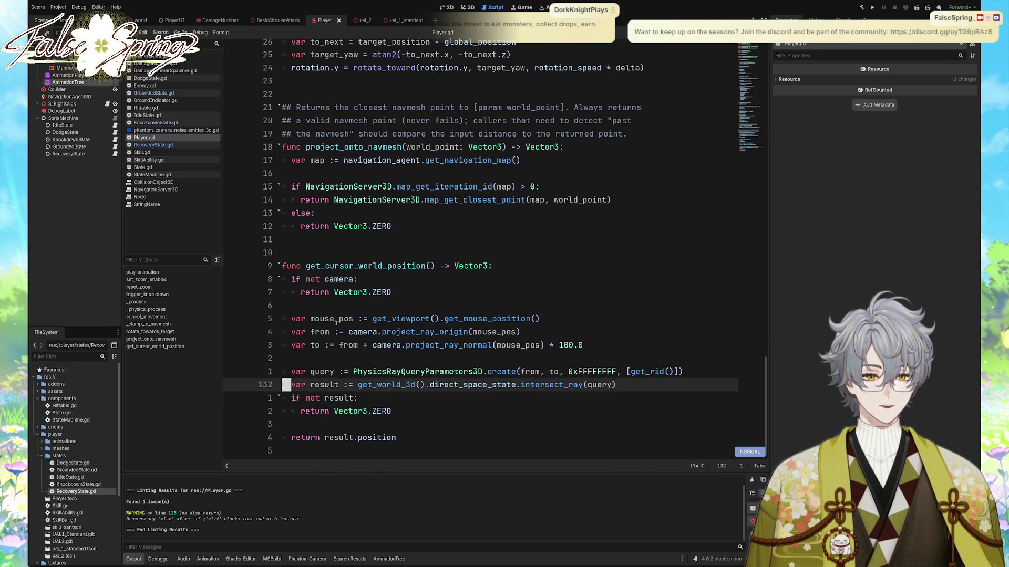
pyautogui.press('j')
pyautogui.press('j')
pyautogui.press('j')
pyautogui.press('k')
pyautogui.press('k')
pyautogui.press('k')
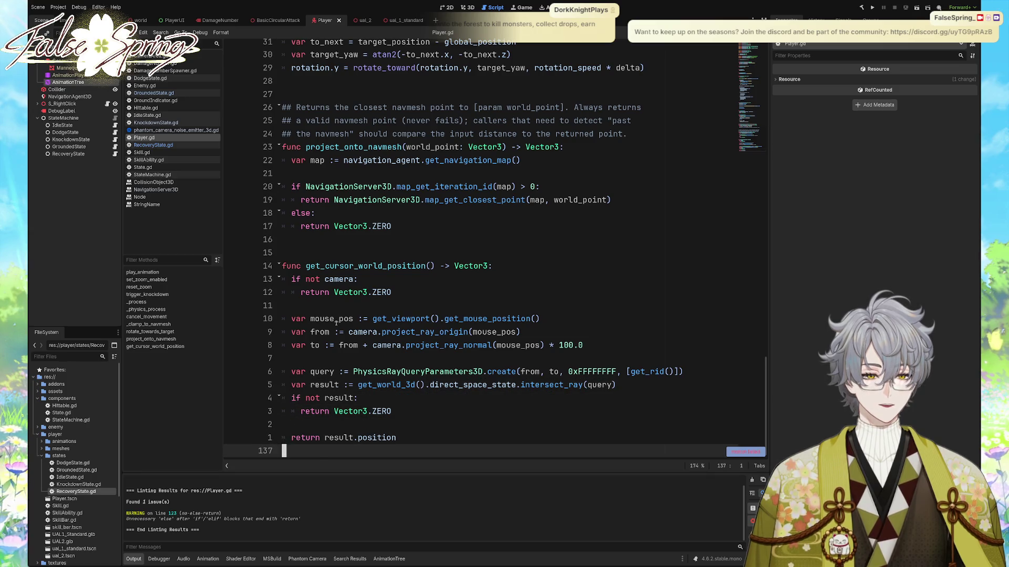
pyautogui.press('o')
pyautogui.press('Escape')
pyautogui.write('j:w')
pyautogui.press('Return')
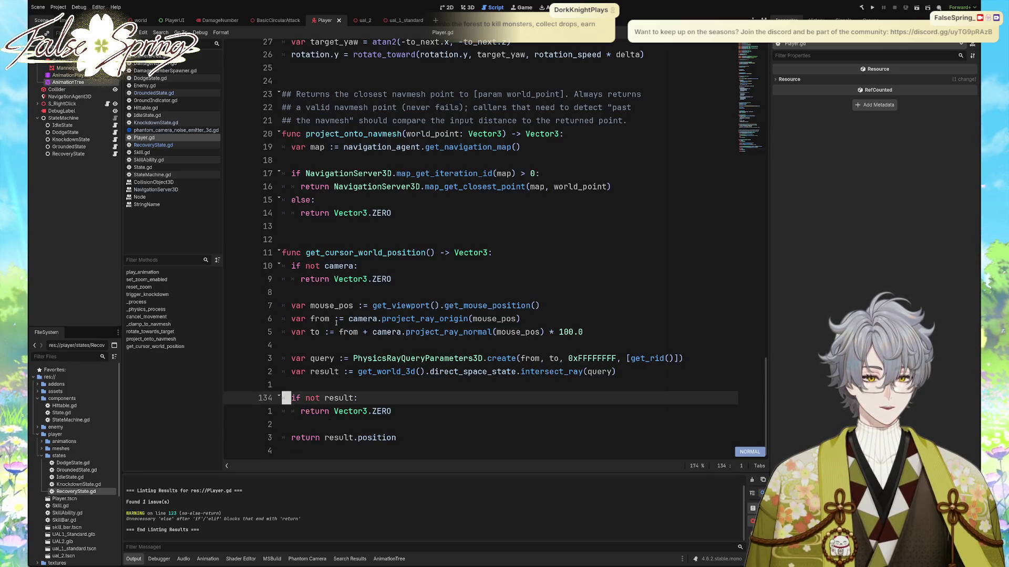
pyautogui.press('$')
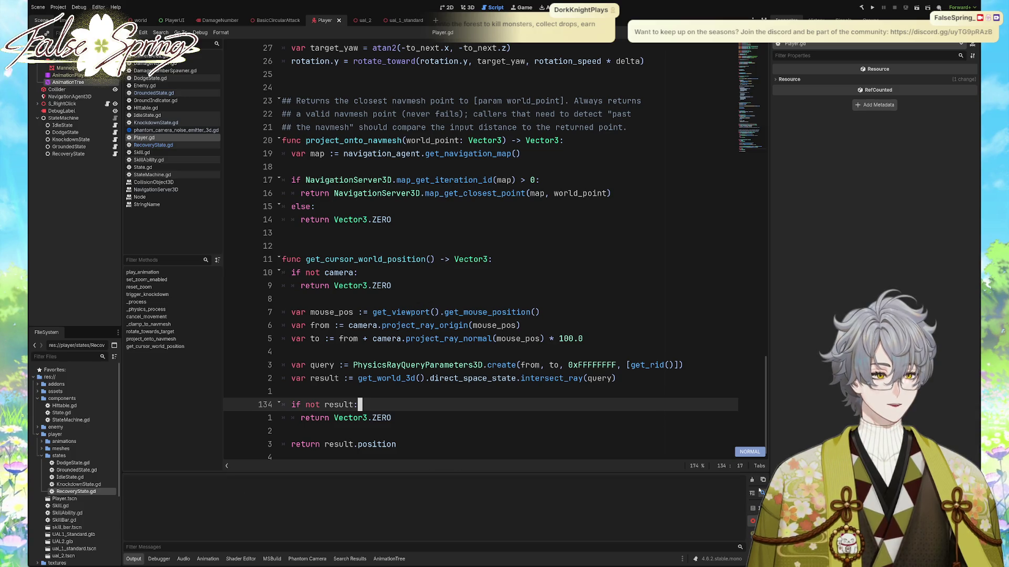
# Show the Player.gd linting results in the bottom panel, then go to get_cursor_world_position.
pyautogui.click(159, 559)
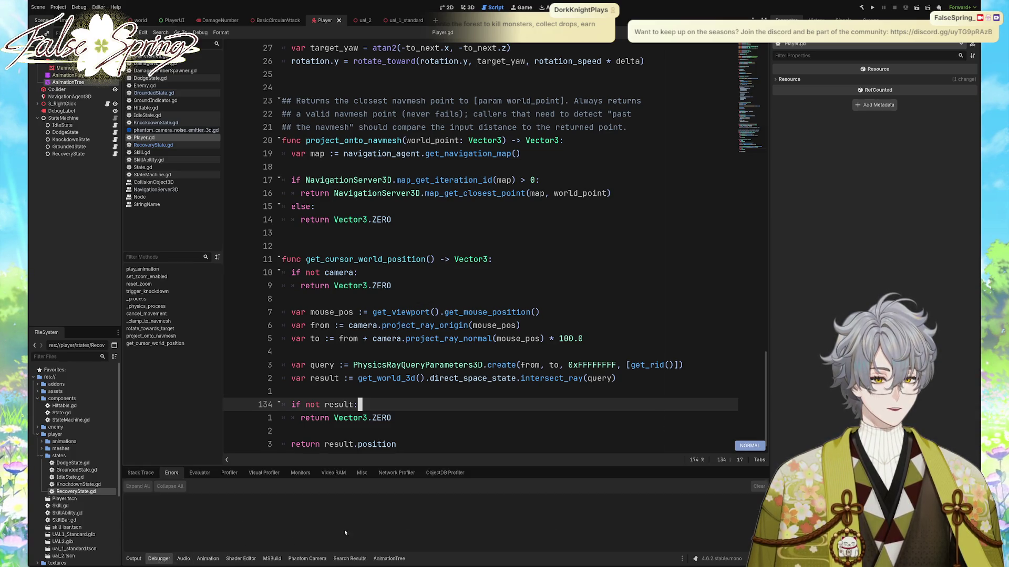
pyautogui.click(133, 558)
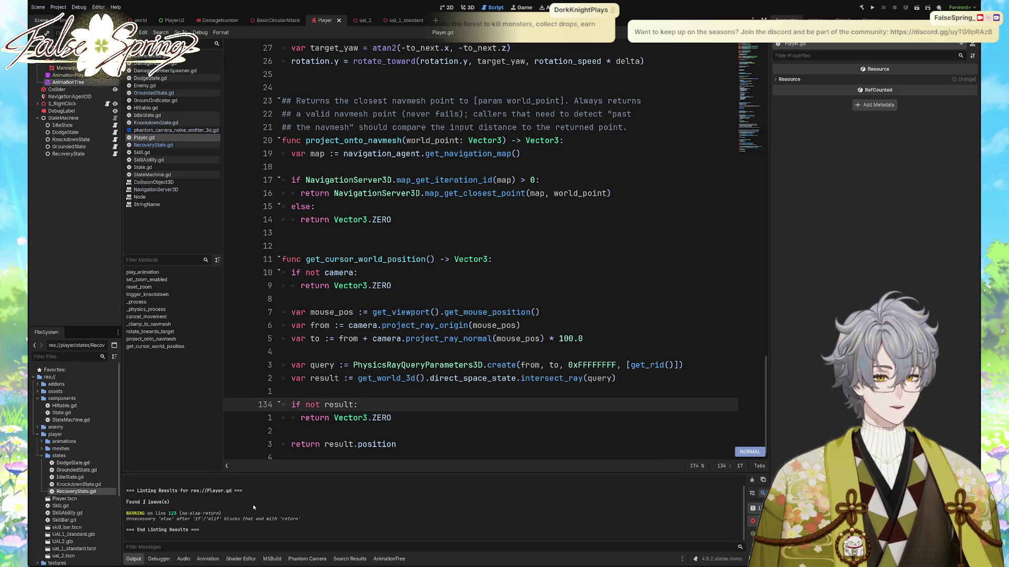
pyautogui.click(398, 378)
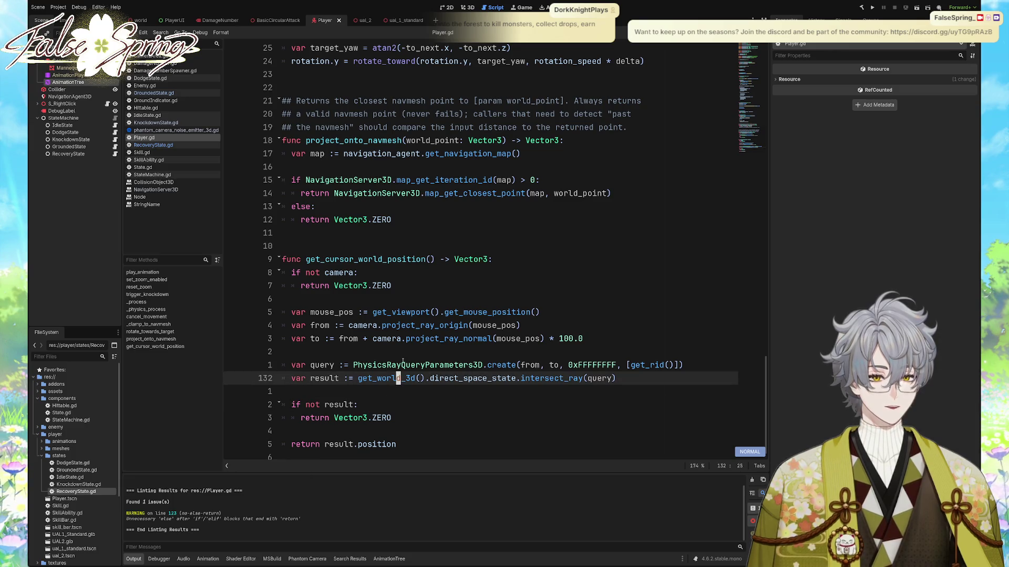
pyautogui.press('1')
pyautogui.press('2')
pyautogui.press('3')
pyautogui.press('g')
pyautogui.press('g')
# Step through get_cursor_world_position down to its return result.position line.
pyautogui.press('j')
pyautogui.press('j')
pyautogui.press('j')
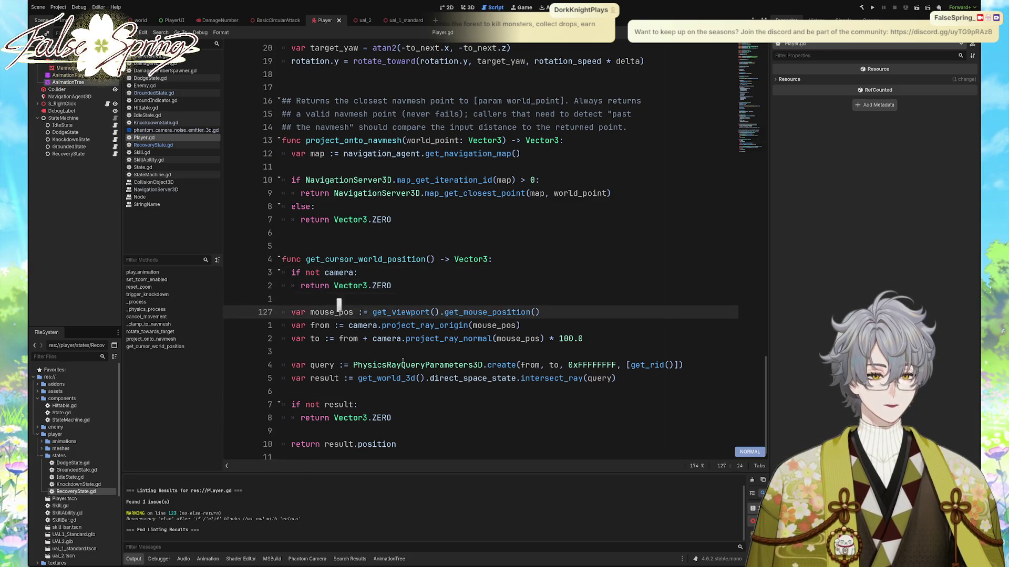
pyautogui.press('t')
pyautogui.press('j')
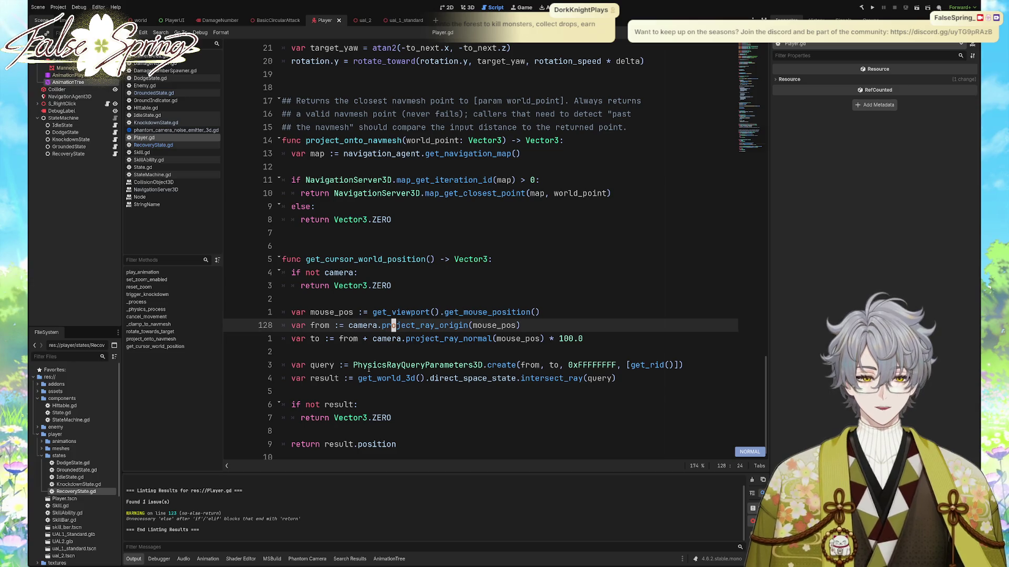
pyautogui.press('9')
pyautogui.press('j')
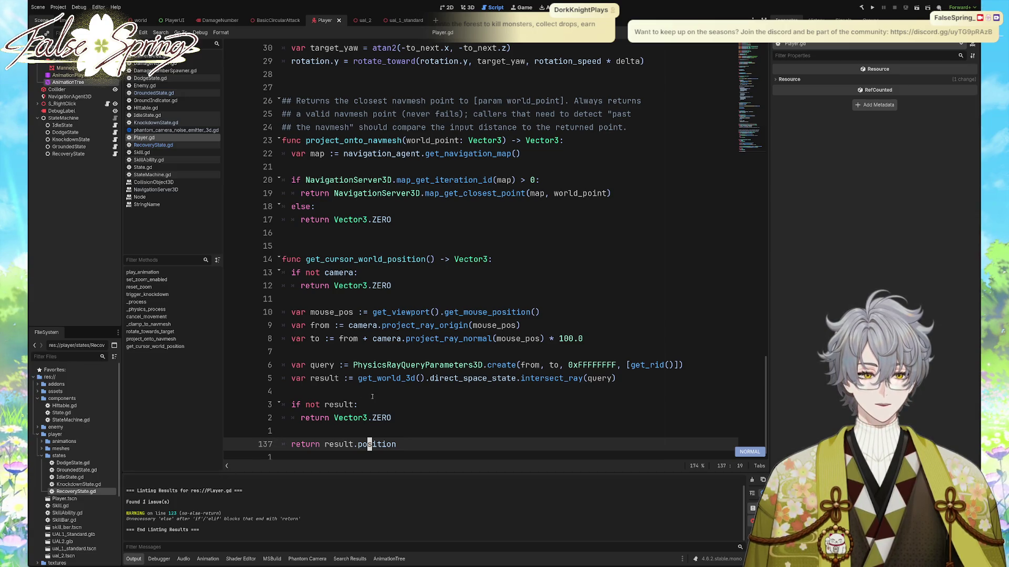
pyautogui.scroll(5, 394, 375)
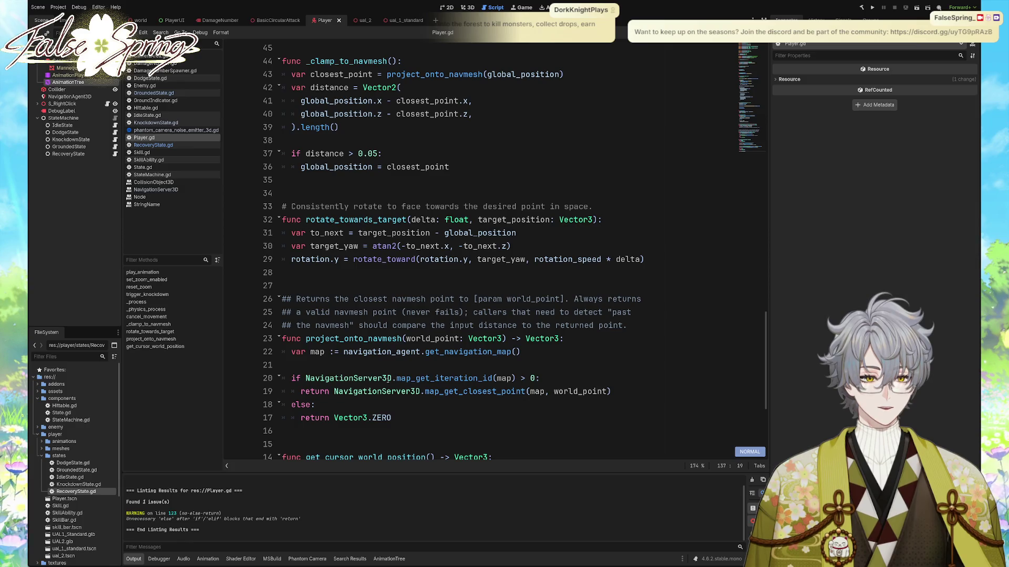
# Delete the else line in project_onto_navmesh and dedent return Vector3.ZERO with a blank line above.
pyautogui.click(352, 404)
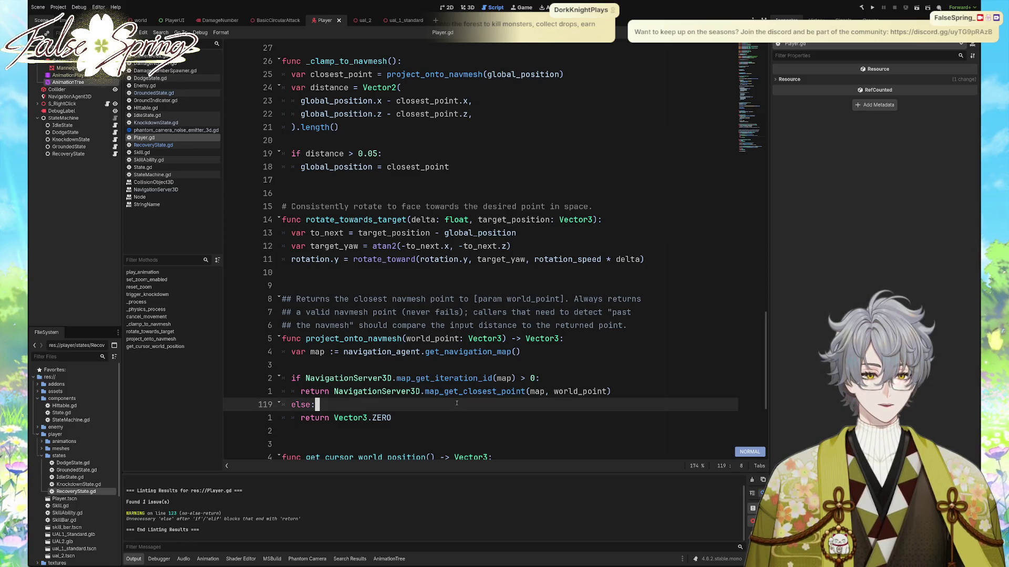
pyautogui.press('d')
pyautogui.press('d')
pyautogui.press('less')
pyautogui.press('less')
pyautogui.press('O')
pyautogui.press('Escape')
pyautogui.press('j')
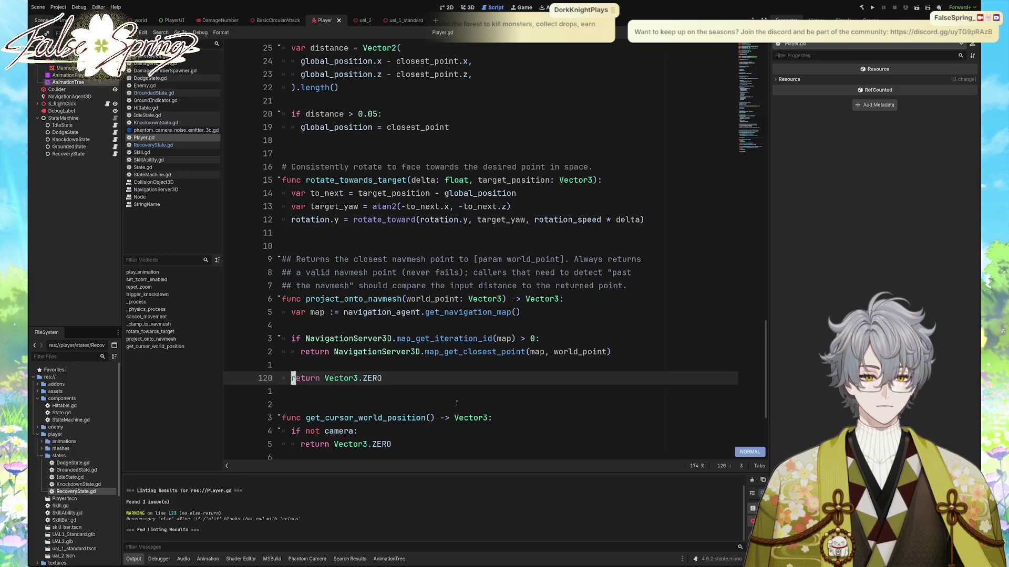
# Review Player.gd from project_onto_navmesh up to the state_machine declaration.
pyautogui.scroll(-4, 456, 403)
pyautogui.scroll(6, 449, 368)
pyautogui.click(445, 338)
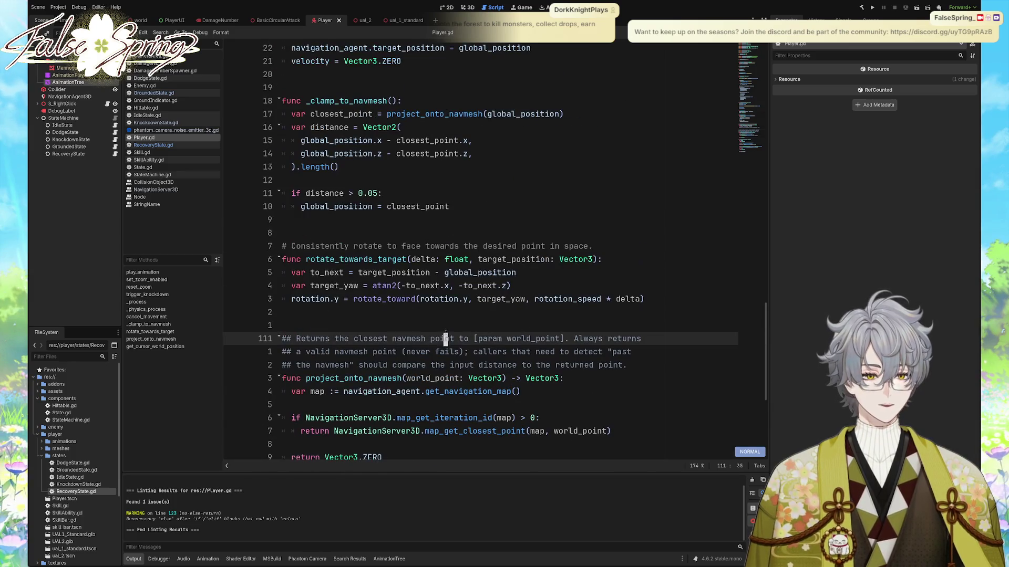
pyautogui.scroll(9, 447, 339)
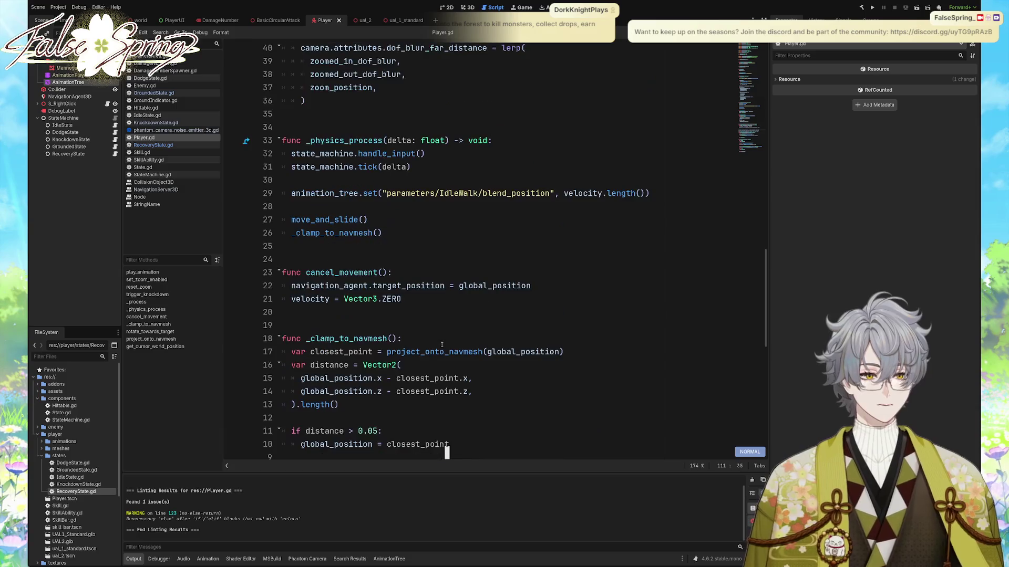
pyautogui.scroll(-5, 441, 345)
pyautogui.click(442, 340)
pyautogui.scroll(20, 442, 345)
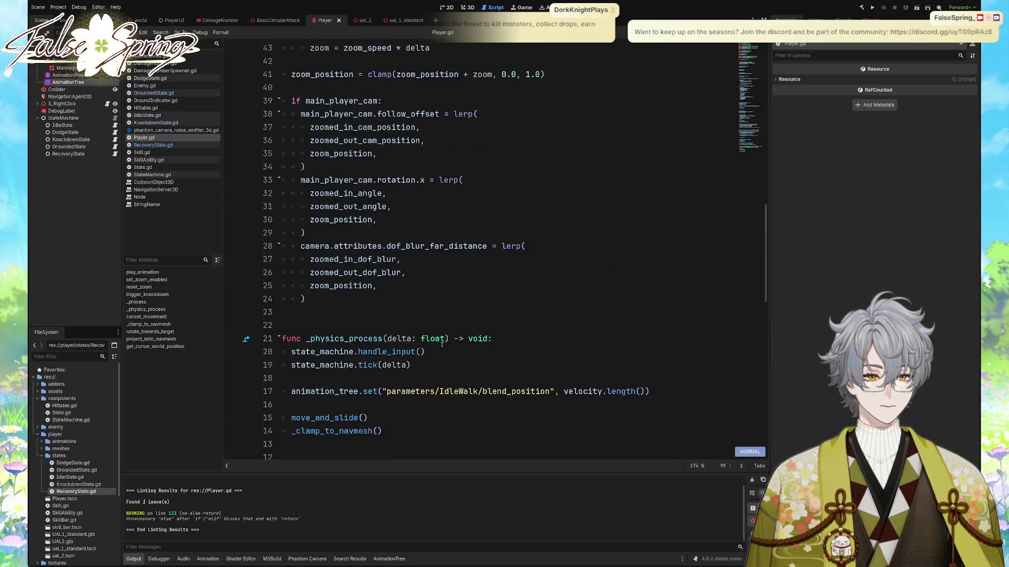
pyautogui.scroll(2, 442, 345)
pyautogui.click(459, 327)
pyautogui.click(456, 311)
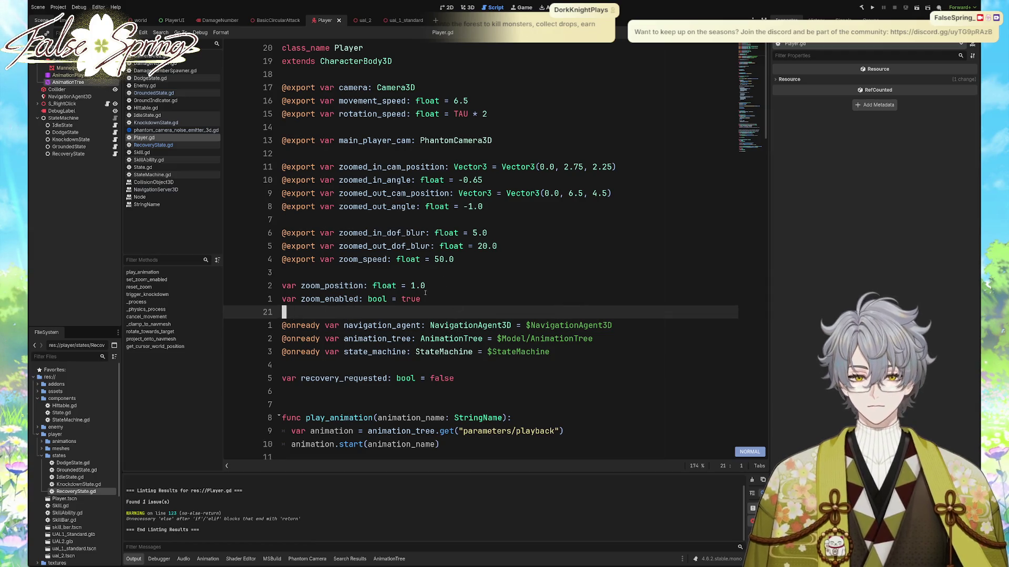
pyautogui.click(397, 352)
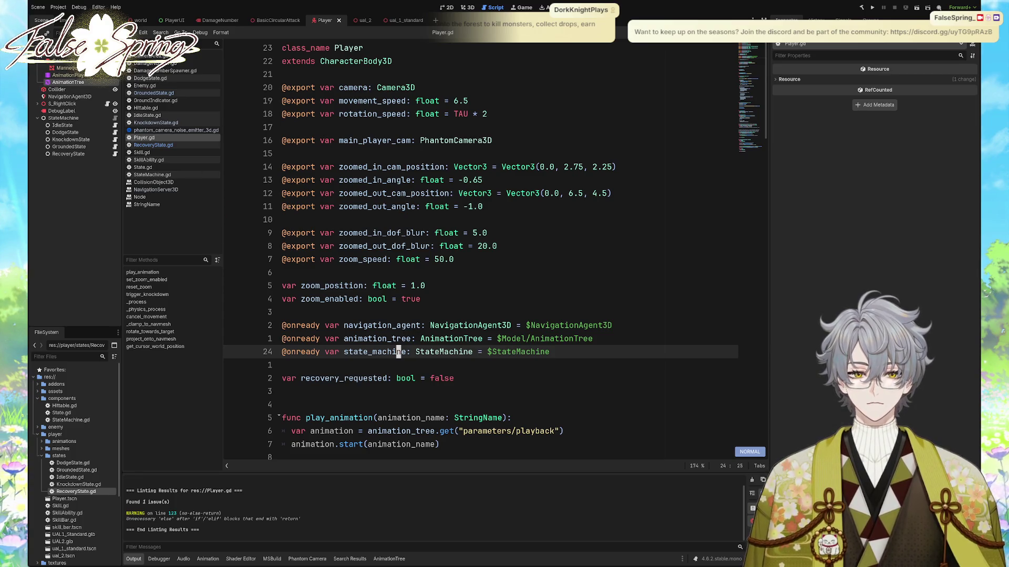
# Collapse the StateMachine node's children and select Hittable.gd in the project files.
pyautogui.scroll(-2, 66, 79)
pyautogui.click(37, 90)
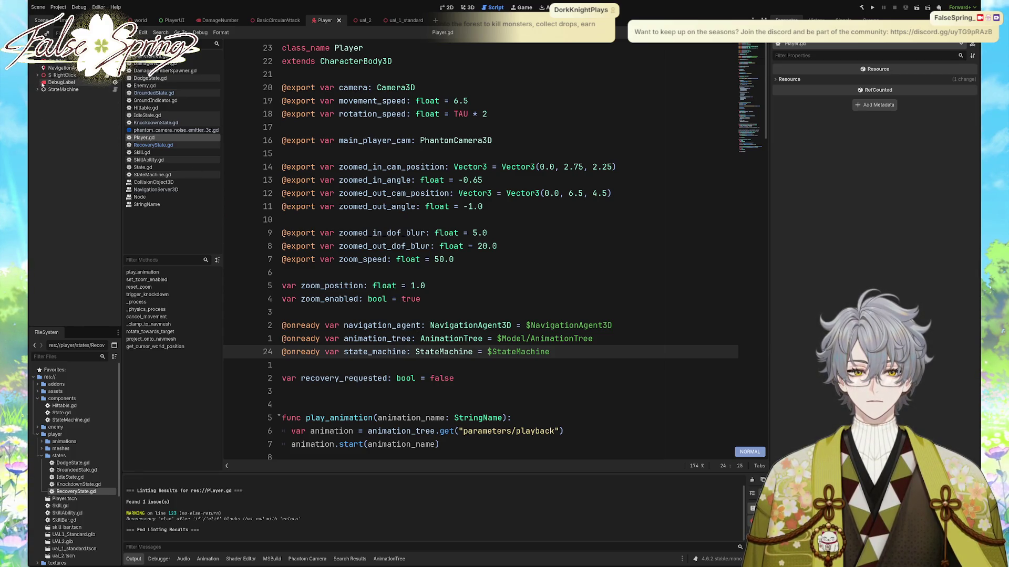
pyautogui.click(374, 169)
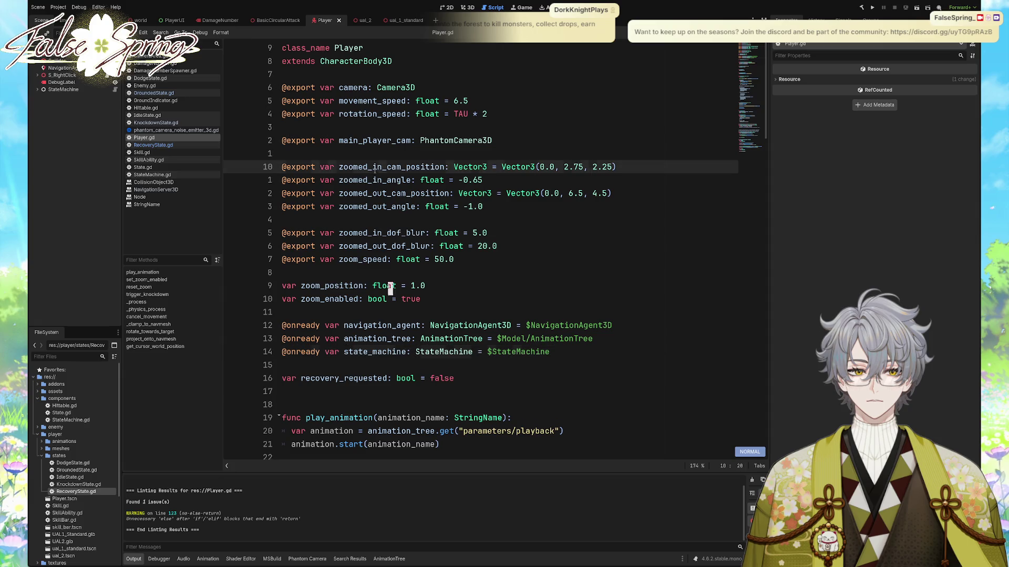
pyautogui.click(179, 108)
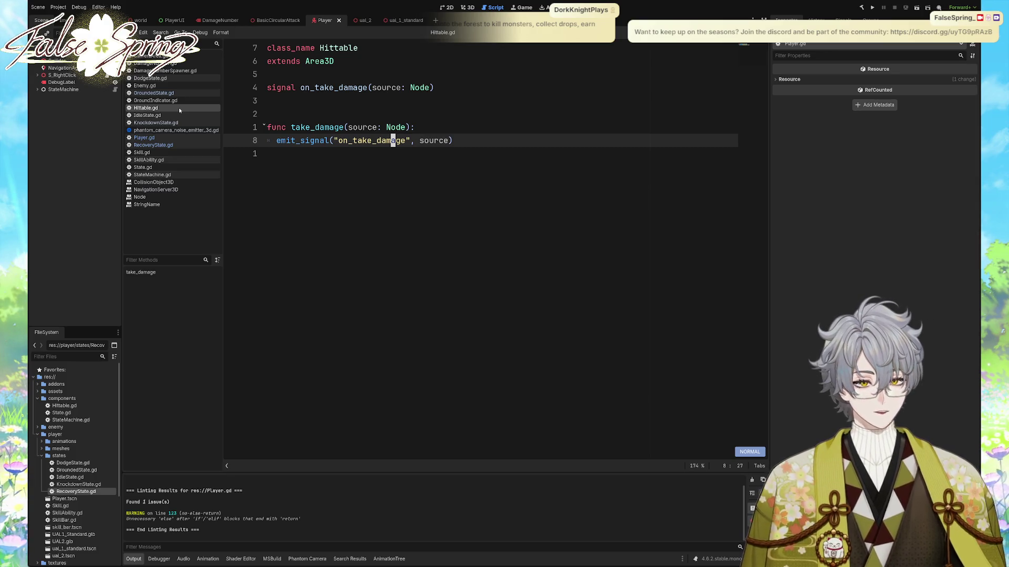
pyautogui.click(74, 406)
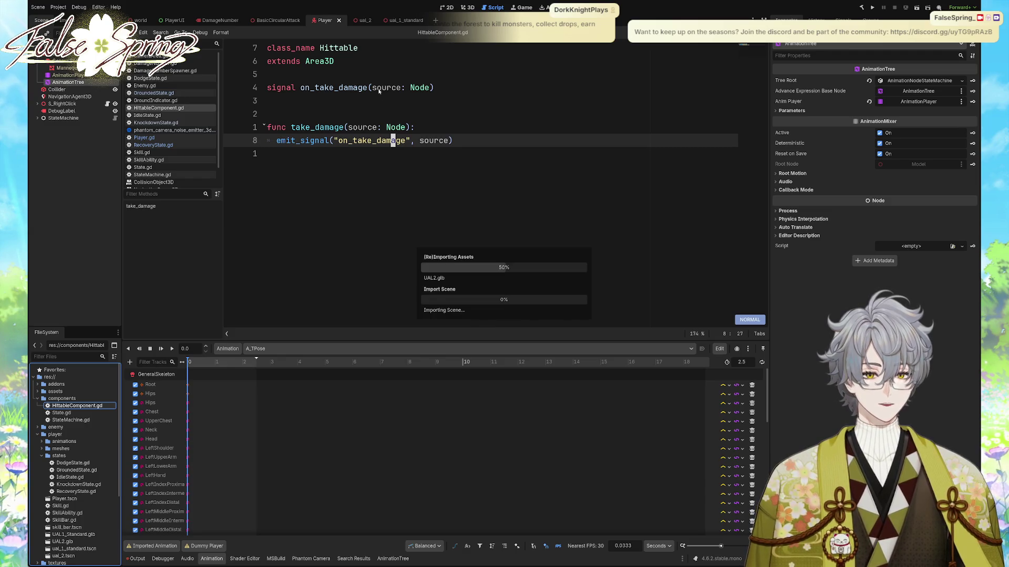
# Change class_name to HittableComponent and add a blank line before extends.
pyautogui.press('g')
pyautogui.press('g')
pyautogui.hotkey('shift', 'a')
pyautogui.write('Component')
pyautogui.press('Escape')
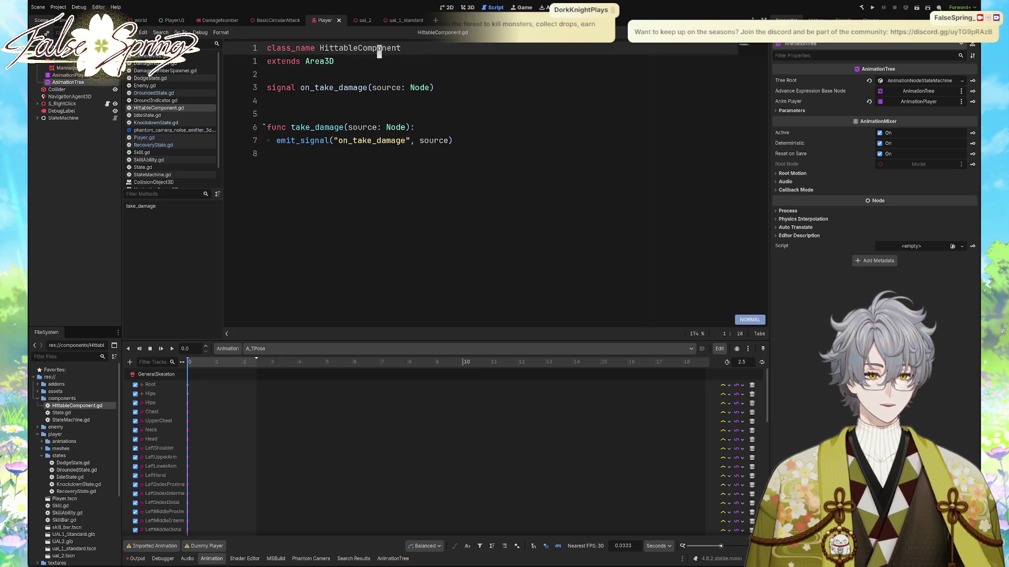
pyautogui.press('o')
pyautogui.press('Escape')
pyautogui.press('j')
pyautogui.press('j')
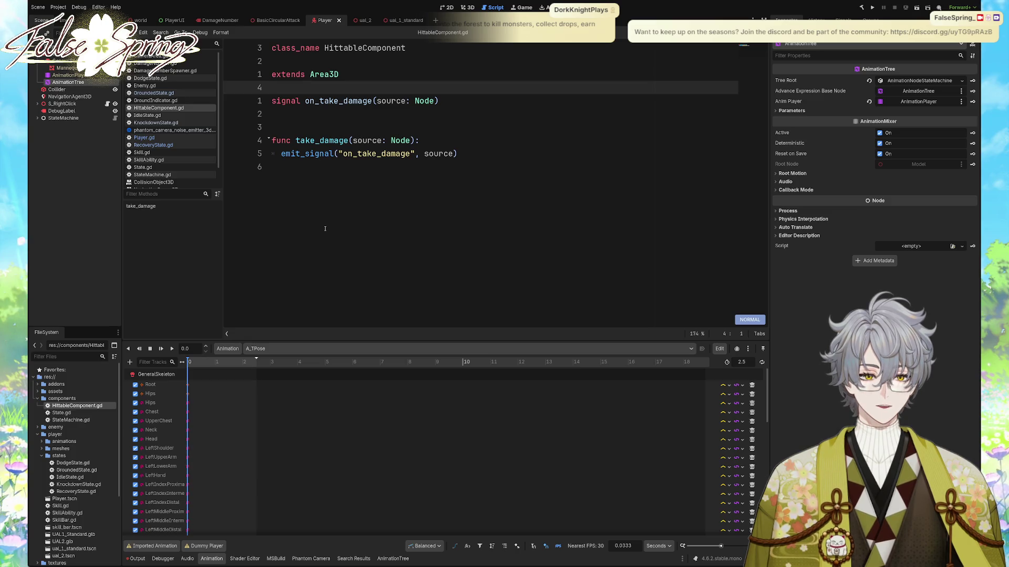
# Search the whole project for 'Hittable' and open the SkillAbility.gd match at line 42.
pyautogui.hotkey('ctrl', 'shift', 'f')
pyautogui.press('Return')
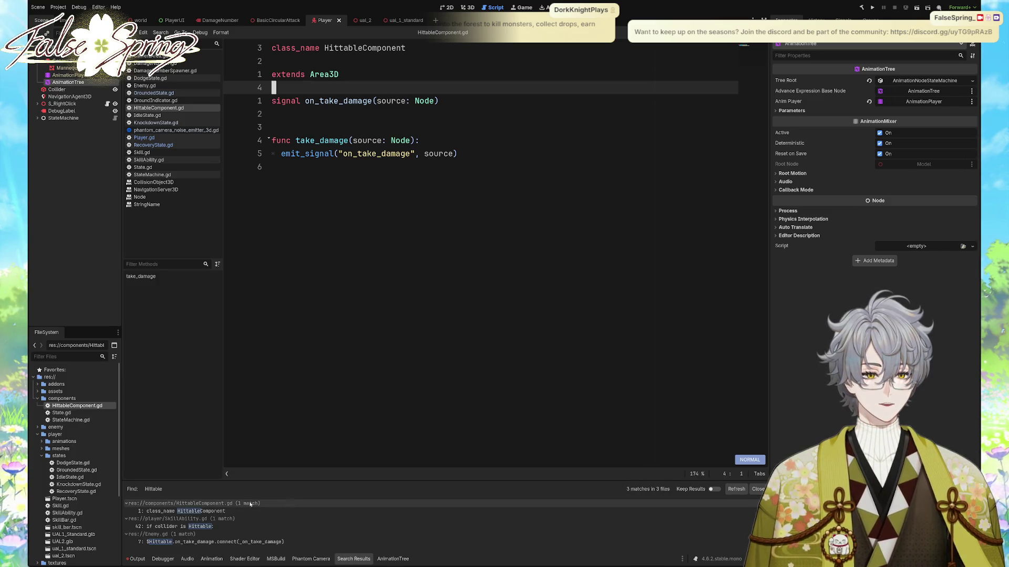
pyautogui.click(210, 526)
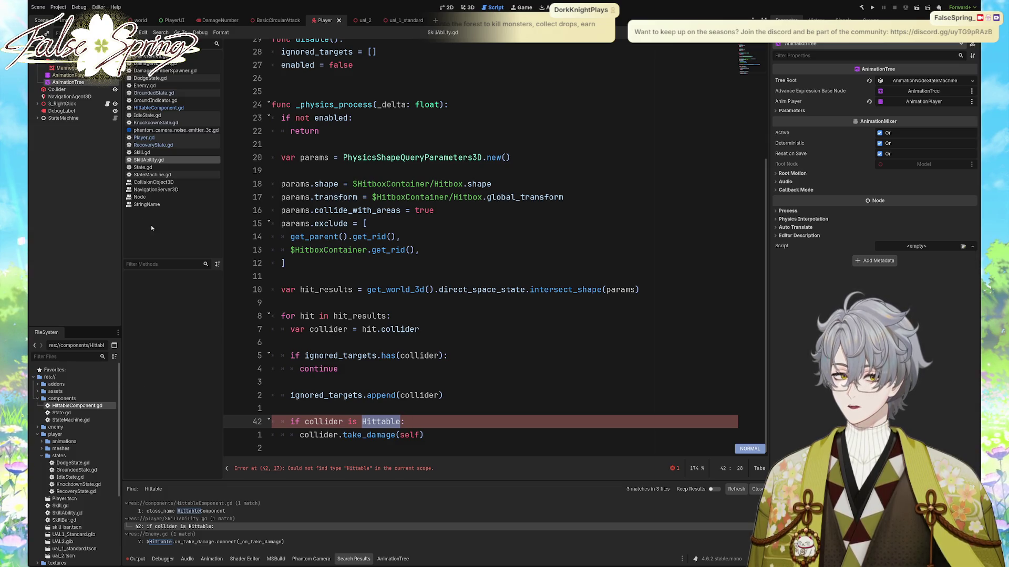
# Return to Player.gd, scroll through the script, and deselect the scene node.
pyautogui.click(144, 137)
pyautogui.scroll(-15, 391, 237)
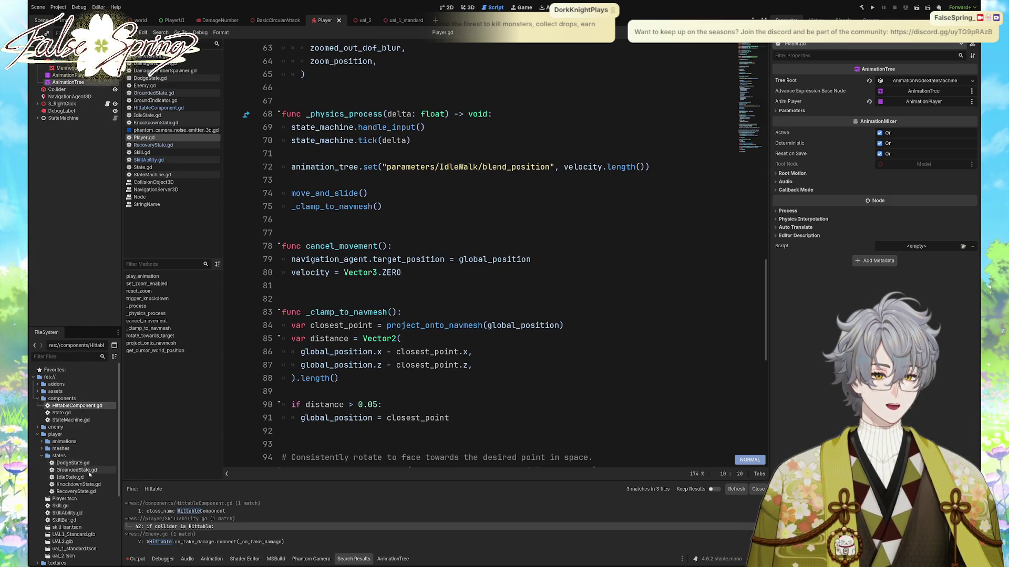
pyautogui.scroll(-3, 88, 508)
pyautogui.scroll(2, 73, 452)
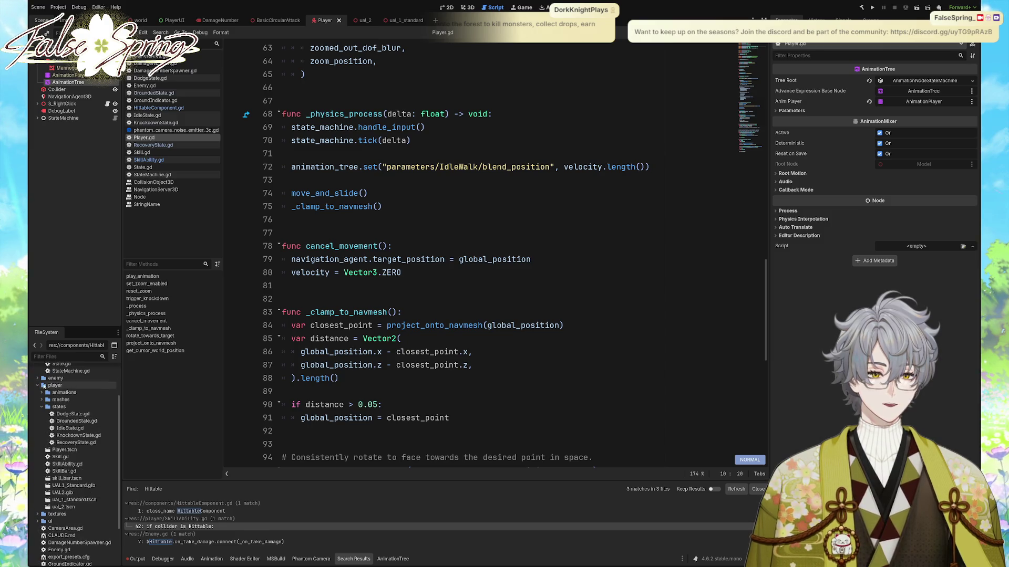
pyautogui.scroll(-3, 55, 397)
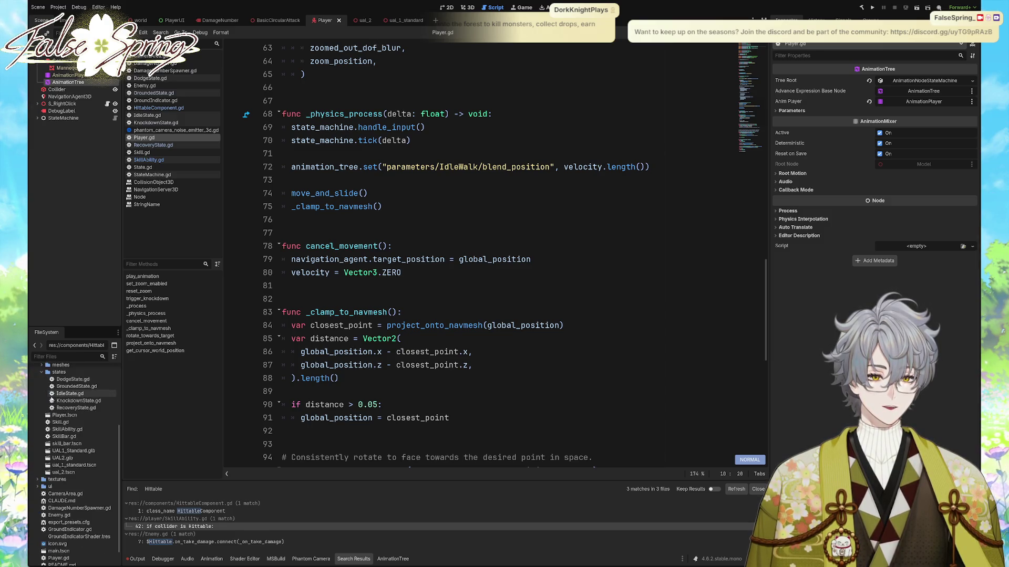
pyautogui.scroll(5, 97, 436)
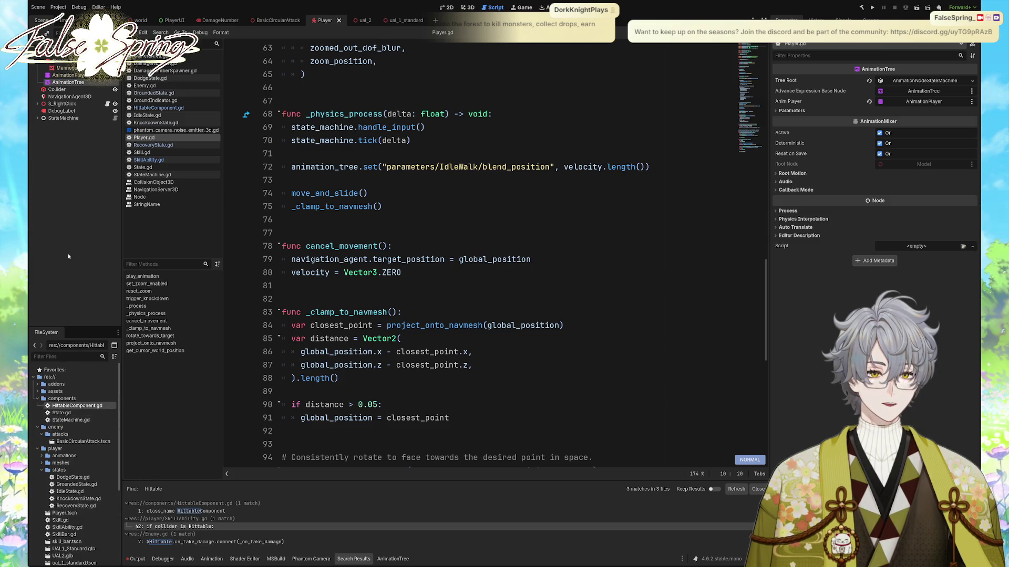
pyautogui.click(116, 140)
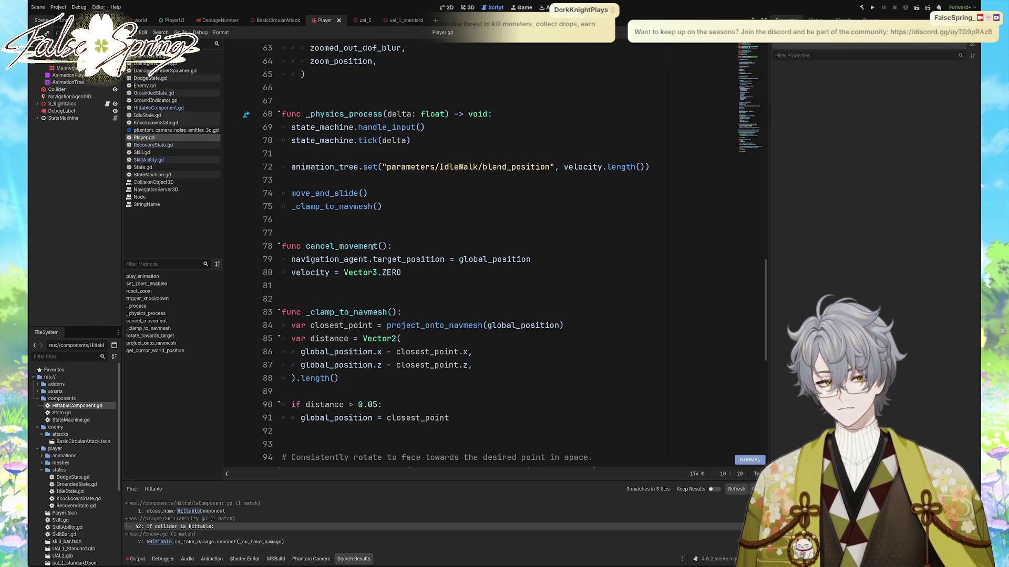
pyautogui.scroll(10, 481, 252)
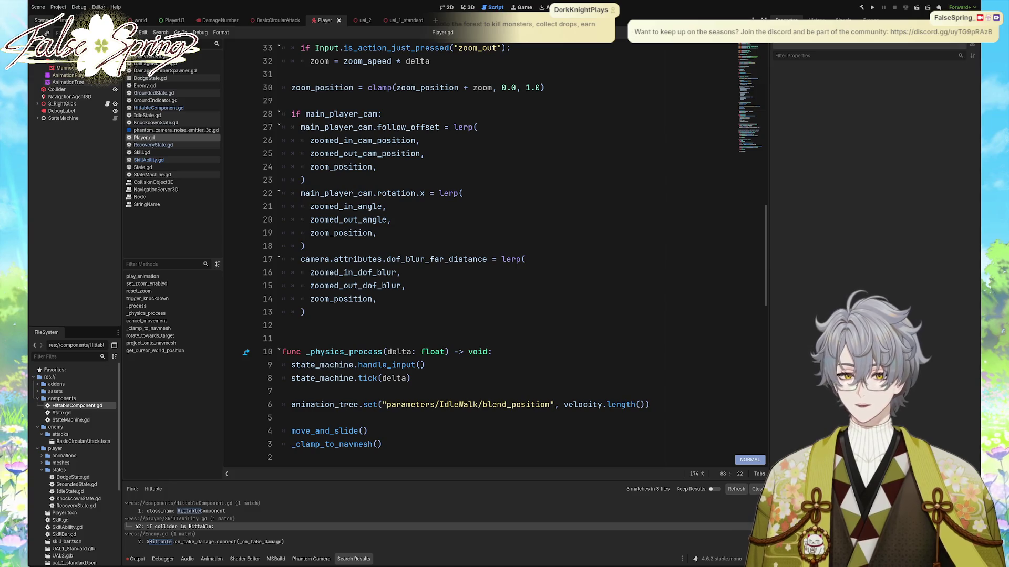
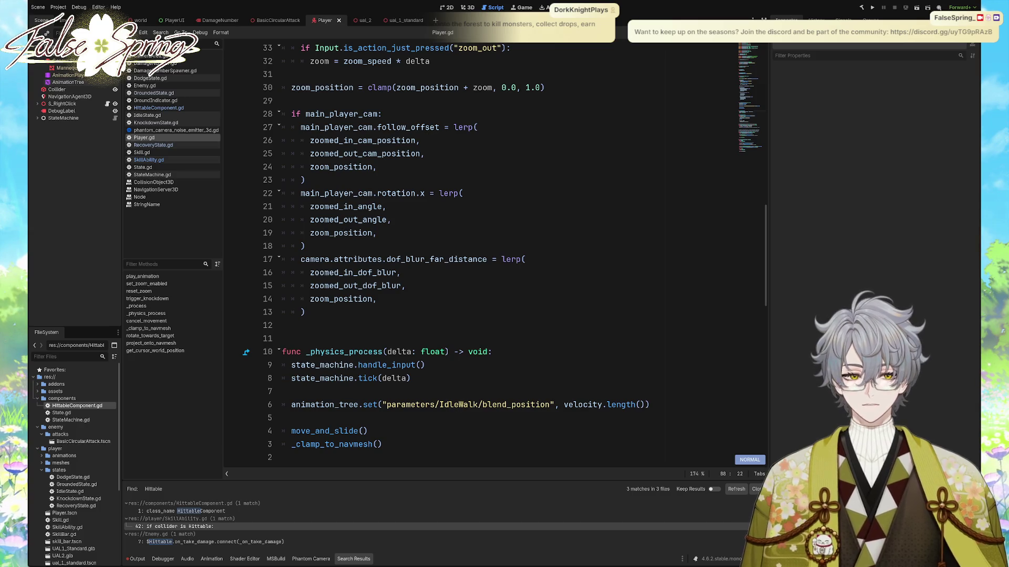
# Review the clamped zoom code in Player.gd's _process function.
pyautogui.click(430, 61)
pyautogui.scroll(4, 420, 210)
pyautogui.moveTo(400, 430); pyautogui.dragTo(374, 378)
pyautogui.scroll(2, 390, 347)
pyautogui.click(385, 327)
pyautogui.scroll(2, 362, 347)
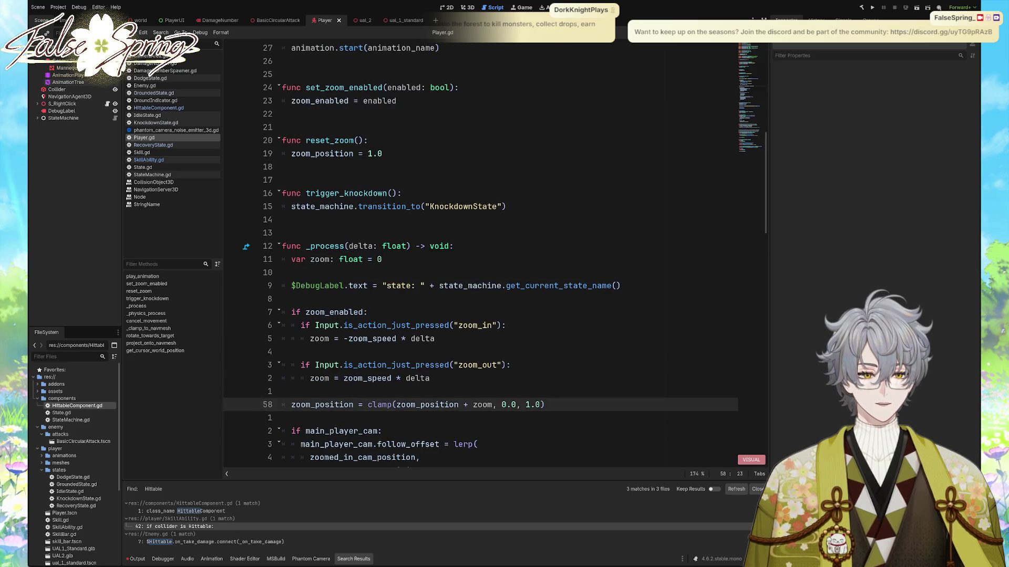
pyautogui.scroll(5, 359, 340)
pyautogui.moveTo(284, 140); pyautogui.dragTo(283, 336)
pyautogui.click(284, 341)
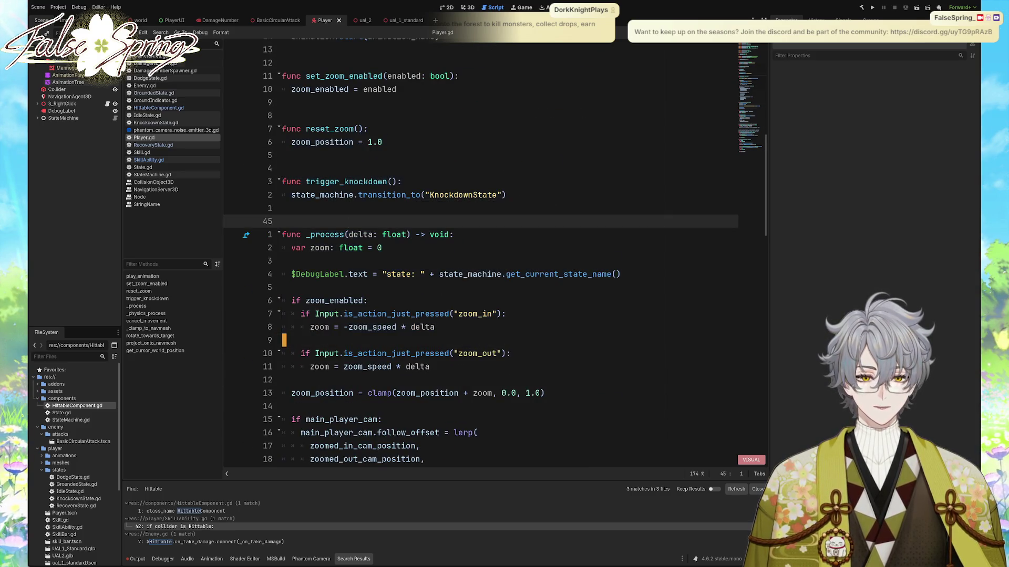
# Collapse the components, enemy and player folders and show the world scene in 3D.
pyautogui.click(38, 398)
pyautogui.click(39, 407)
pyautogui.click(38, 413)
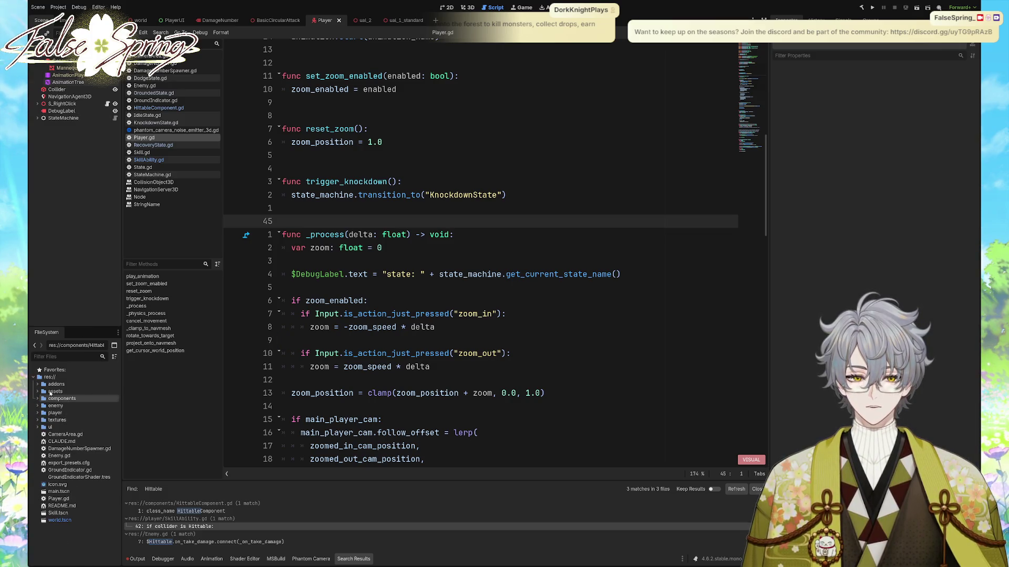
pyautogui.click(140, 20)
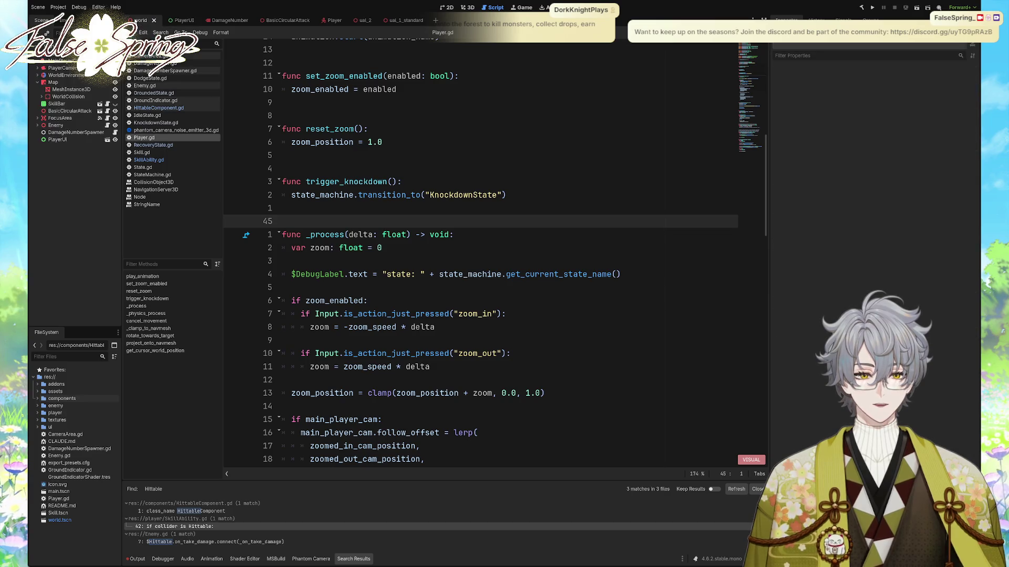
pyautogui.click(469, 8)
# Add a plain Node child named CameraZoomController under the PlayerCamera node.
pyautogui.scroll(6, 356, 176)
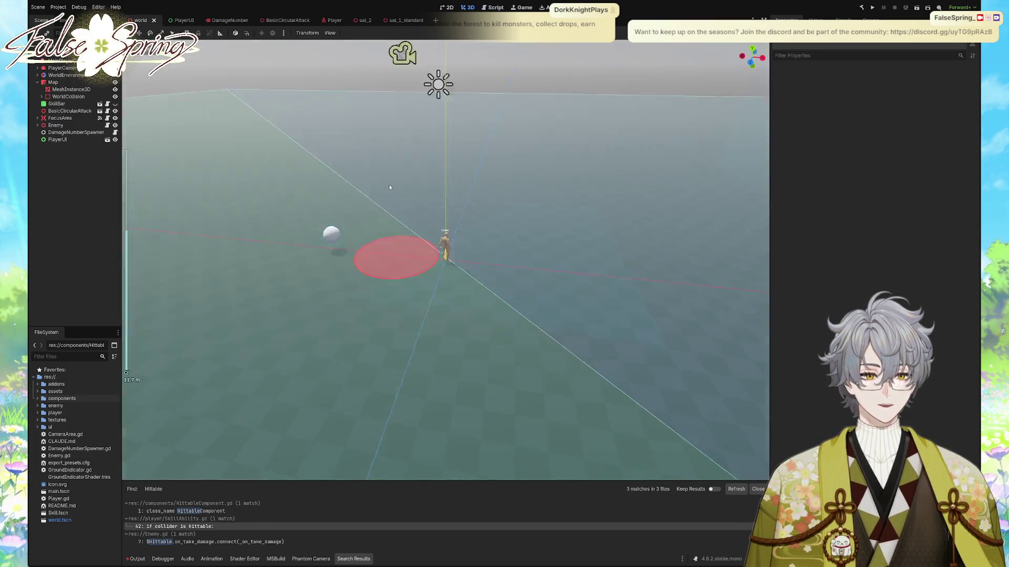
pyautogui.click(38, 82)
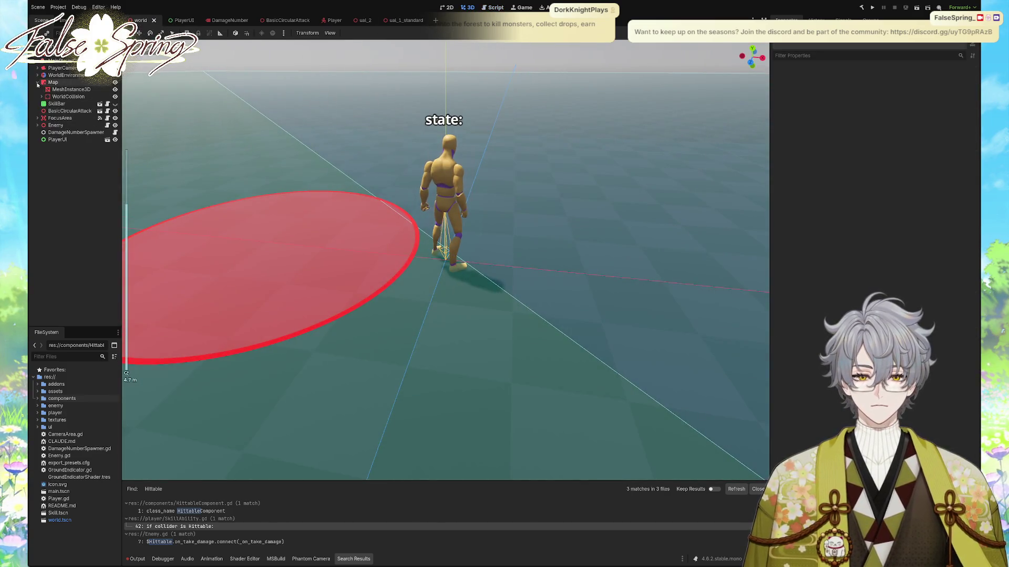
pyautogui.click(45, 69)
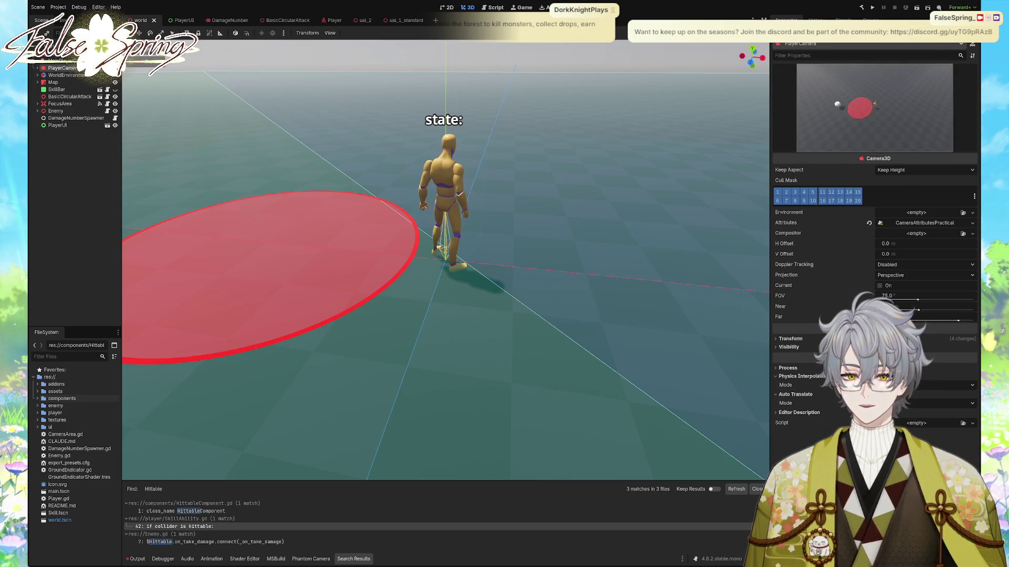
pyautogui.hotkey('ctrl', 'v')
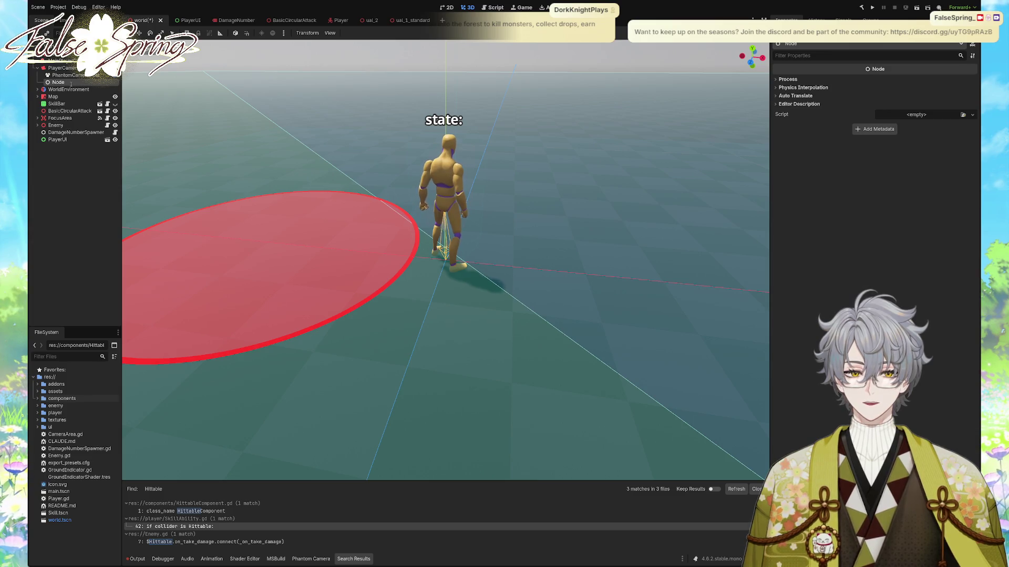
pyautogui.write('CameraZoomController')
pyautogui.press('Return')
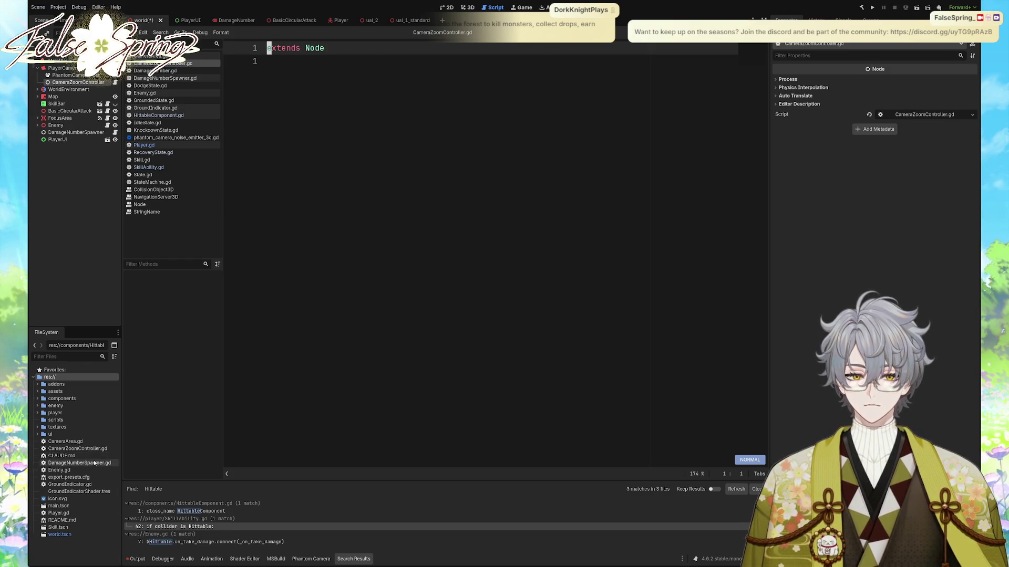
# Move CameraArea.gd, CameraZoomController.gd, DamageNumberSpawner.gd and GroundIndicator.gd into assets/scripts.
pyautogui.click(65, 441)
pyautogui.keyDown('shift'); pyautogui.click(77, 449); pyautogui.keyUp('shift')
pyautogui.moveTo(77, 447)
pyautogui.mouseDown()
pyautogui.moveTo(58, 399)
pyautogui.moveTo(59, 420)
pyautogui.mouseUp()
pyautogui.moveTo(89, 450); pyautogui.dragTo(78, 421)
pyautogui.moveTo(70, 463)
pyautogui.mouseDown()
pyautogui.moveTo(79, 420)
pyautogui.moveTo(81, 472)
pyautogui.moveTo(48, 420)
pyautogui.mouseUp()
# Move GroundIndicatorShader.tres into assets/shaders and Enemy.gd into assets/scripts.
pyautogui.click(37, 391)
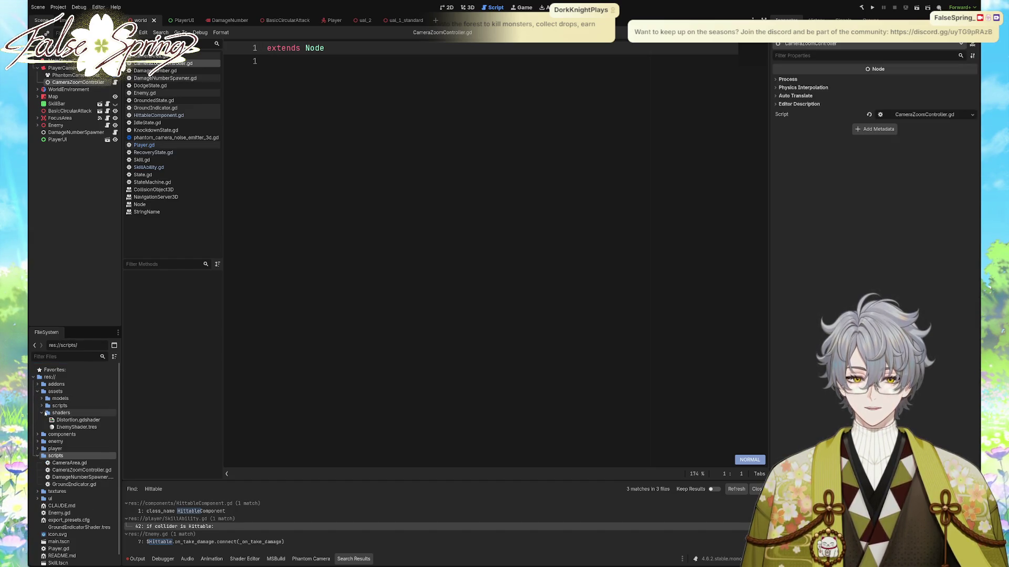
pyautogui.moveTo(78, 528); pyautogui.dragTo(70, 415)
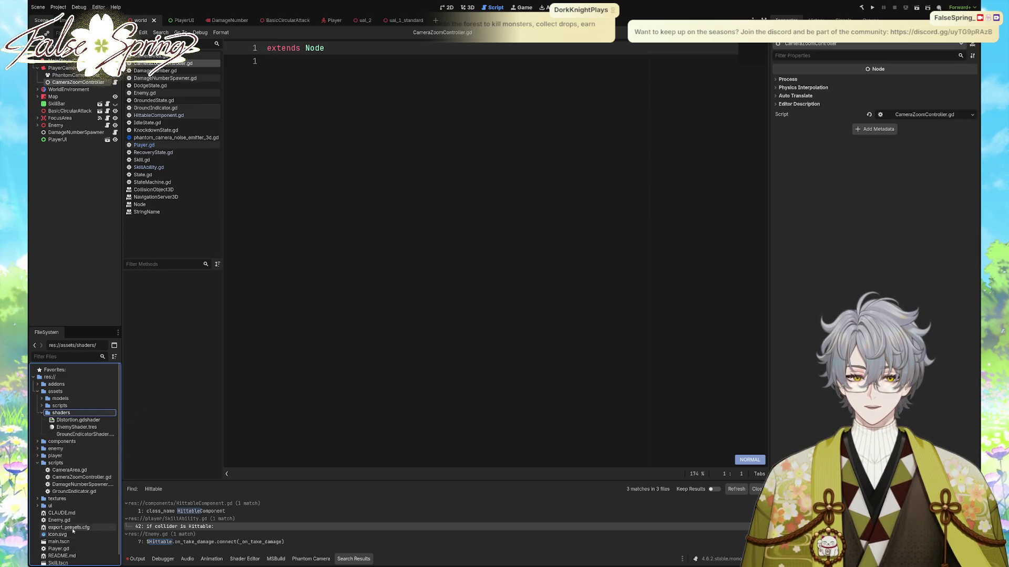
pyautogui.moveTo(58, 520)
pyautogui.mouseDown()
pyautogui.moveTo(62, 456)
pyautogui.moveTo(184, 370)
pyautogui.mouseUp()
pyautogui.moveTo(243, 304)
pyautogui.mouseDown()
pyautogui.moveTo(246, 297)
pyautogui.moveTo(60, 389)
pyautogui.moveTo(56, 457)
pyautogui.moveTo(67, 405)
pyautogui.moveTo(60, 387)
pyautogui.mouseUp()
# Move Player.gd from the project root into the player folder.
pyautogui.click(74, 487)
pyautogui.keyDown('shift'); pyautogui.click(69, 458); pyautogui.keyUp('shift')
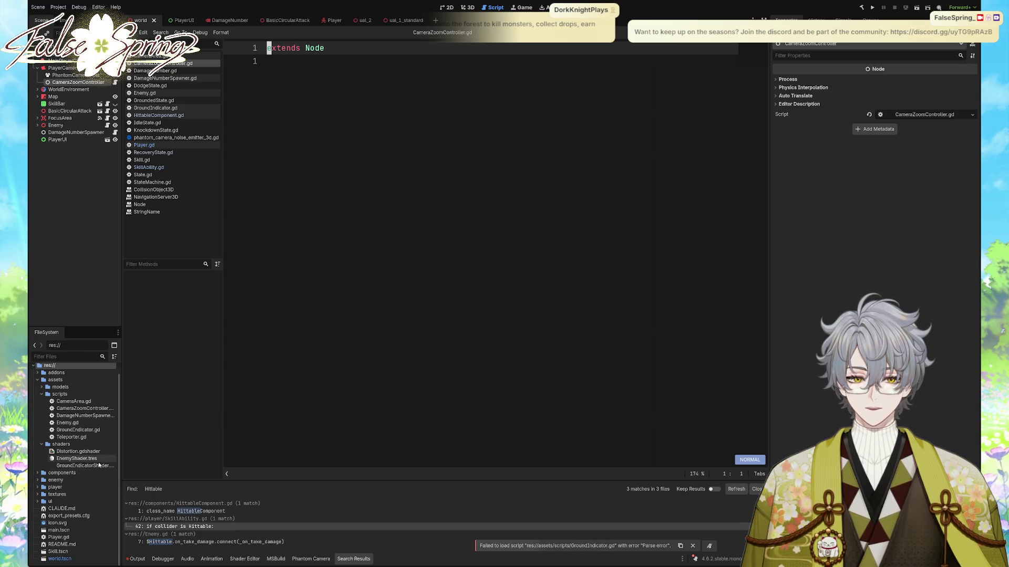
pyautogui.moveTo(59, 537); pyautogui.dragTo(71, 402)
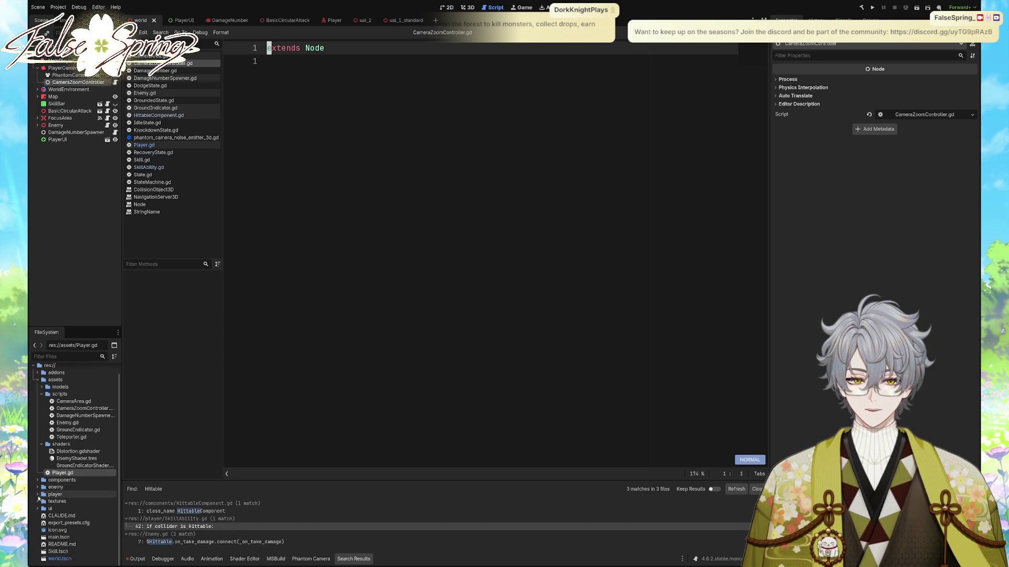
pyautogui.moveTo(58, 474); pyautogui.dragTo(57, 495)
pyautogui.scroll(-2, 35, 474)
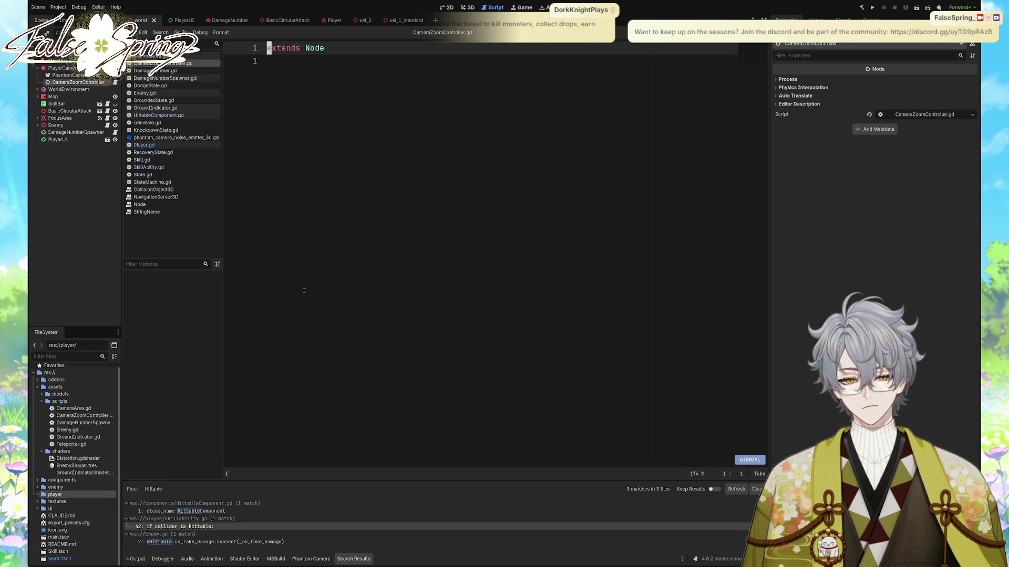
# Add 'class_name CameraZoomController' above extends Node in the new script.
pyautogui.click(376, 190)
pyautogui.press('k')
pyautogui.press('O')
pyautogui.press('Return')
pyautogui.press('Up')
pyautogui.write('class_name Cam')
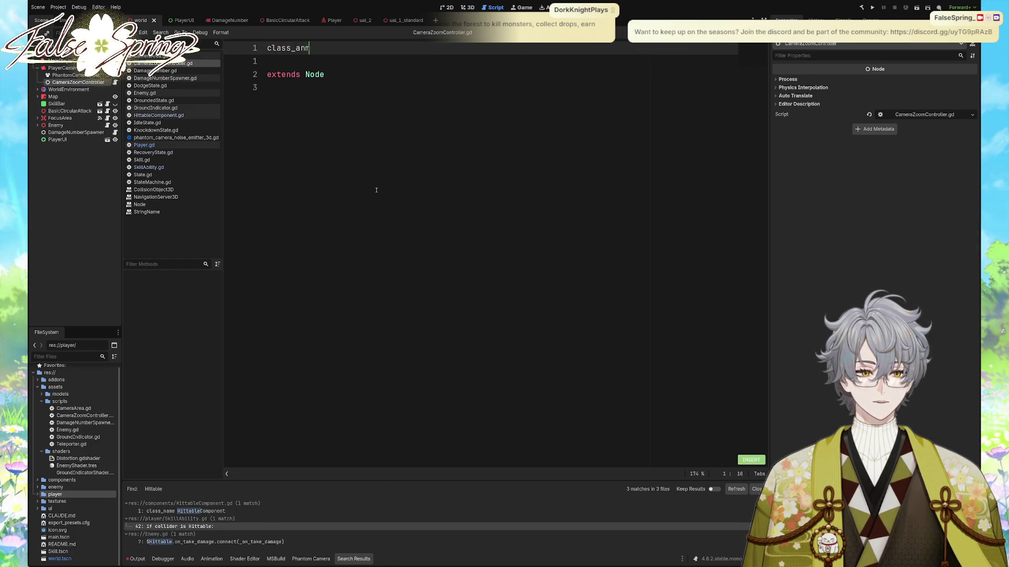
pyautogui.write('eraZZoom')
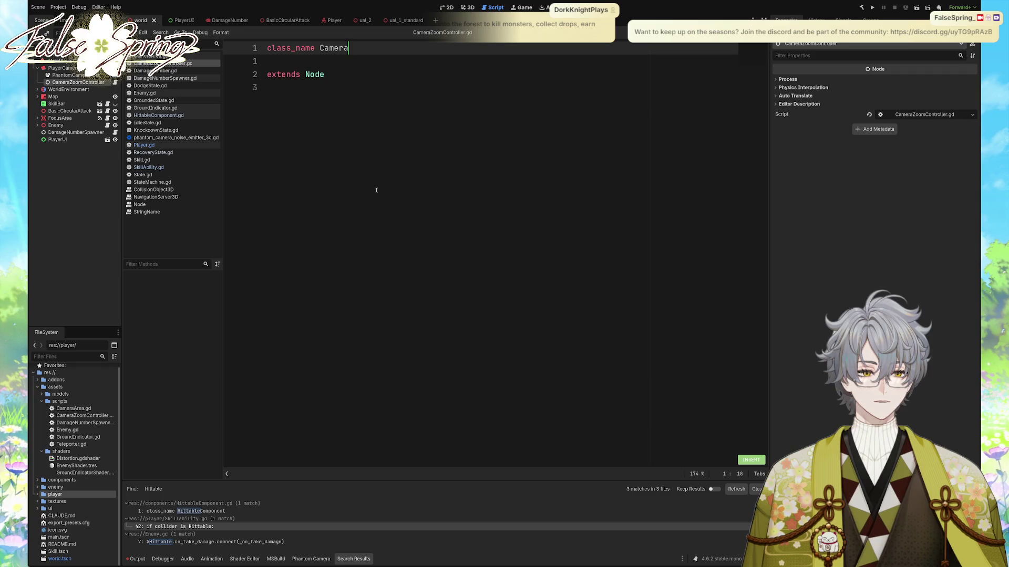
pyautogui.press('BackSpace')
pyautogui.press('BackSpace')
pyautogui.press('BackSpace')
pyautogui.write('ZoomController')
pyautogui.press('Escape')
# Add a func _unhandled_input(event) declaration below extends Node.
pyautogui.press('j')
pyautogui.press('j')
pyautogui.press('j')
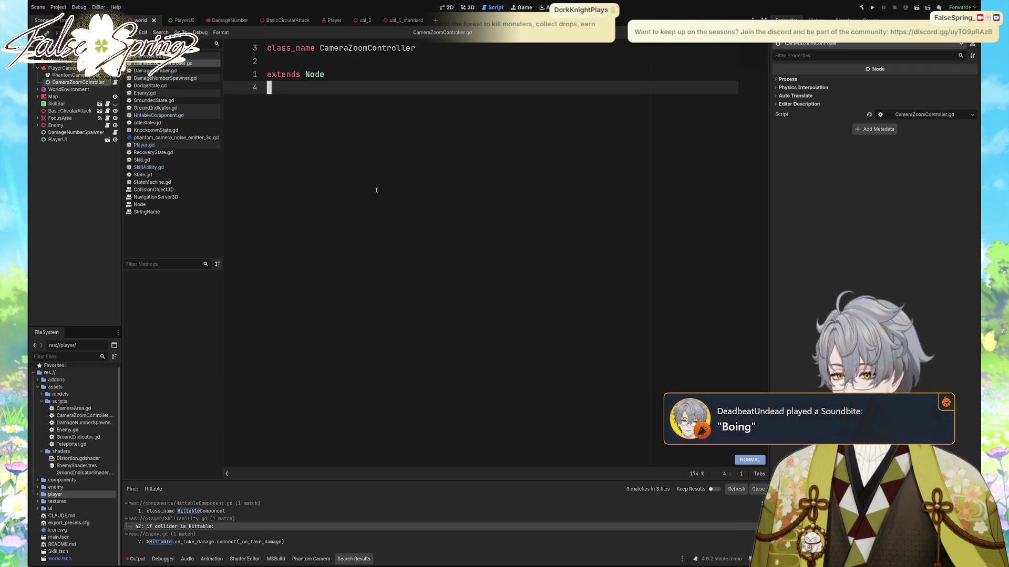
pyautogui.press('o')
pyautogui.press('Return')
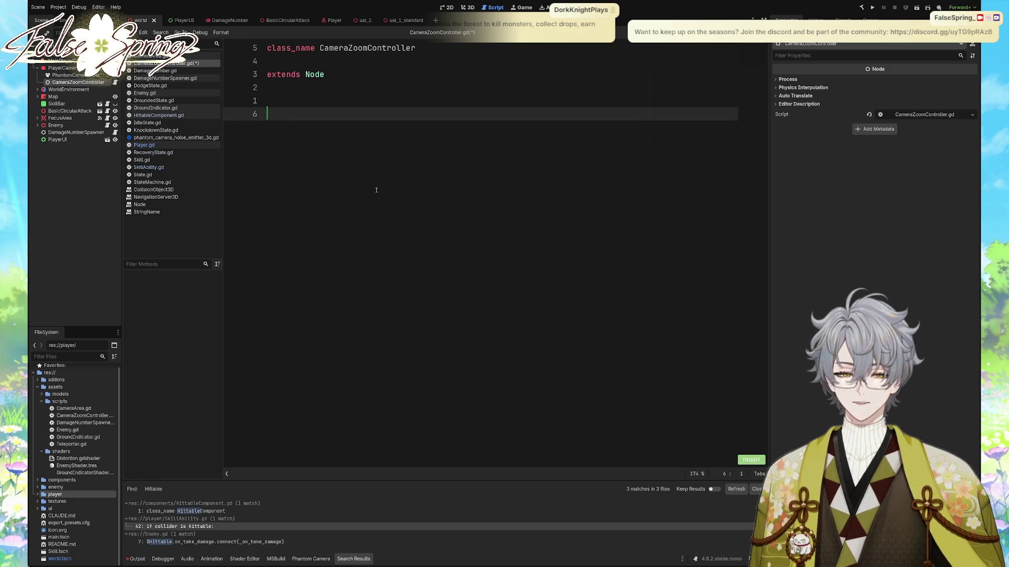
pyautogui.write('func _unh')
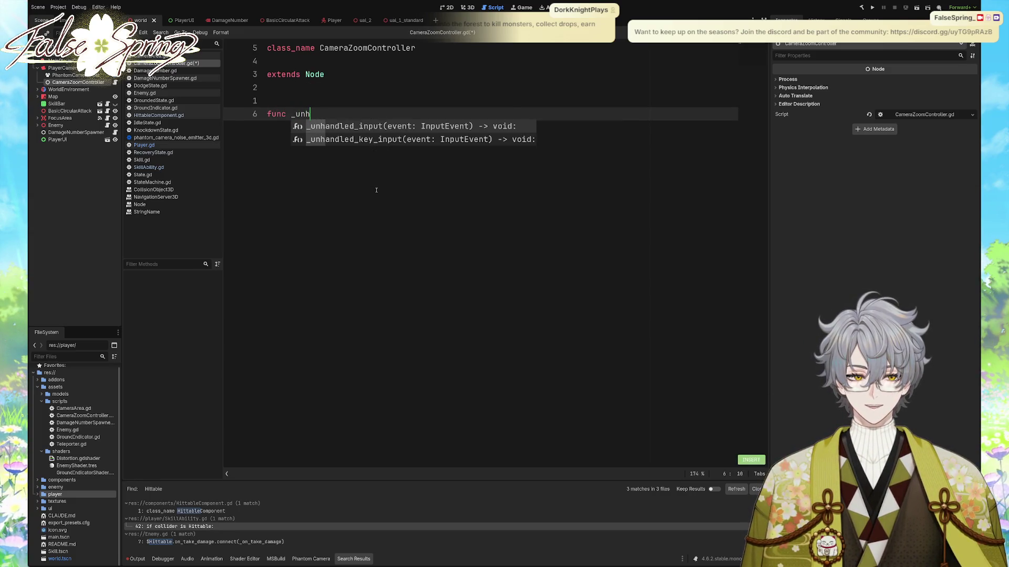
pyautogui.press('Return')
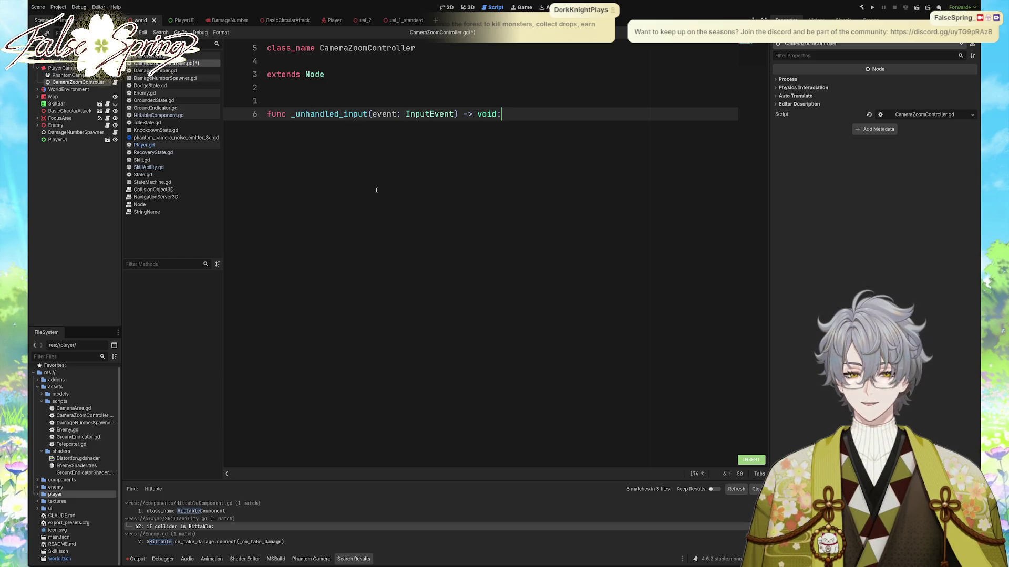
pyautogui.press('Return')
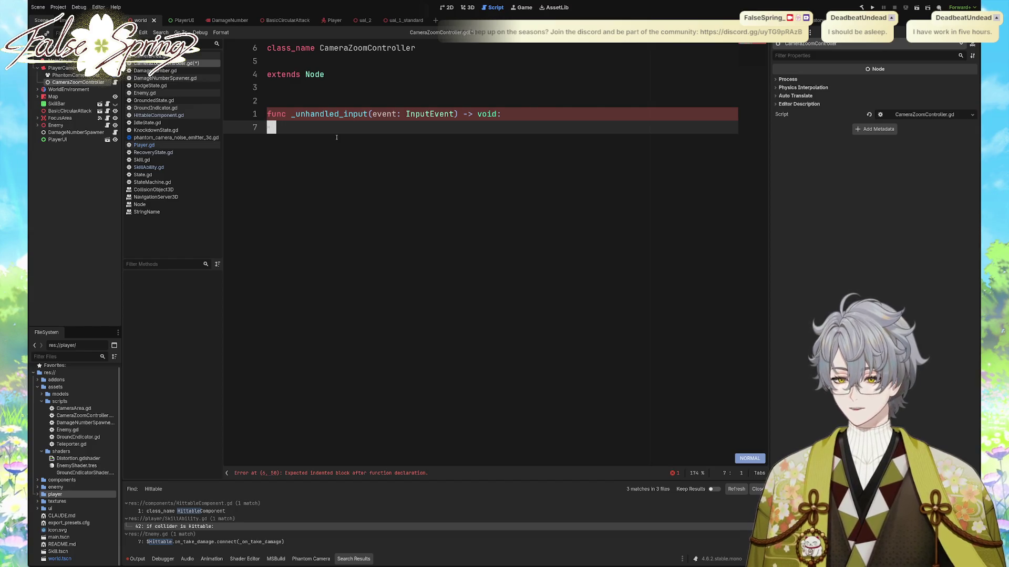
# Remove the extra blank lines and start the function body with 'if event.'.
pyautogui.press('d')
pyautogui.press('d')
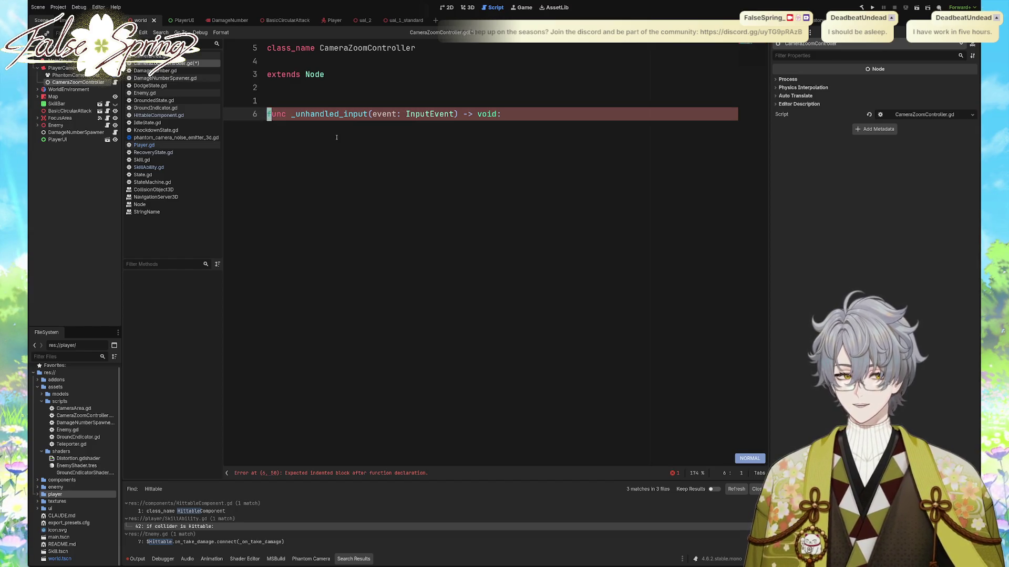
pyautogui.press('i')
pyautogui.press('BackSpace')
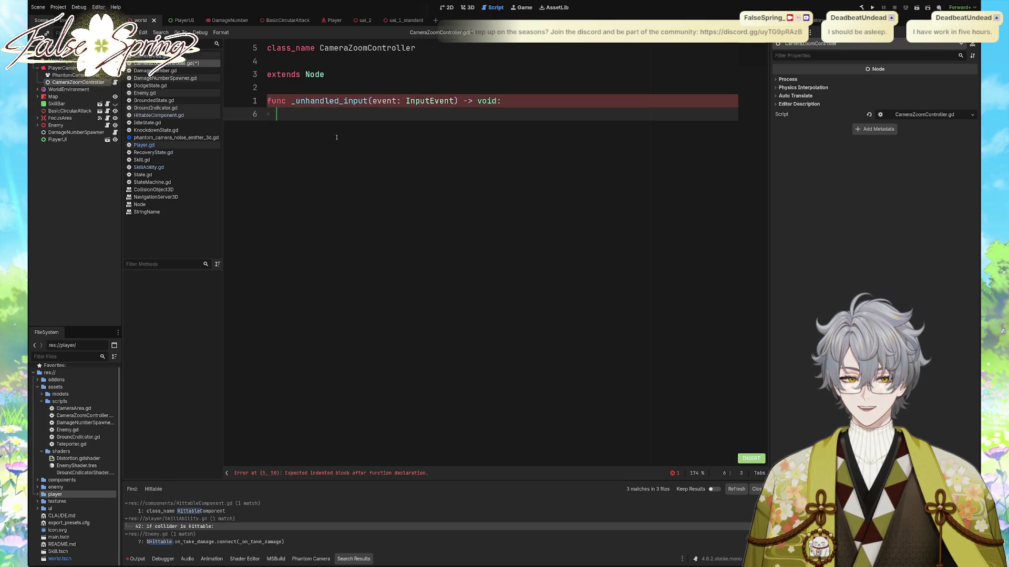
pyautogui.press('Return')
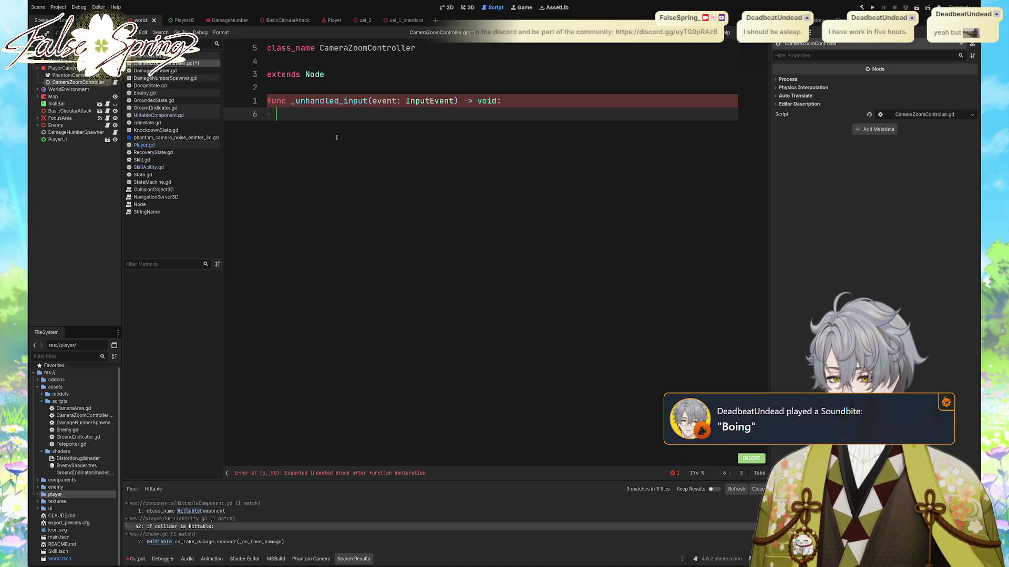
pyautogui.write('in')
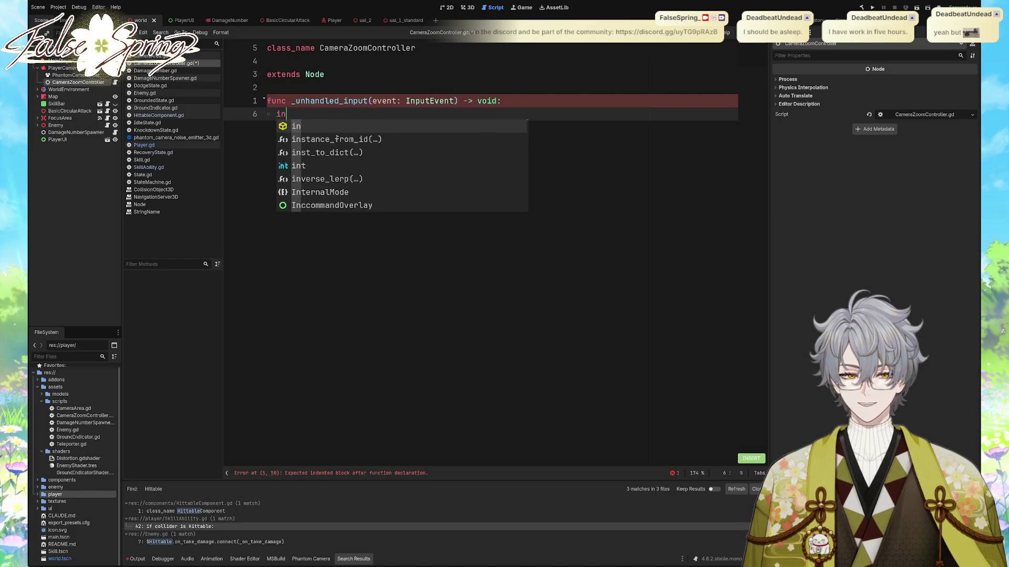
pyautogui.press('BackSpace')
pyautogui.press('BackSpace')
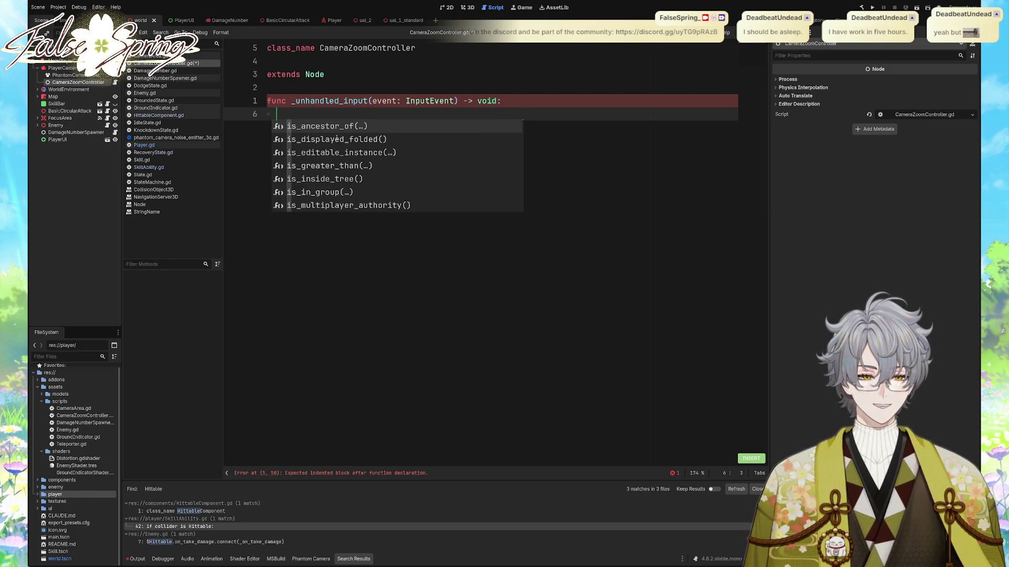
pyautogui.write('if event.')
pyautogui.press('Escape')
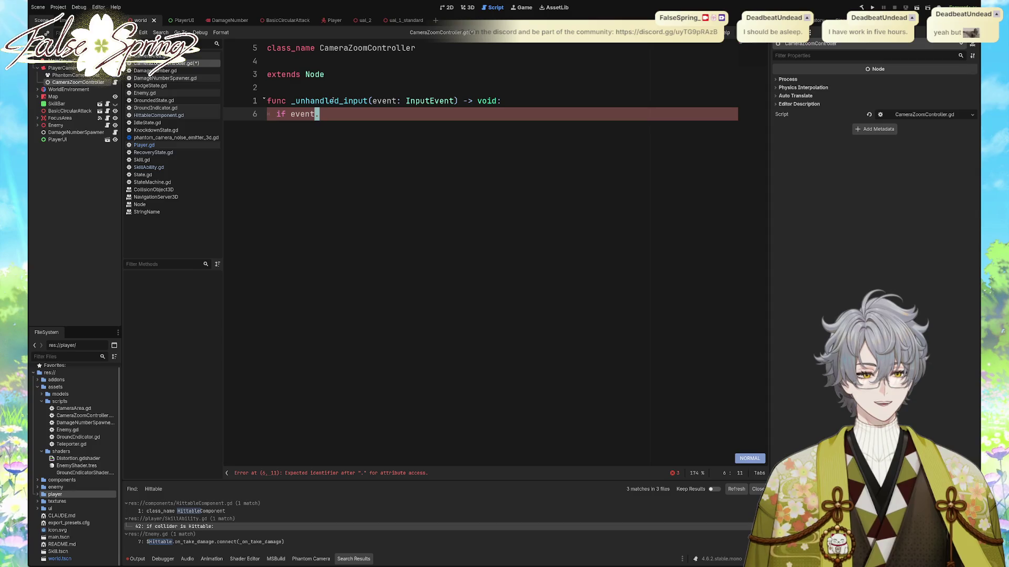
pyautogui.click(333, 100)
pyautogui.hotkey('shift', 'v')
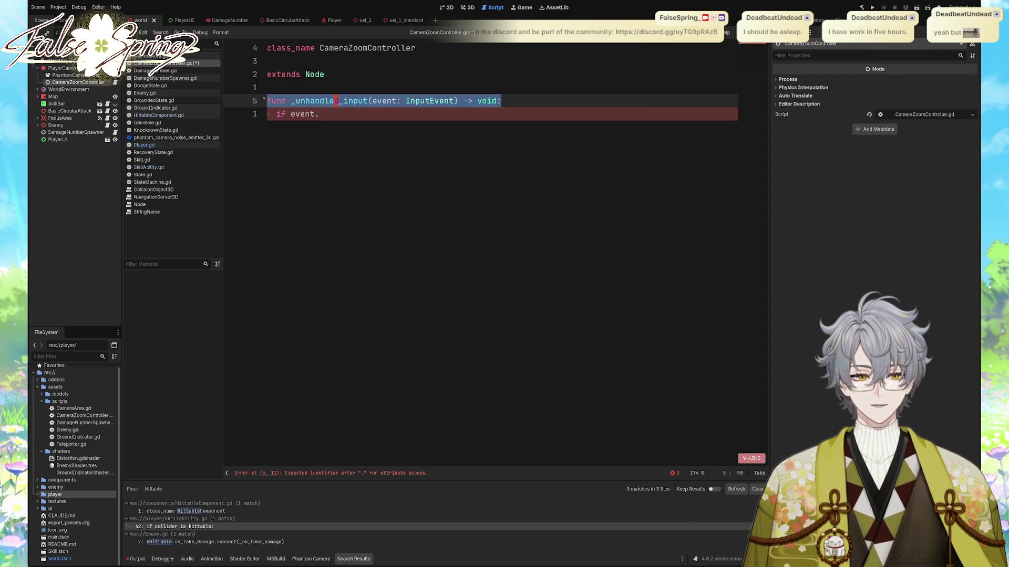
# Rewrite the handler as _unhandled_input with an if event.is_action("zoom_in"): check.
pyautogui.write('jdofunc _inpu')
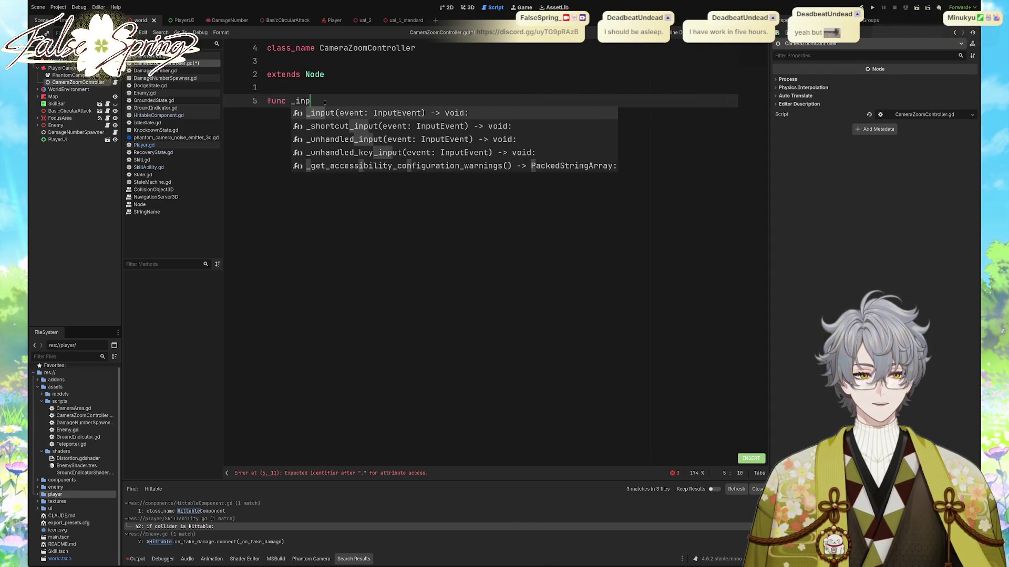
pyautogui.press('Return')
pyautogui.press('Return')
pyautogui.write('event.')
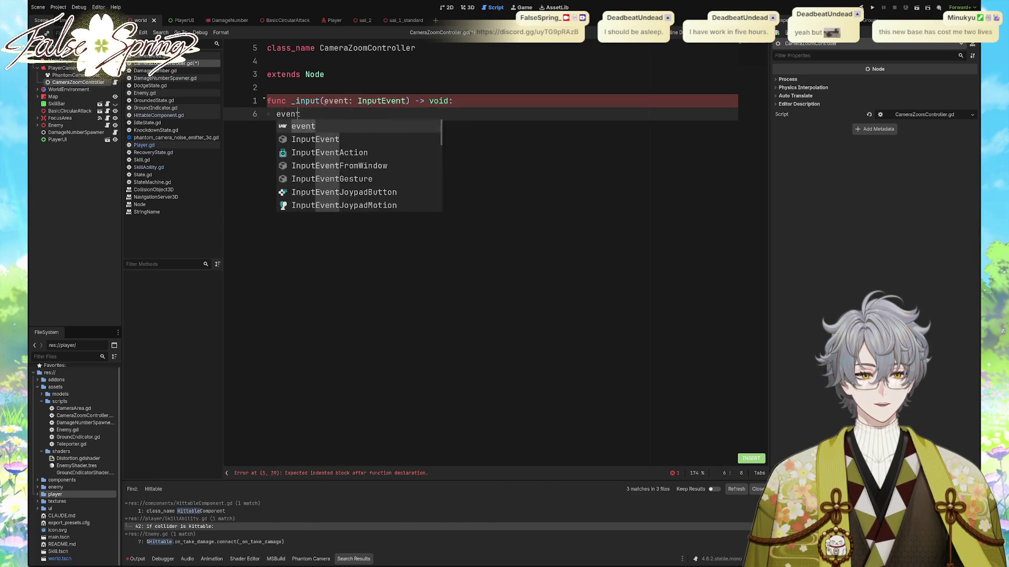
pyautogui.write('is_act')
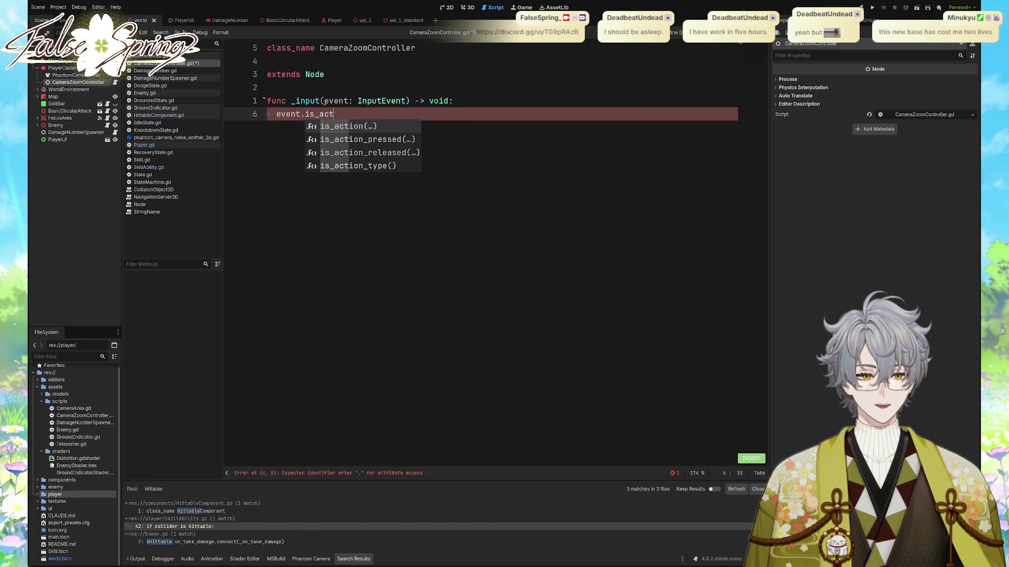
pyautogui.press('Return')
pyautogui.write('"zoom_in"')
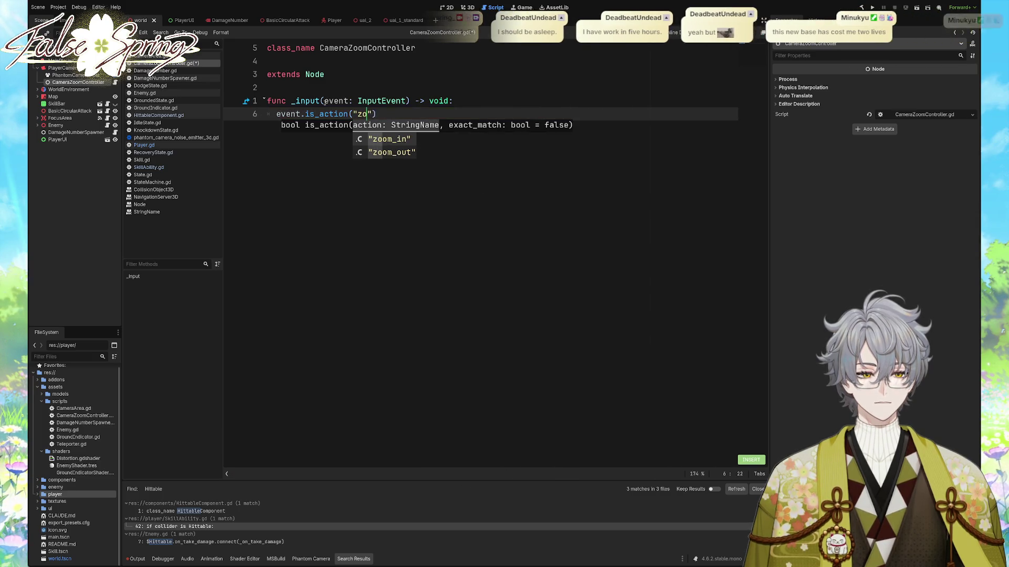
pyautogui.press('Escape')
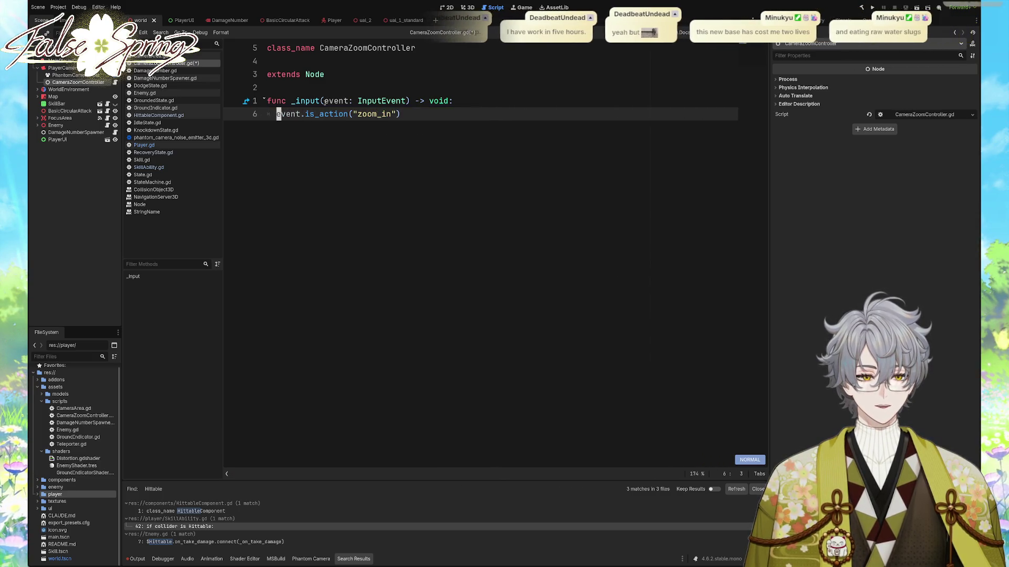
pyautogui.write('kwcw_un')
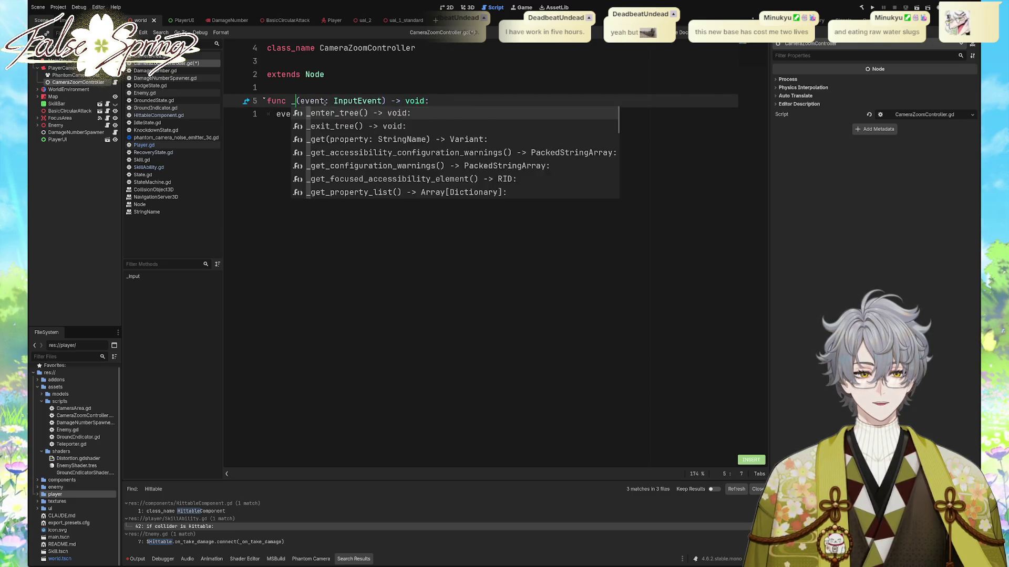
pyautogui.press('Return')
pyautogui.press('Escape')
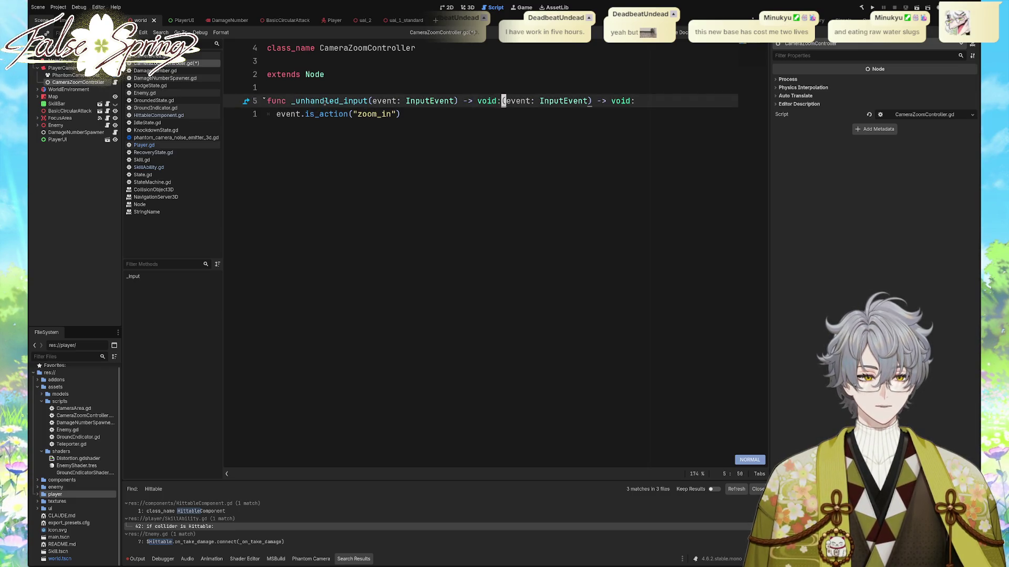
pyautogui.press('l')
pyautogui.press('D')
pyautogui.press('j')
pyautogui.press('h')
pyautogui.press('h')
pyautogui.press('h')
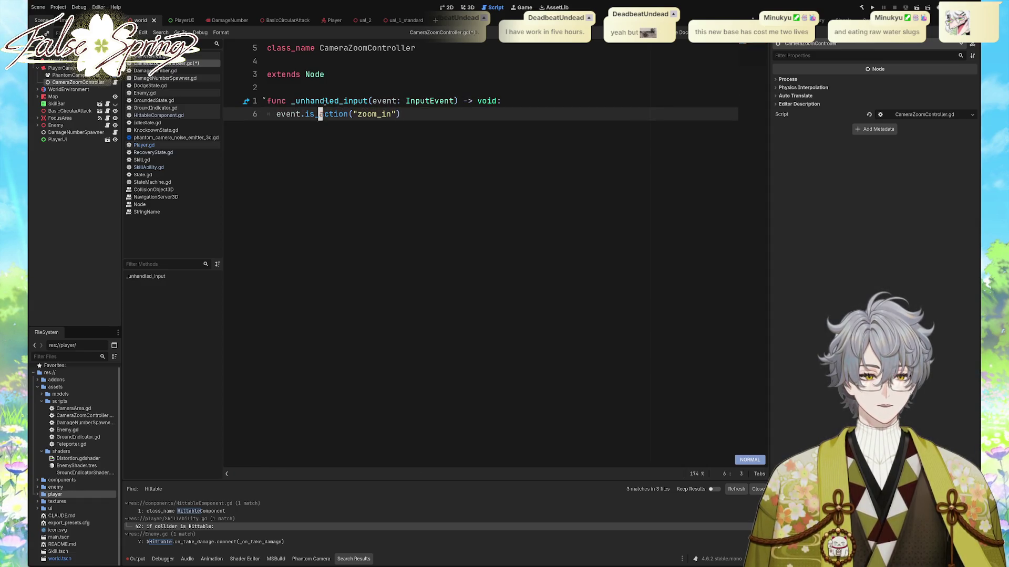
pyautogui.write('if')
pyautogui.press('Escape')
# Add an if event.is_action("zoom_out"): check below it and save the script.
pyautogui.press('Return')
pyautogui.press('Return')
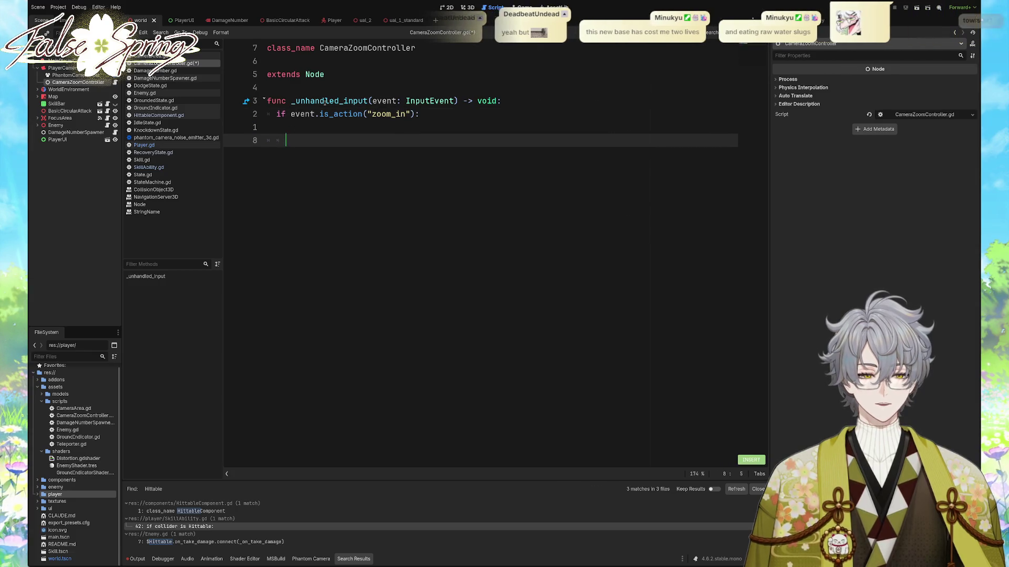
pyautogui.write('if event.is_action(')
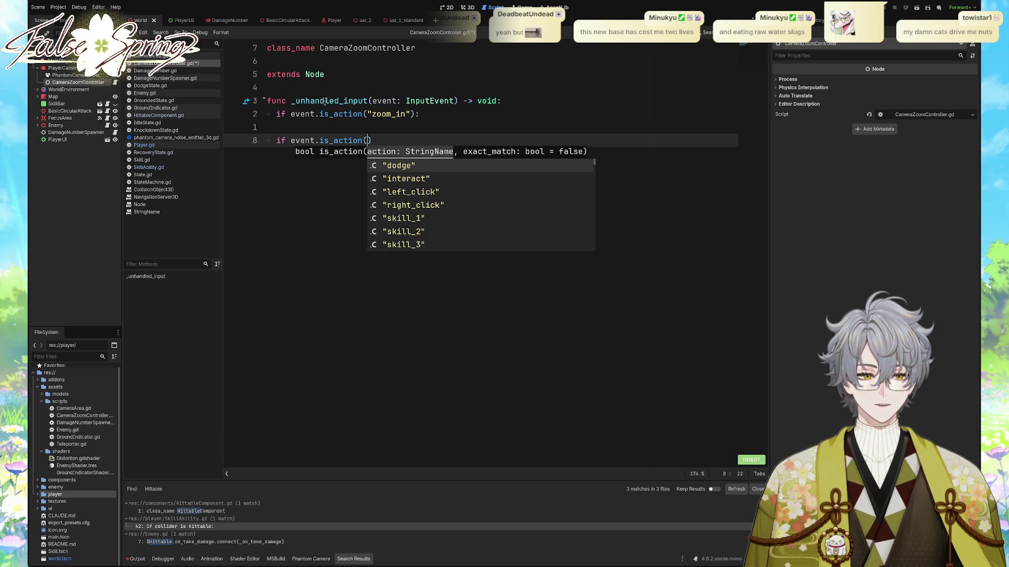
pyautogui.write('"zoom_out')
pyautogui.press('Escape')
pyautogui.hotkey('shift', 'a')
pyautogui.write(':')
pyautogui.press('Escape')
pyautogui.hotkey('ctrl', 's')
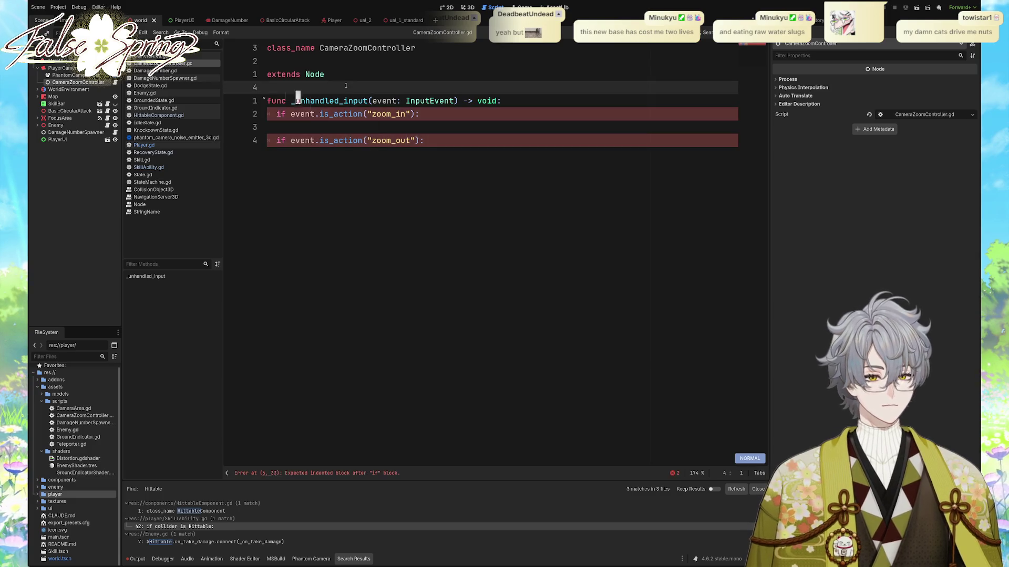
pyautogui.press('k')
pyautogui.press('k')
pyautogui.press('k')
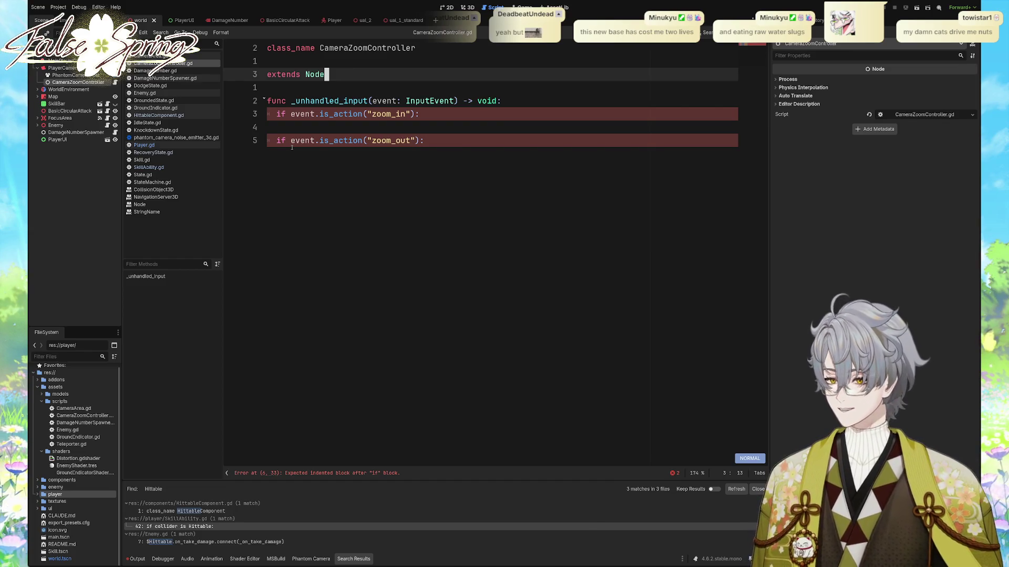
pyautogui.click(335, 126)
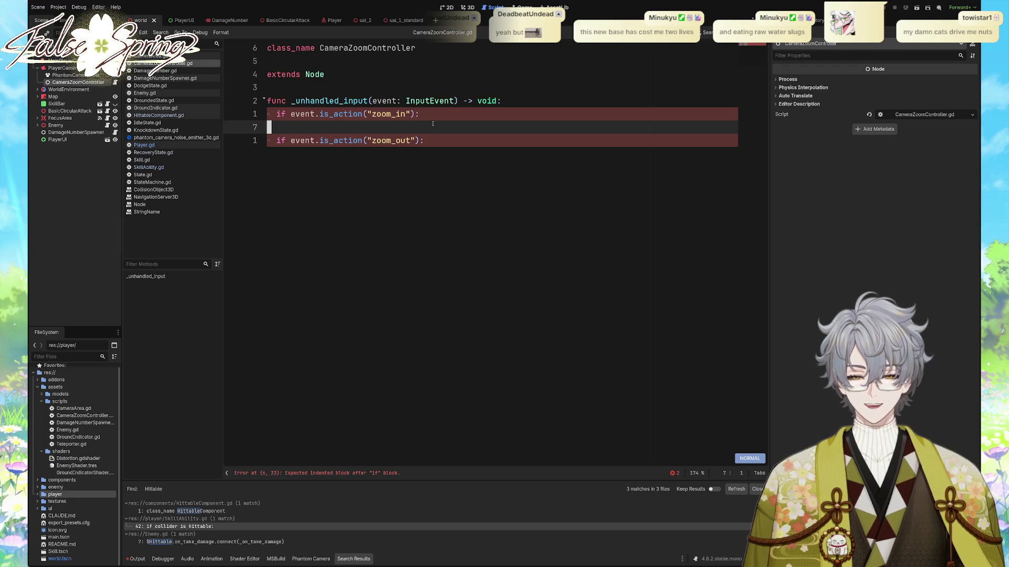
pyautogui.click(440, 118)
# Compare the new checks with Player.gd's zoom code and zoom variables.
pyautogui.press('j')
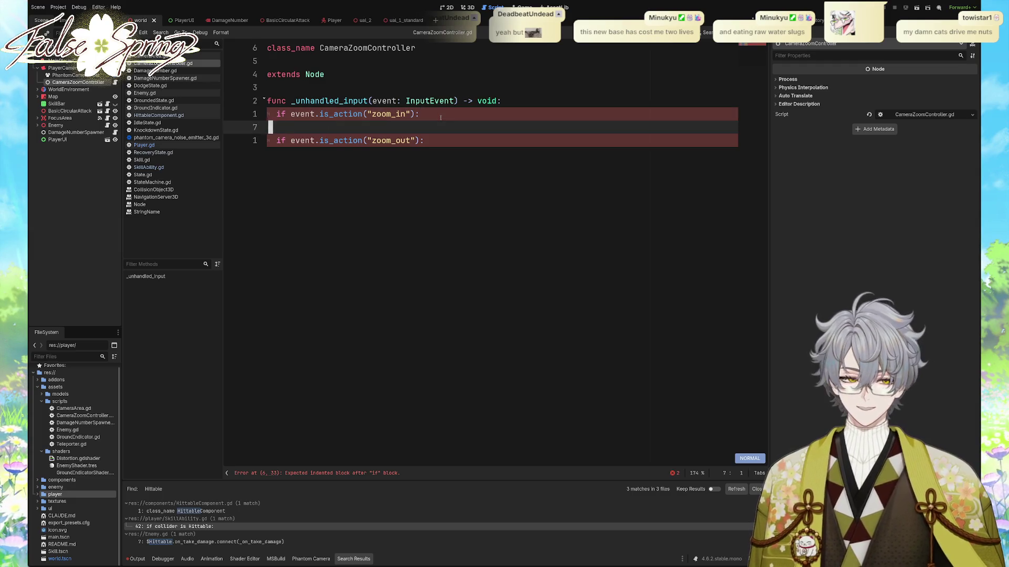
pyautogui.press('k')
pyautogui.press('j')
pyautogui.press('j')
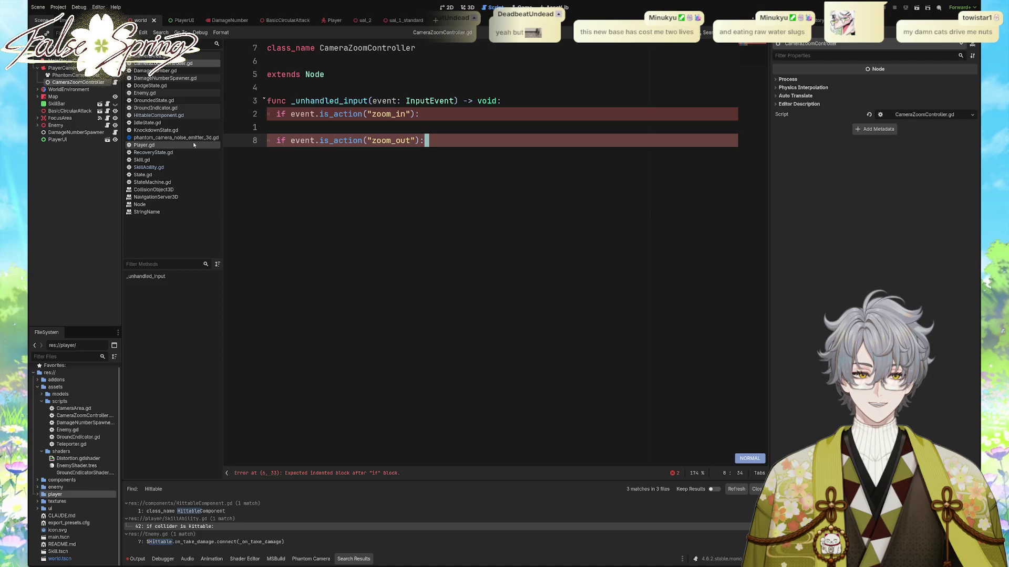
pyautogui.click(194, 144)
pyautogui.click(454, 235)
pyautogui.click(455, 247)
pyautogui.press('j')
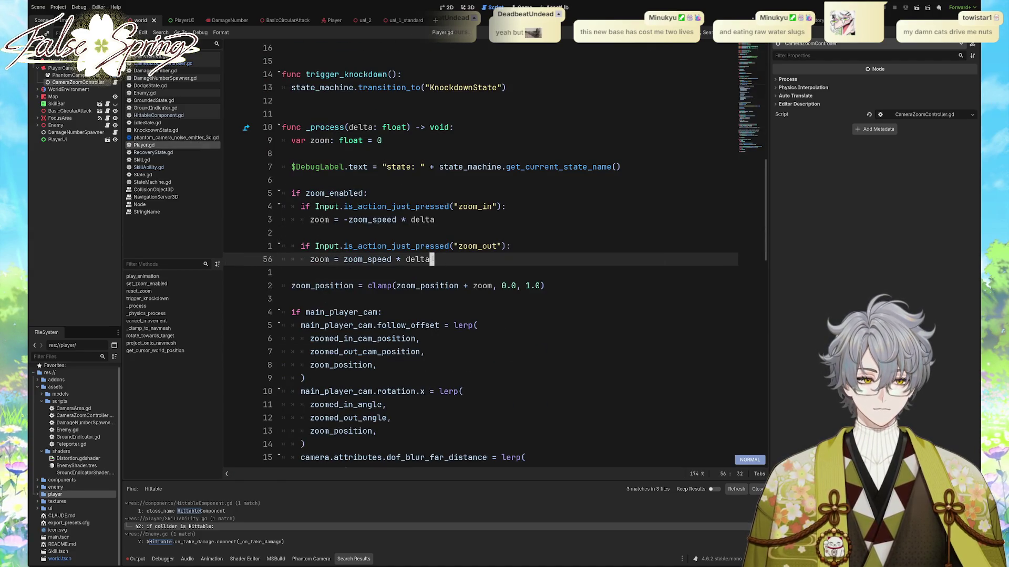
pyautogui.scroll(13, 447, 238)
pyautogui.click(470, 259)
pyautogui.press('k')
pyautogui.press('k')
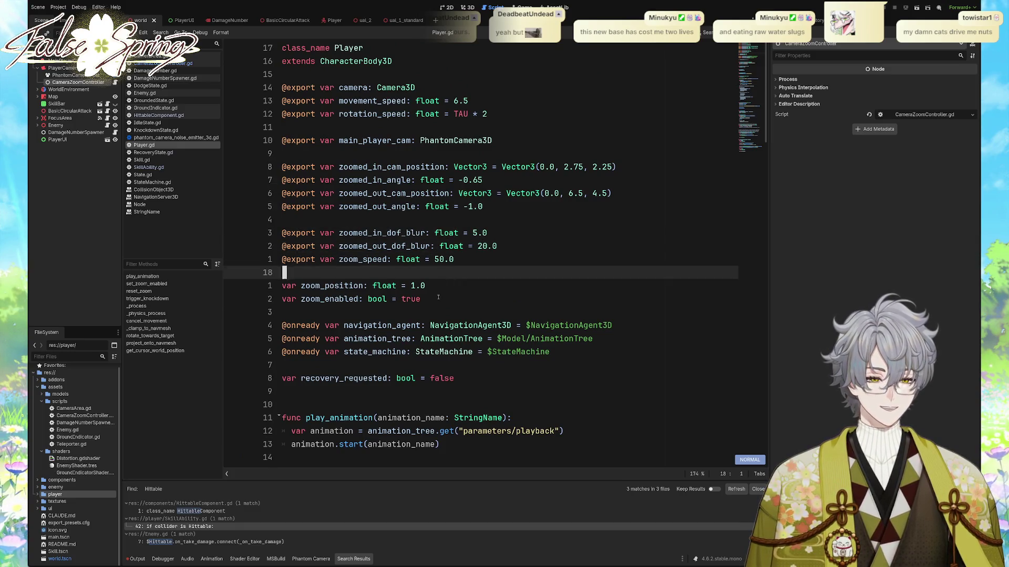
pyautogui.press('j')
pyautogui.press('j')
pyautogui.press('j')
pyautogui.click(438, 297)
# Search Player.gd for every use of zoom_enabled.
pyautogui.press('F')
pyautogui.press(':')
pyautogui.write('/zoom_enabled')
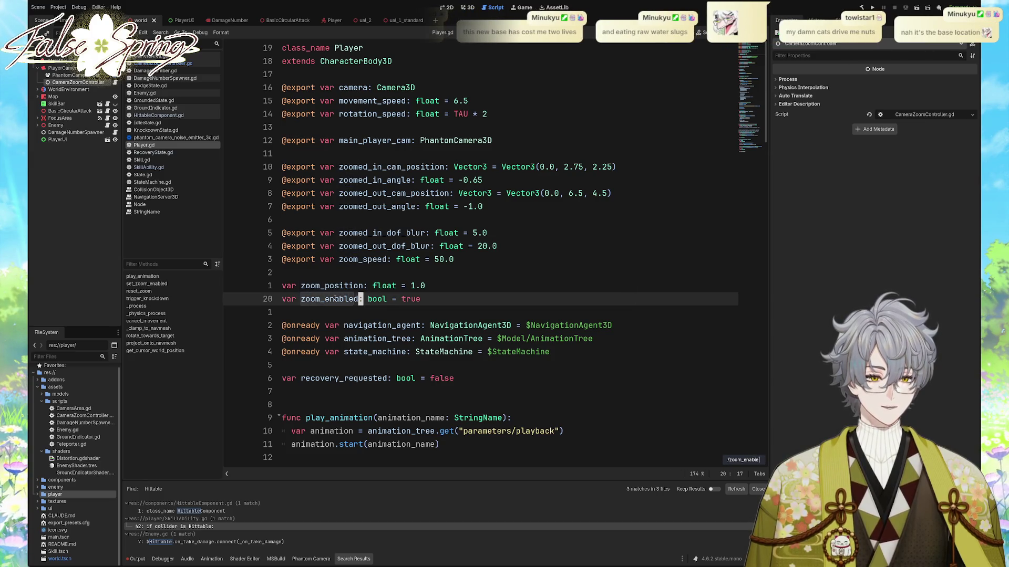
pyautogui.press('Return')
pyautogui.press('n')
pyautogui.press('n')
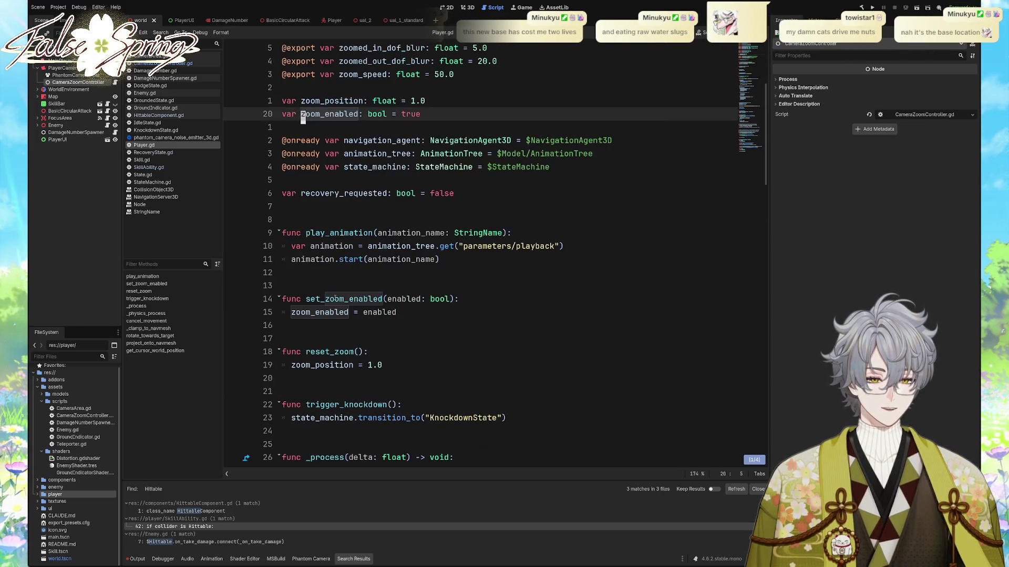
pyautogui.press('n')
pyautogui.press('n')
pyautogui.press('n')
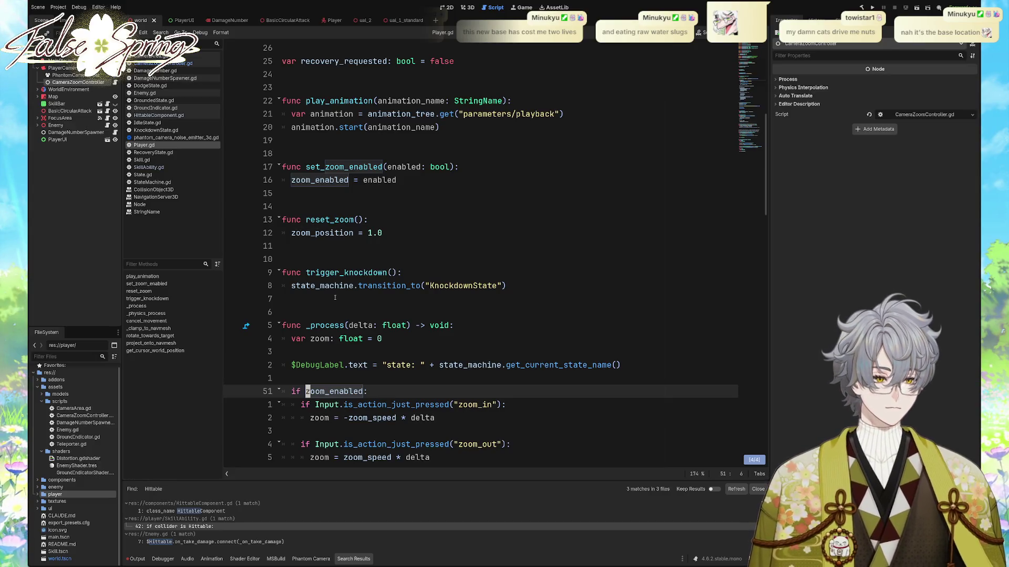
# Review the zoom checks and the main_player_cam code in _process.
pyautogui.click(344, 272)
pyautogui.click(364, 180)
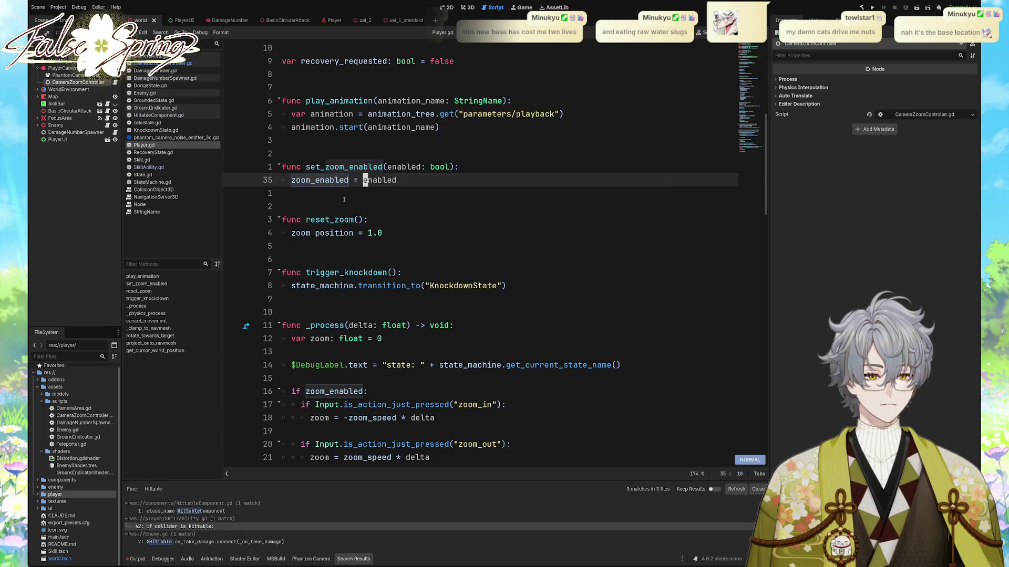
pyautogui.scroll(-3, 345, 199)
pyautogui.click(331, 286)
pyautogui.click(397, 287)
pyautogui.scroll(-2, 398, 286)
pyautogui.click(456, 246)
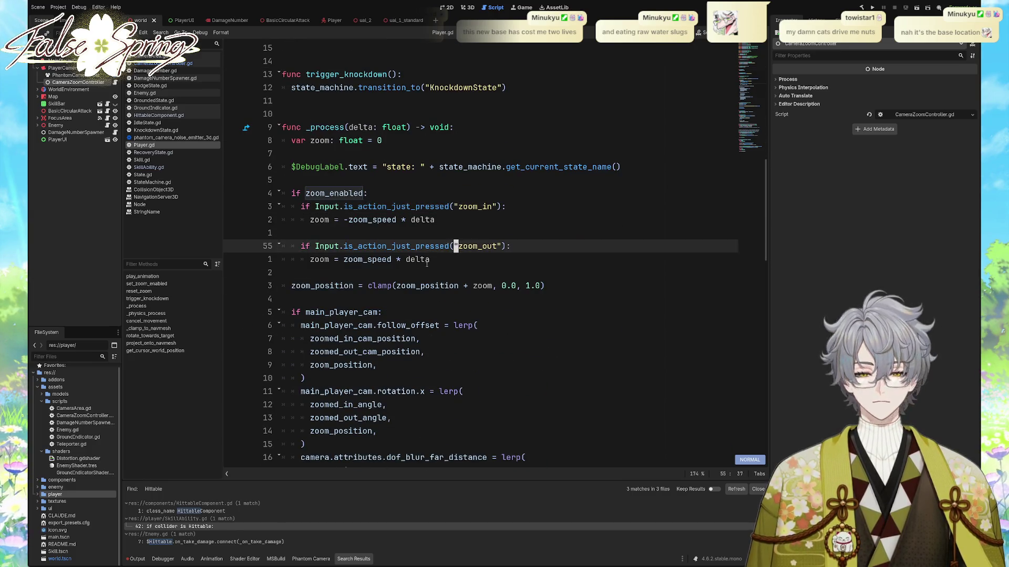
pyautogui.click(418, 270)
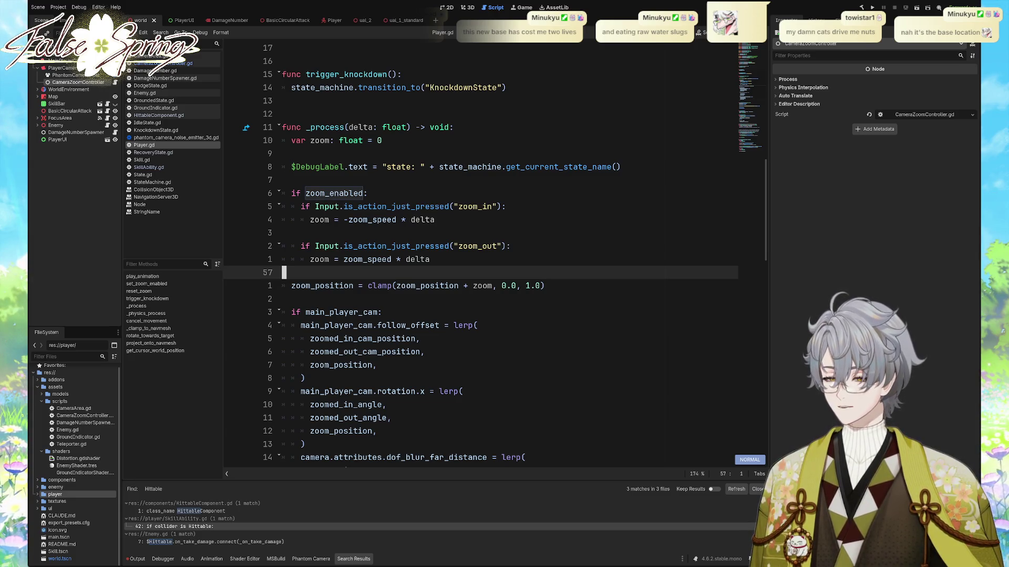
pyautogui.click(442, 259)
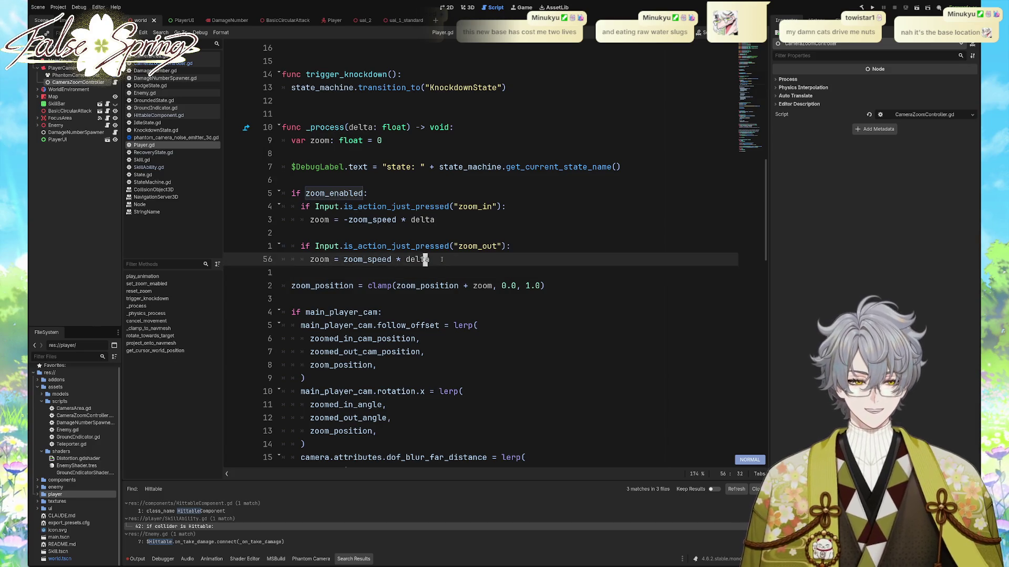
pyautogui.click(518, 250)
pyautogui.scroll(-4, 473, 237)
pyautogui.click(437, 198)
pyautogui.scroll(2, 437, 198)
pyautogui.press('k')
pyautogui.press('k')
pyautogui.press('k')
pyautogui.press('b')
pyautogui.press('v')
pyautogui.press('e')
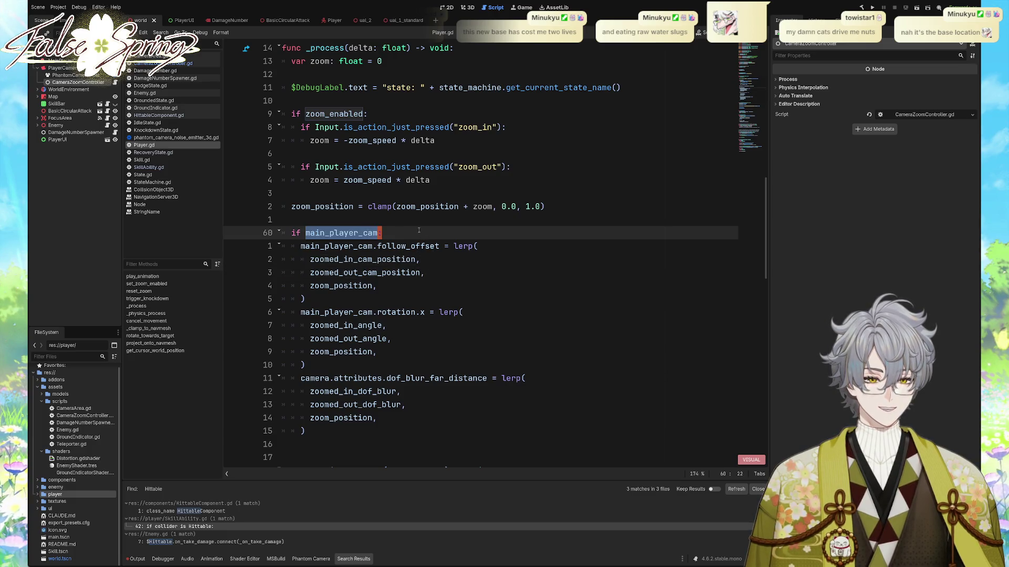
pyautogui.click(415, 259)
pyautogui.click(351, 233)
pyautogui.scroll(3, 357, 233)
pyautogui.scroll(-3, 359, 231)
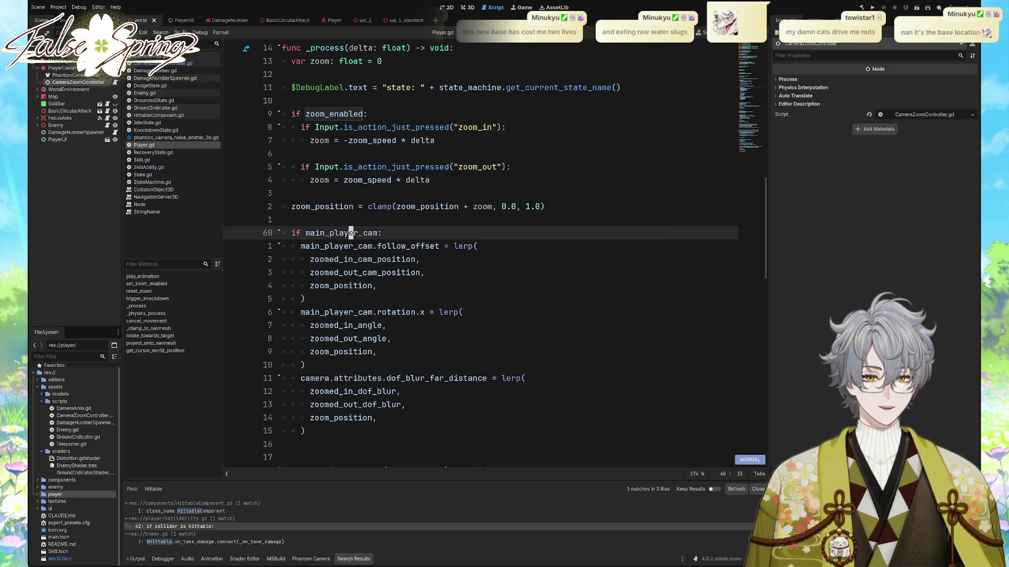
# Move the CameraZoomController node above PlayerCamera in the scene tree.
pyautogui.click(58, 60)
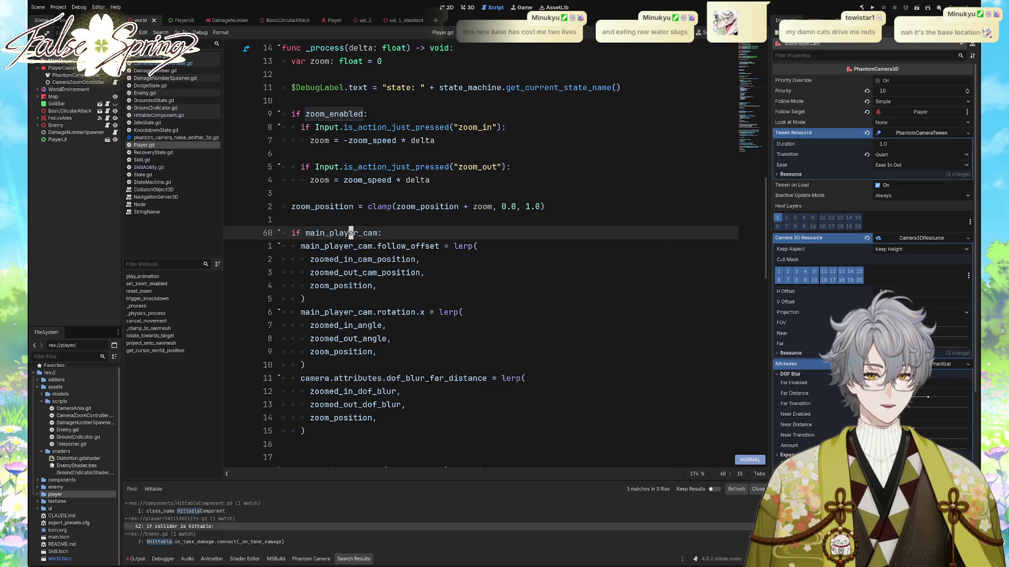
pyautogui.click(87, 83)
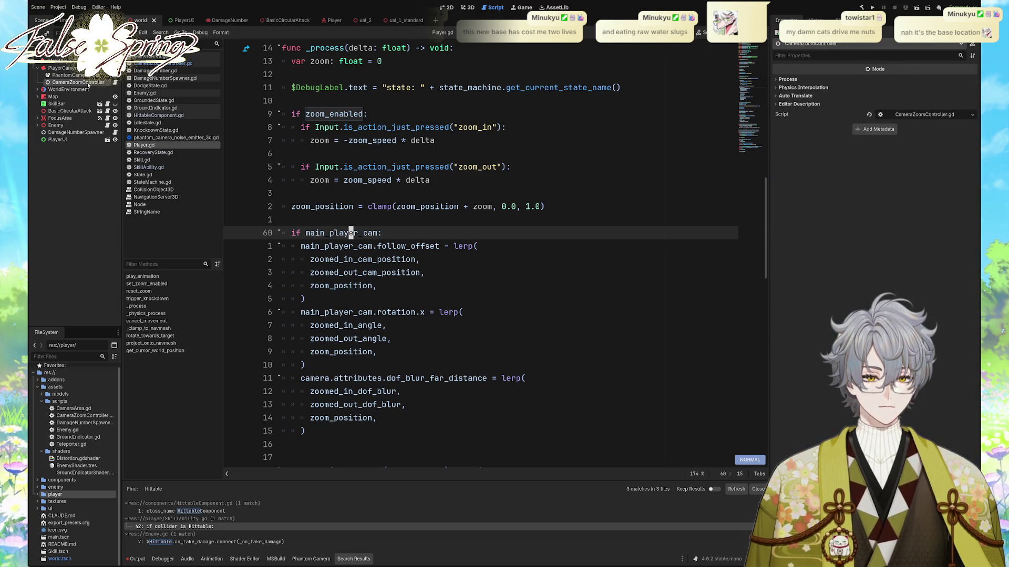
pyautogui.moveTo(79, 83); pyautogui.dragTo(67, 62)
# Cut the zoom handling block out of Player.gd's _process.
pyautogui.click(375, 232)
pyautogui.click(352, 432)
pyautogui.hotkey('shift', 'v')
pyautogui.press('{')
pyautogui.press('{')
pyautogui.press('{')
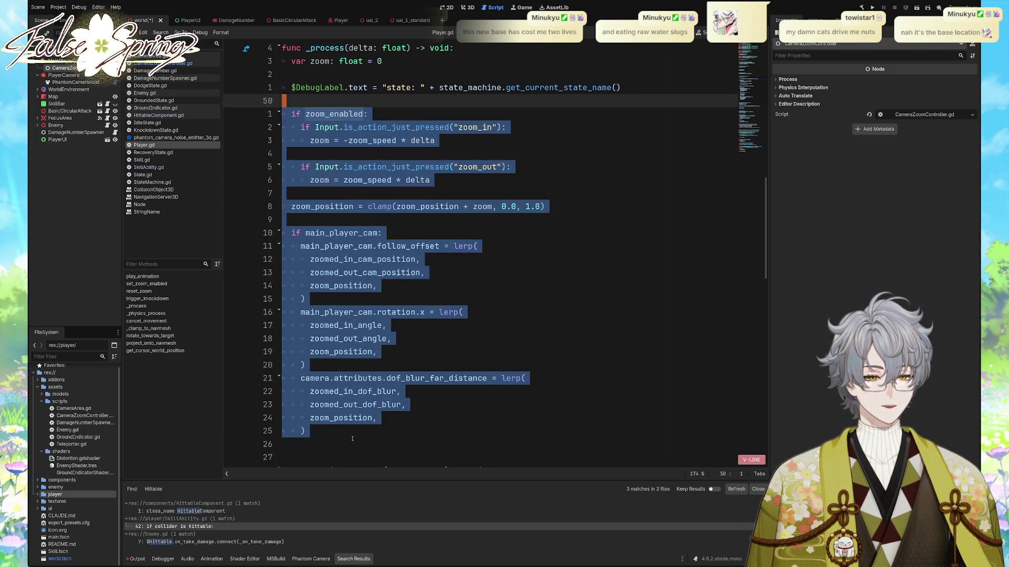
pyautogui.press('d')
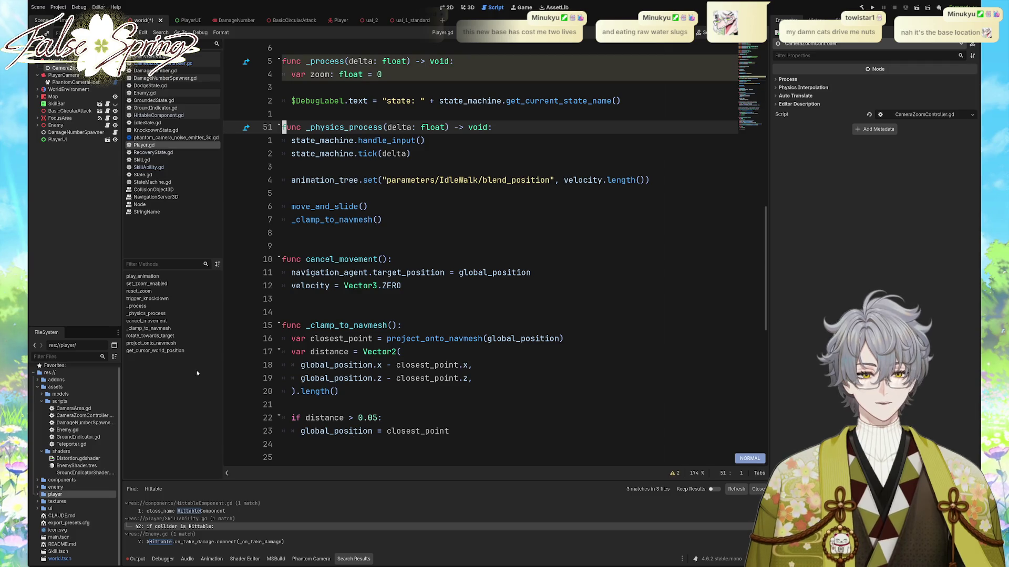
# Paste the zoom block into CameraZoomController.gd, drop the zoom_enabled condition, and dedent the zoom input checks.
pyautogui.click(160, 63)
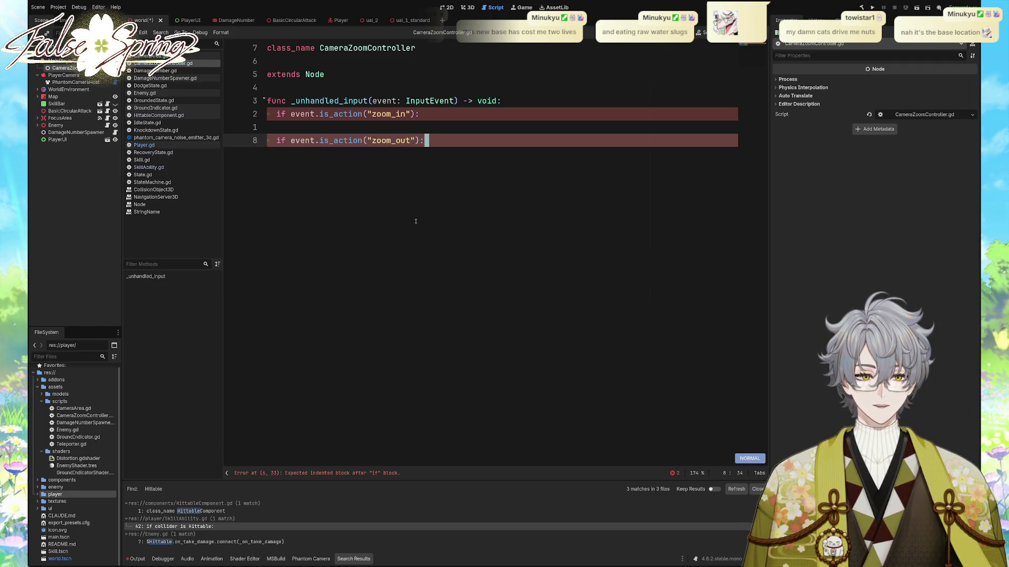
pyautogui.press('p')
pyautogui.press('d')
pyautogui.press('d')
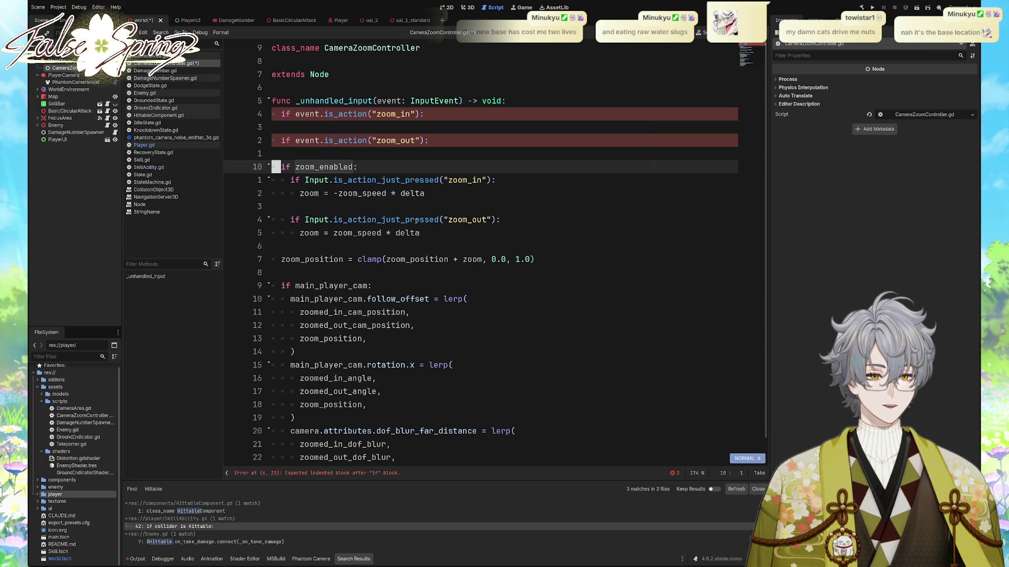
pyautogui.press('d')
pyautogui.press('d')
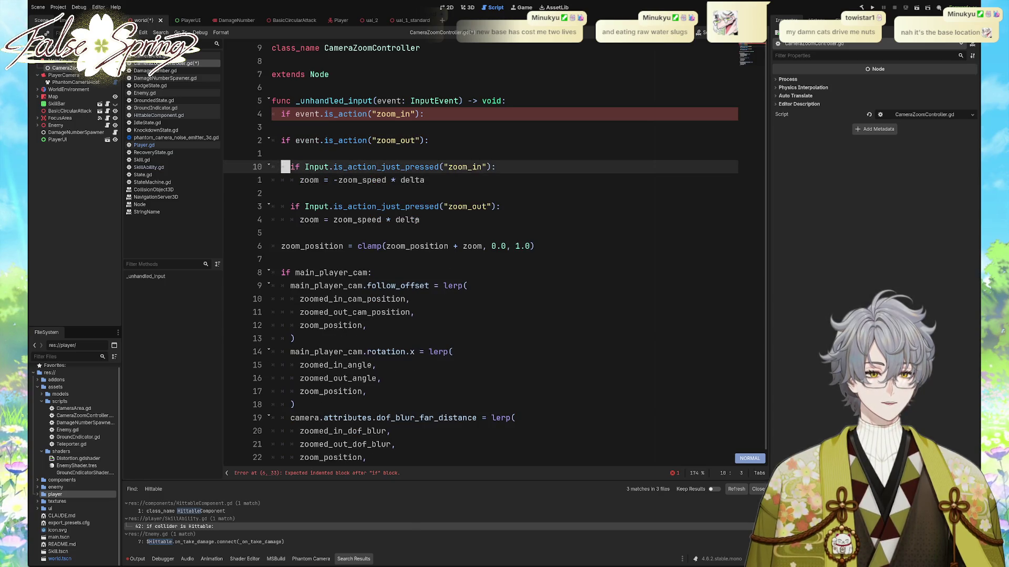
pyautogui.hotkey('shift', 'v')
pyautogui.press('j')
pyautogui.press('j')
pyautogui.press('j')
pyautogui.press('j')
pyautogui.press('less')
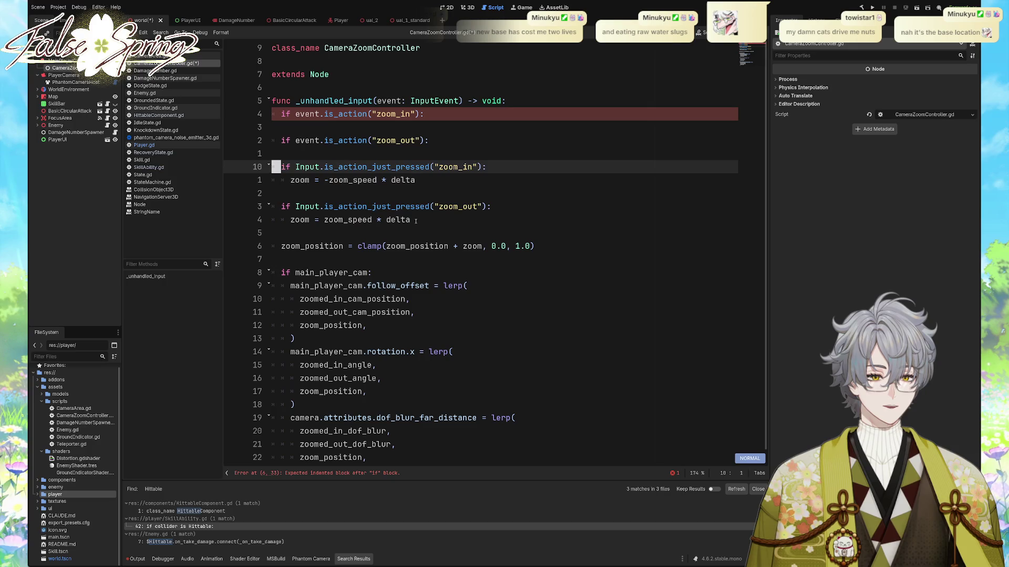
pyautogui.press('k')
pyautogui.press('k')
pyautogui.press('j')
pyautogui.press('j')
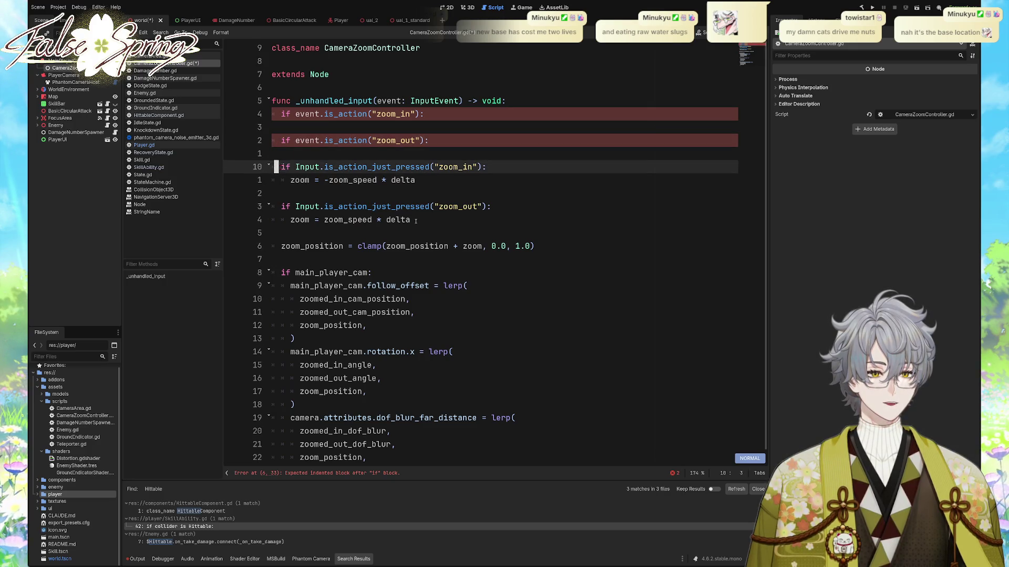
pyautogui.press('j')
# Move the zoom_in and zoom_out assignments under their input event checks.
pyautogui.press('d')
pyautogui.press('d')
pyautogui.press('k')
pyautogui.press('k')
pyautogui.press('k')
pyautogui.press('p')
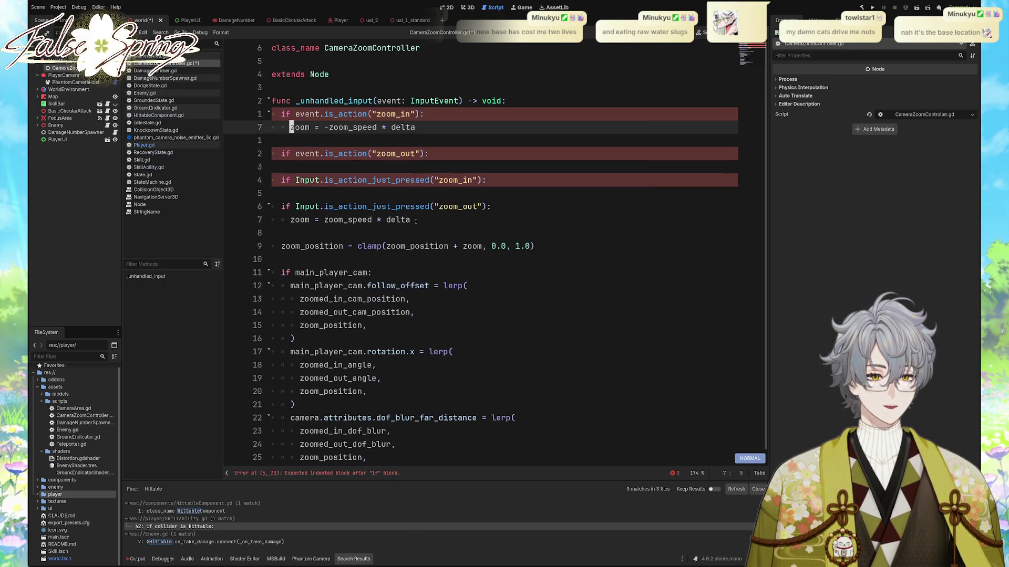
pyautogui.press('j')
pyautogui.press('j')
pyautogui.press('j')
pyautogui.press('j')
pyautogui.press('j')
pyautogui.press('j')
pyautogui.press('d')
pyautogui.press('d')
pyautogui.press('k')
pyautogui.press('k')
pyautogui.press('k')
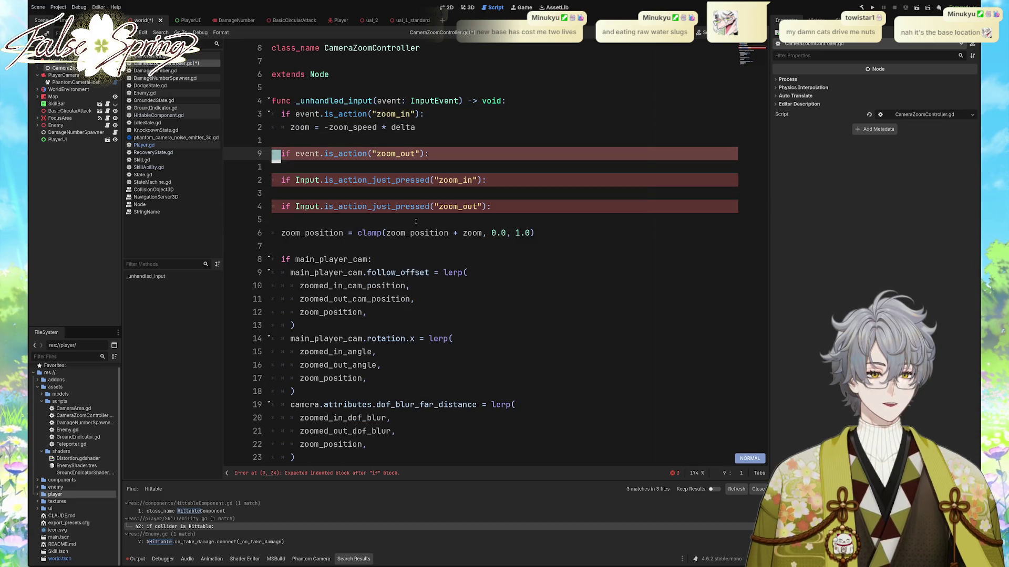
pyautogui.press('p')
# Delete the leftover Input.is_action_just_pressed checks and the main_player_cam if, then dedent the camera lerp block.
pyautogui.press('j')
pyautogui.press('j')
pyautogui.press('d')
pyautogui.press('d')
pyautogui.press('d')
pyautogui.press('j')
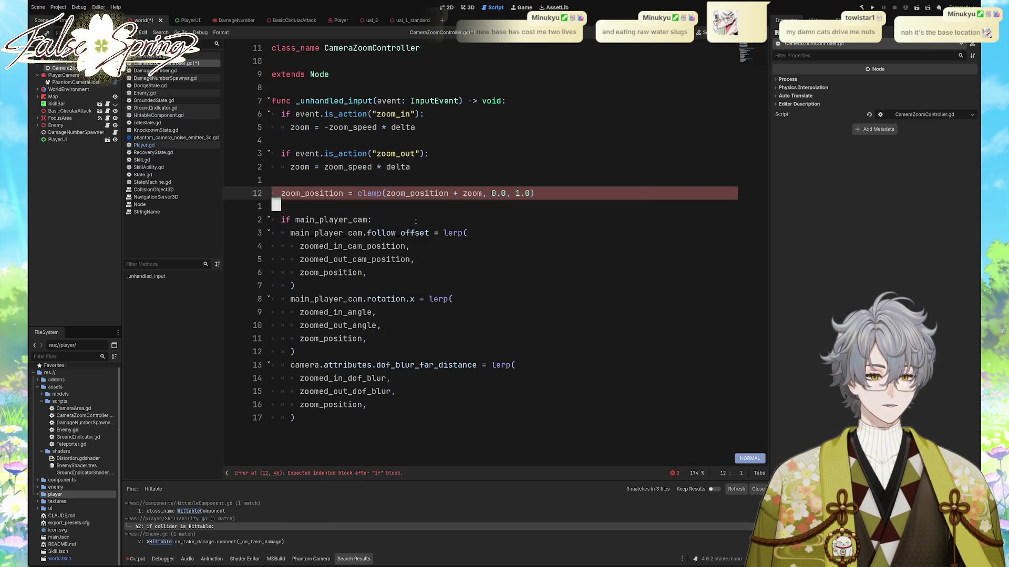
pyautogui.press('j')
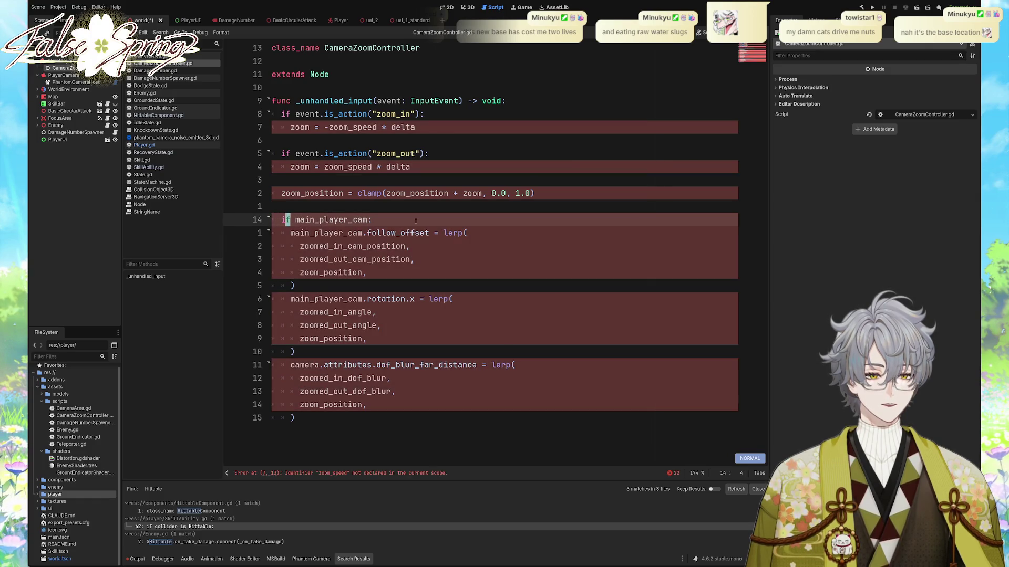
pyautogui.press('d')
pyautogui.press('d')
pyautogui.hotkey('shift', 'v')
pyautogui.hotkey('shift', 'g')
pyautogui.press('less')
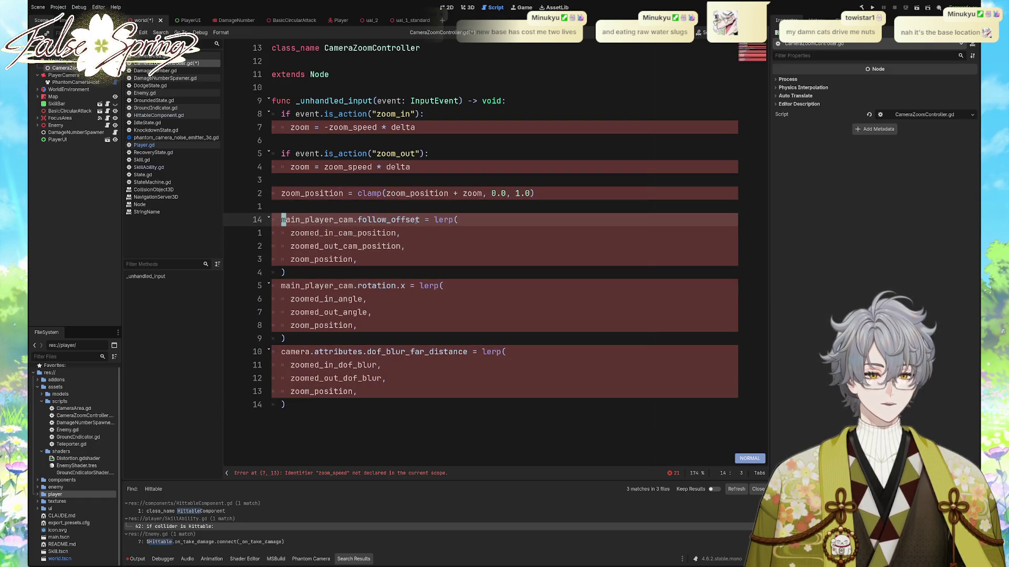
# Make follow_offset use get_parent() instead of main_player_cam and add a func _ready() stub.
pyautogui.press('d')
pyautogui.press('w')
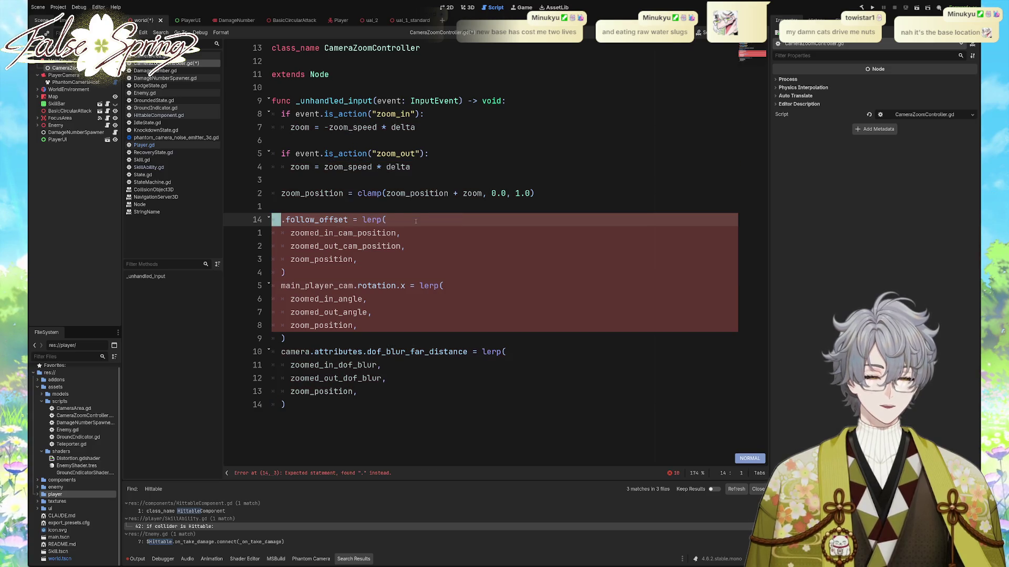
pyautogui.write('iget_parent')
pyautogui.press('Return')
pyautogui.press('Escape')
pyautogui.press('j')
pyautogui.press('j')
pyautogui.press('j')
pyautogui.press('.')
pyautogui.press('j')
pyautogui.press('j')
pyautogui.press('u')
pyautogui.press('k')
pyautogui.press('k')
pyautogui.press('k')
pyautogui.press('k')
pyautogui.write('ofunc _r')
pyautogui.press('Return')
pyautogui.press('Return')
pyautogui.press('Return')
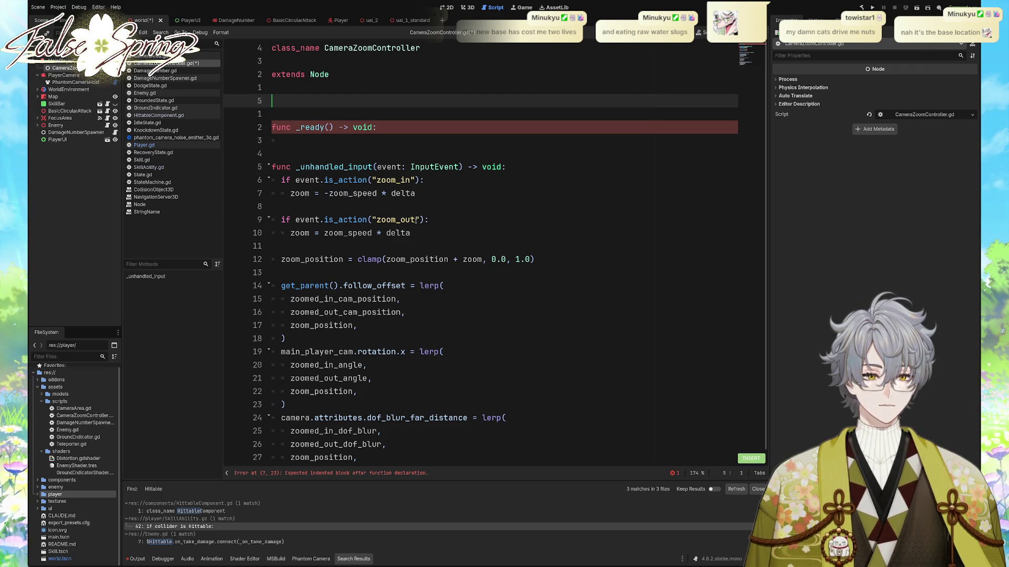
# Declare 'const main_player_camera: PhantomCamera3D', start a second const line, and open phantom_camera_3d.gd.
pyautogui.write('const $')
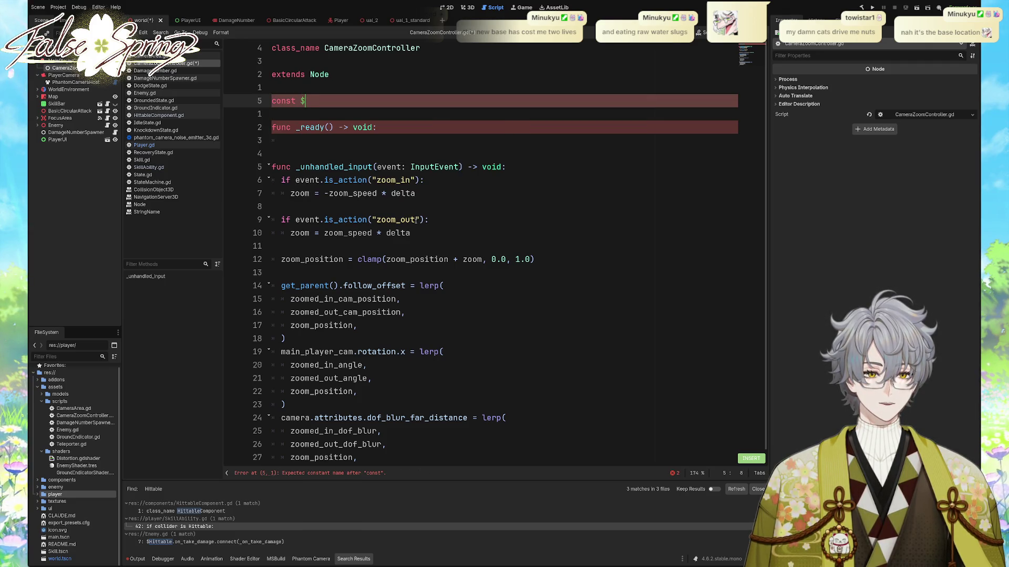
pyautogui.press('BackSpace')
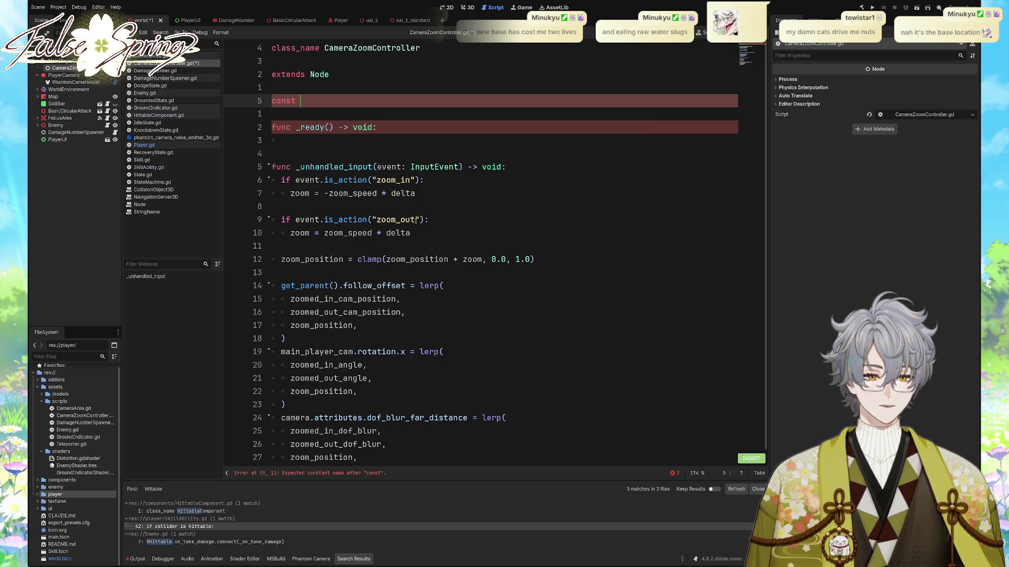
pyautogui.write('player_camera')
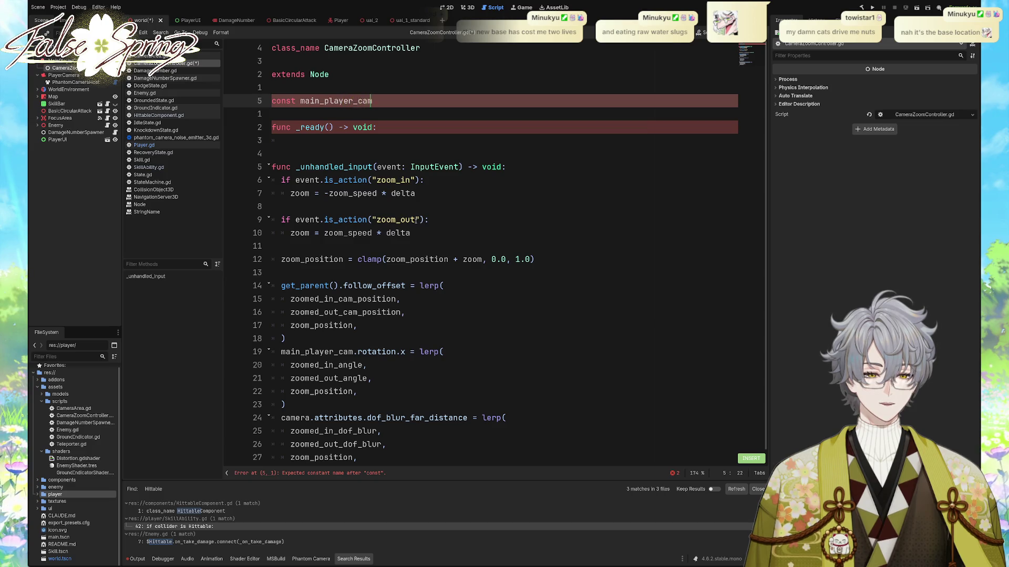
pyautogui.write(': $')
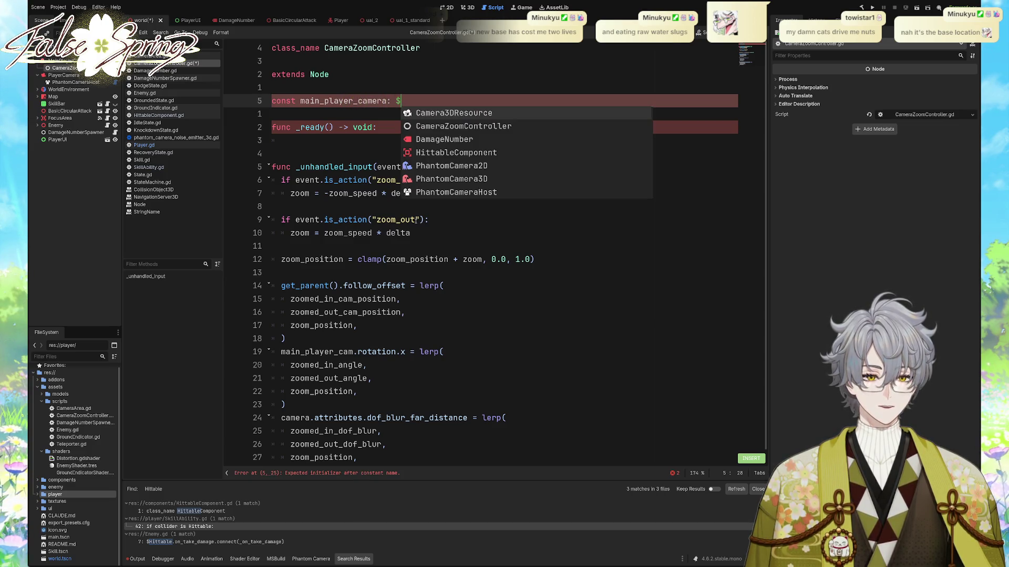
pyautogui.press('BackSpace')
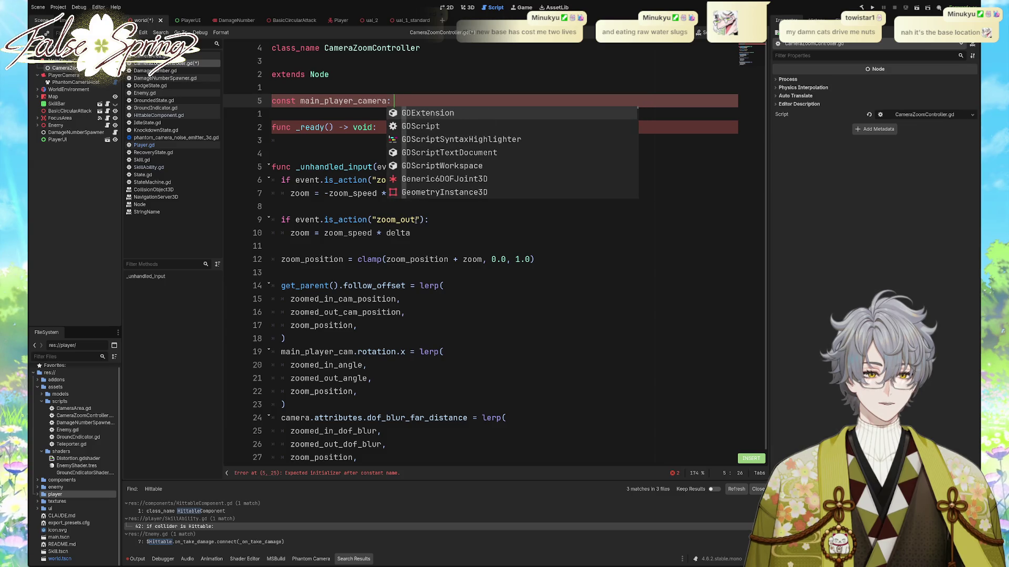
pyautogui.press('Escape')
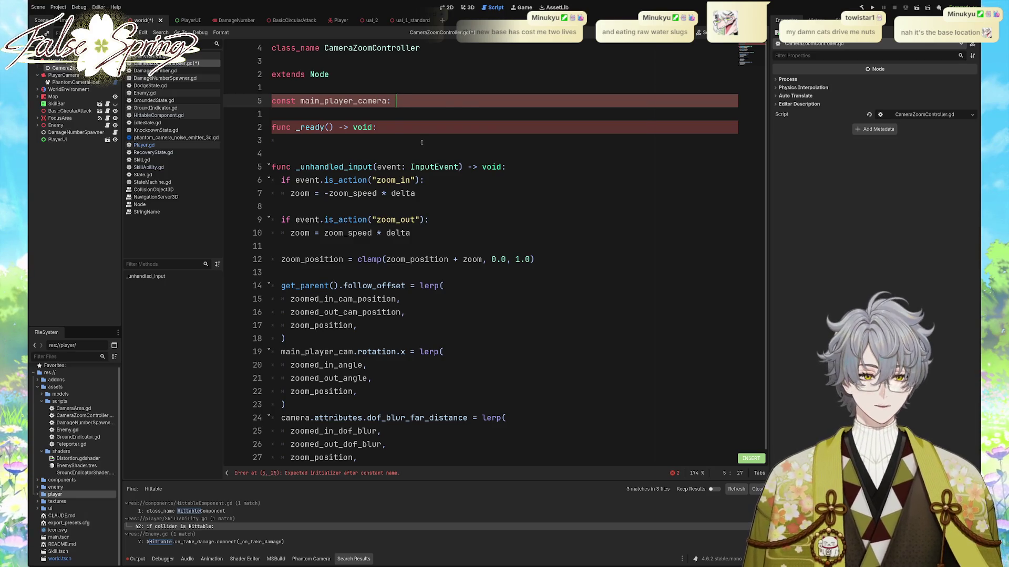
pyautogui.write('Pha')
pyautogui.press('Down')
pyautogui.press('Return')
pyautogui.press('Return')
pyautogui.write('const')
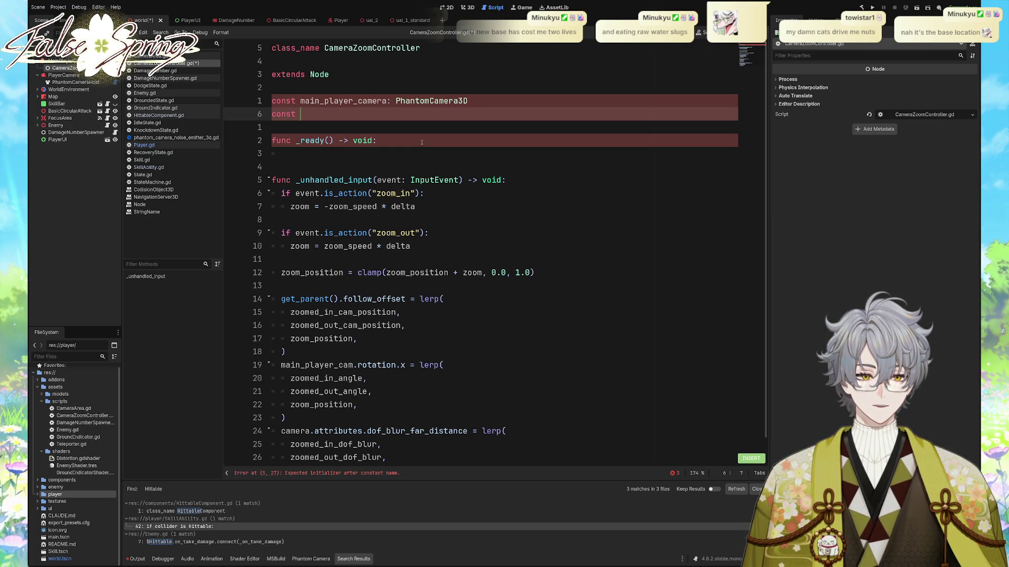
pyautogui.keyDown('ctrl'); pyautogui.click(426, 101); pyautogui.keyUp('ctrl')
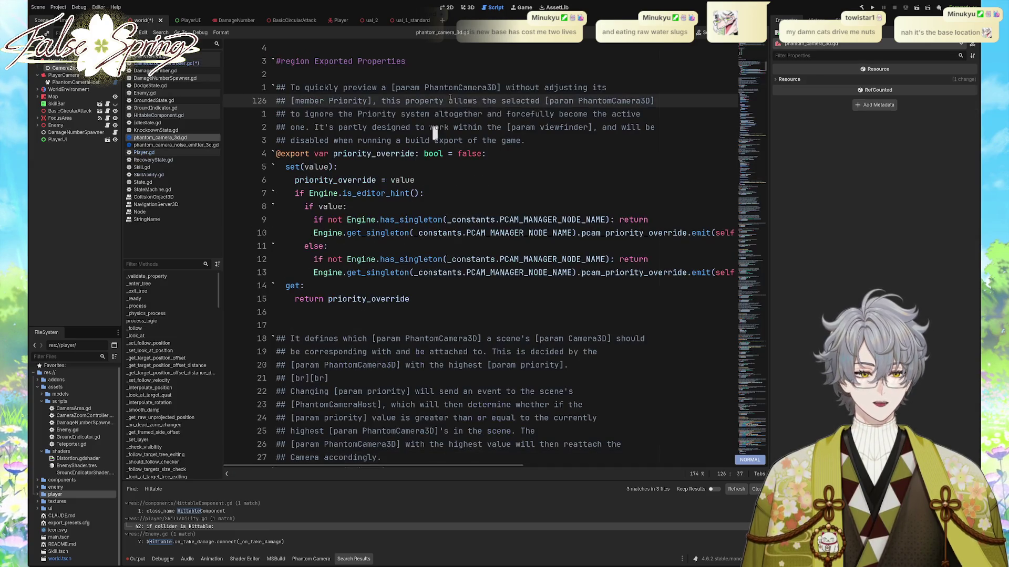
pyautogui.click(479, 127)
pyautogui.scroll(-10, 490, 138)
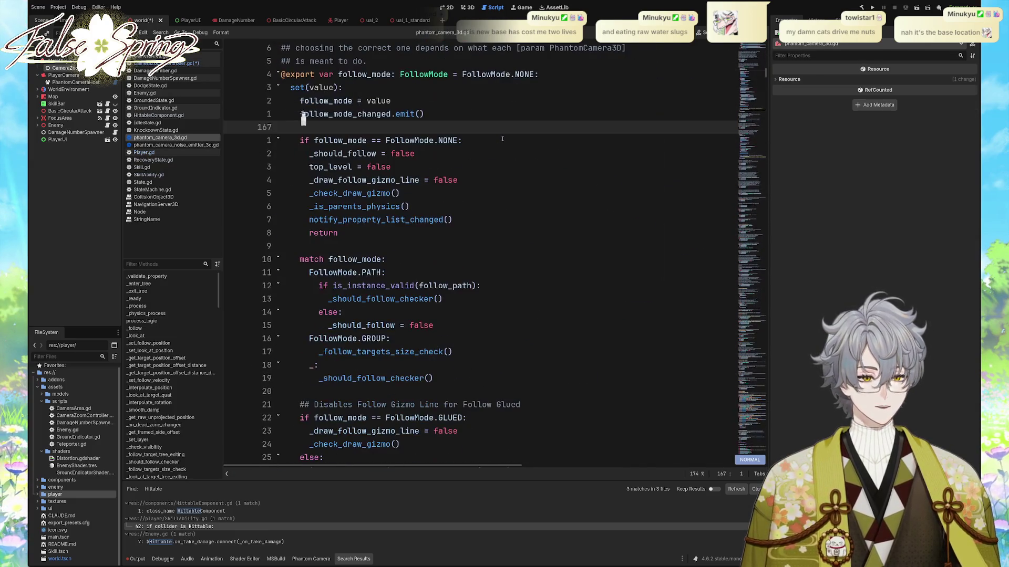
pyautogui.write('/camera')
pyautogui.press('Return')
pyautogui.press('n')
pyautogui.press('n')
pyautogui.press('n')
pyautogui.press('n')
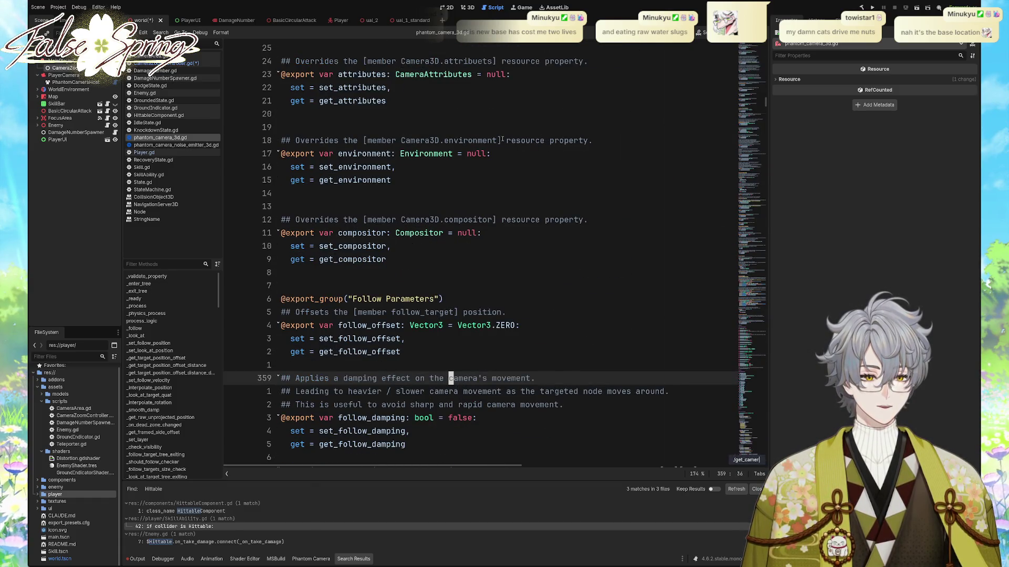
pyautogui.press('*')
pyautogui.press('n')
pyautogui.press('n')
pyautogui.press('n')
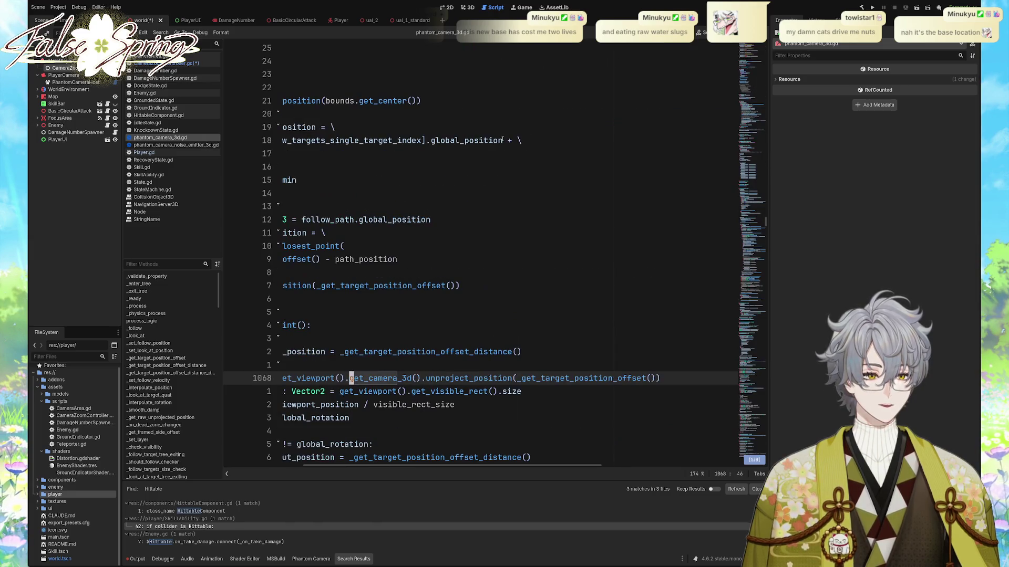
pyautogui.press('n')
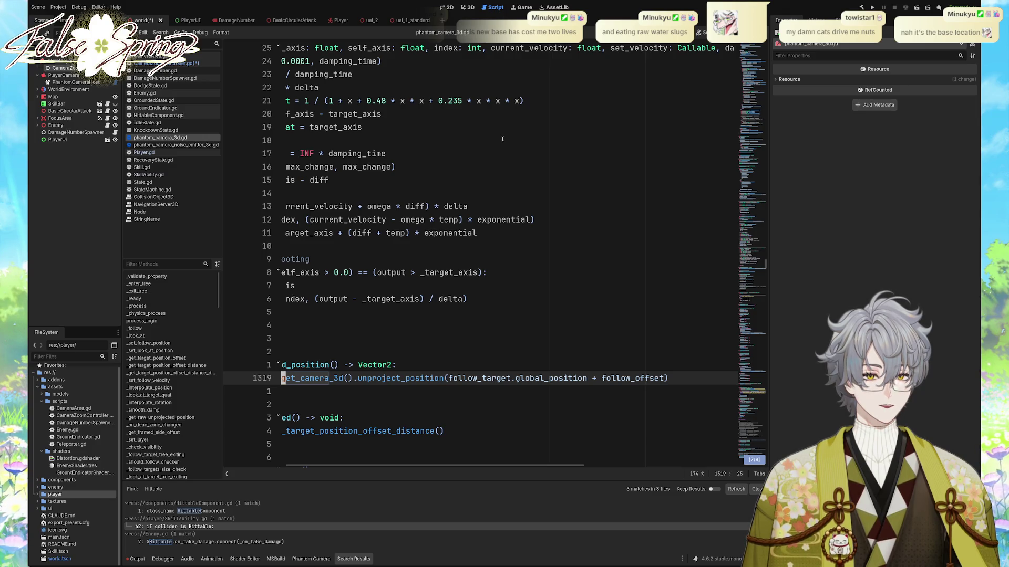
pyautogui.click(173, 63)
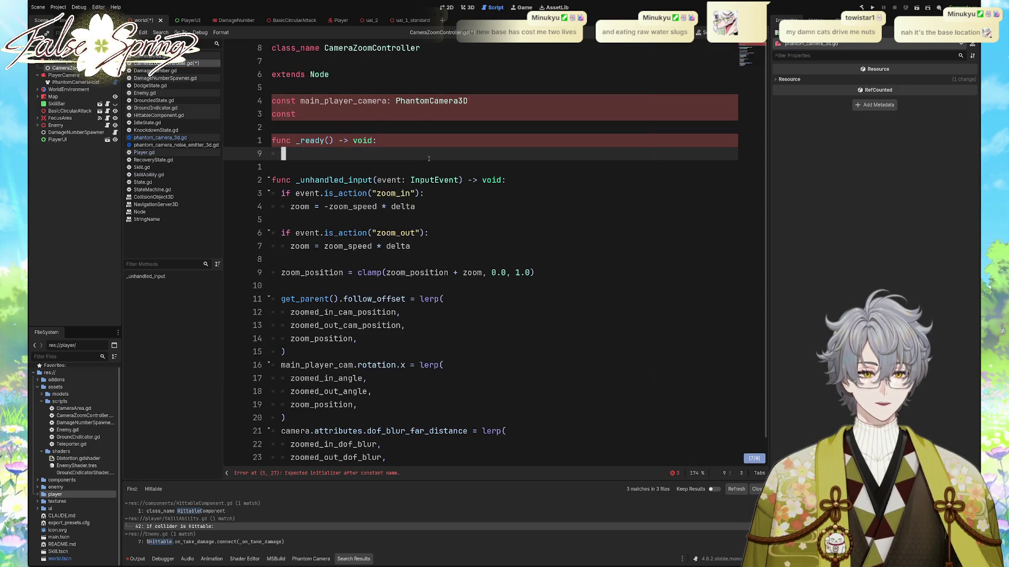
# Complete the second constant as a camera typed Camera3D.
pyautogui.press('k')
pyautogui.press('k')
pyautogui.press('k')
pyautogui.write('Amain_camre')
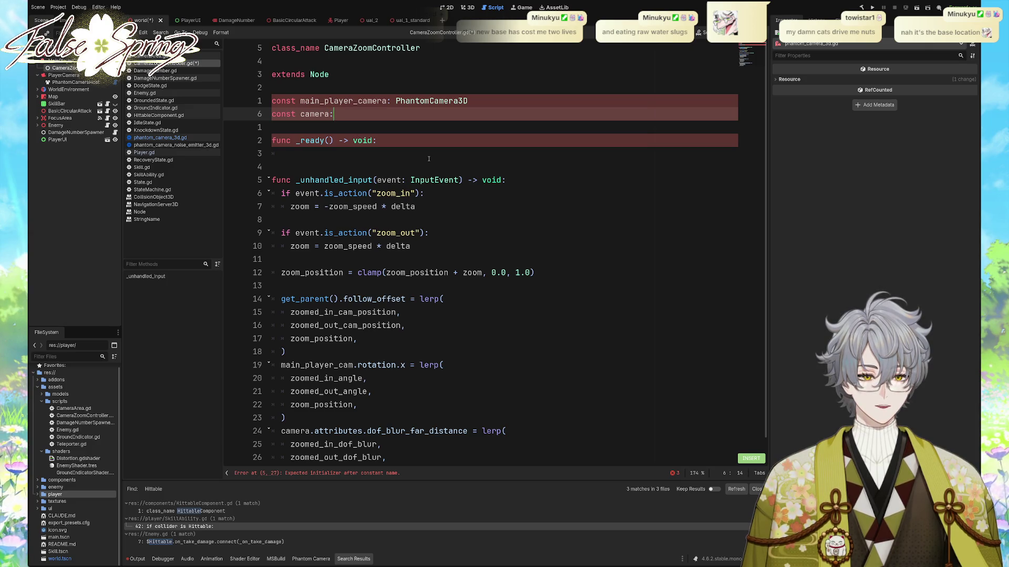
pyautogui.write(' Camera')
pyautogui.press('Down')
pyautogui.press('Down')
pyautogui.press('Down')
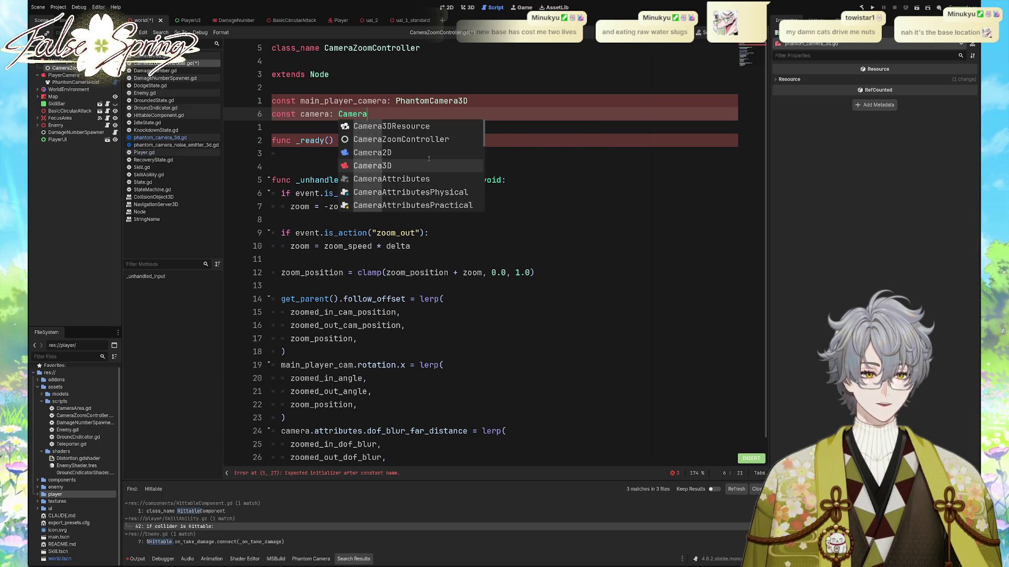
pyautogui.press('Return')
pyautogui.press('Escape')
pyautogui.press('j')
# In _ready, assign main_player_camera = get_parent().
pyautogui.write('oid:')
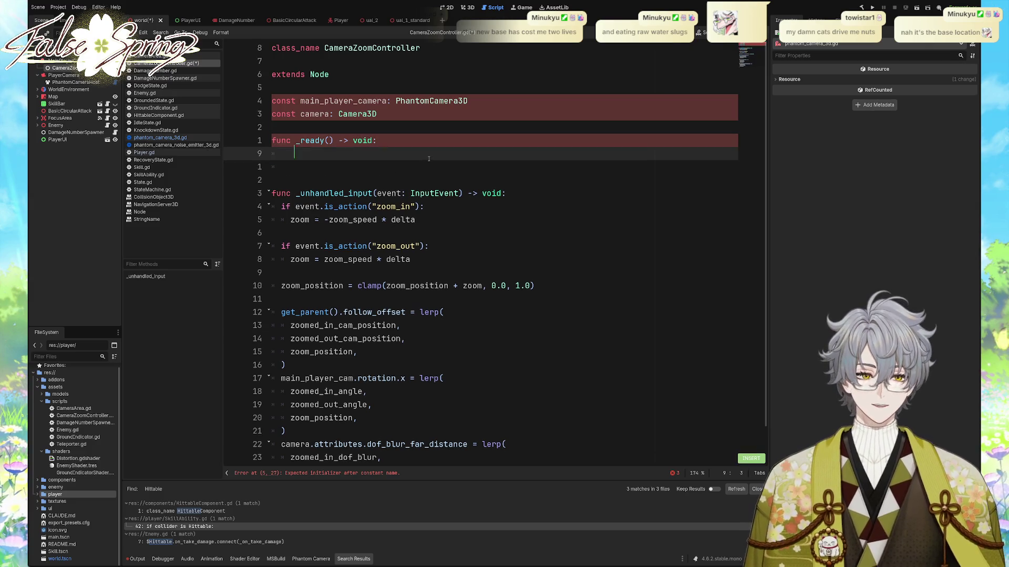
pyautogui.write('gmain_player_cm')
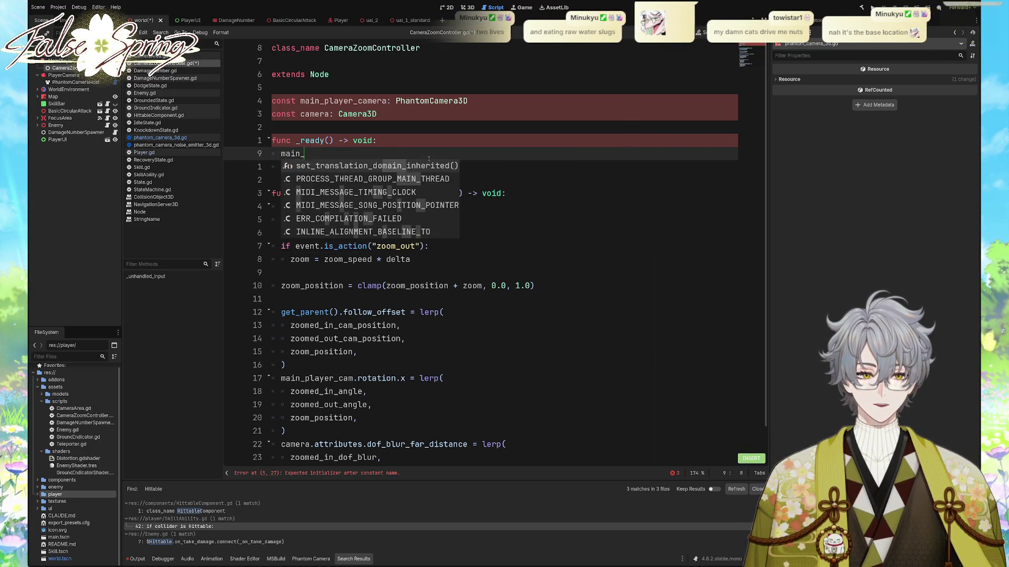
pyautogui.press('BackSpace')
pyautogui.press('BackSpace')
pyautogui.write('amera')
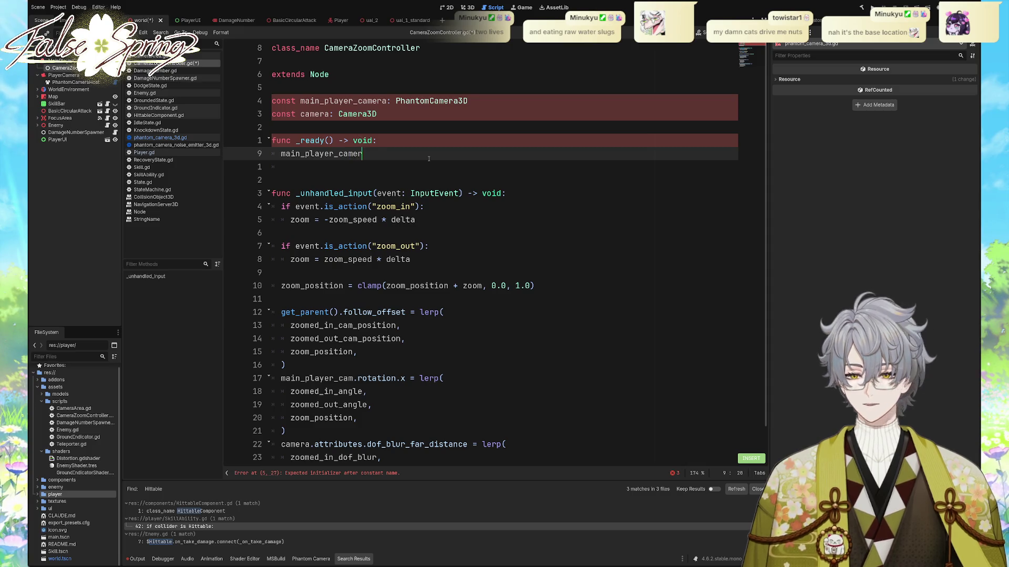
pyautogui.write(' = ')
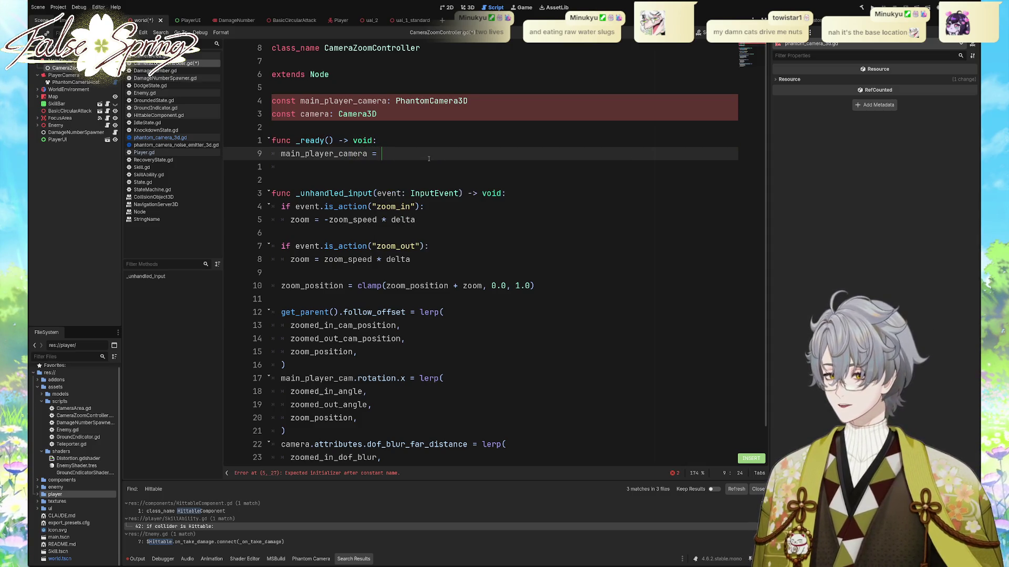
pyautogui.write('get_parent')
pyautogui.press('Return')
pyautogui.press('Return')
# In _ready, assign camera = get_viewport().get_camera_3d().
pyautogui.write('camera = get_r')
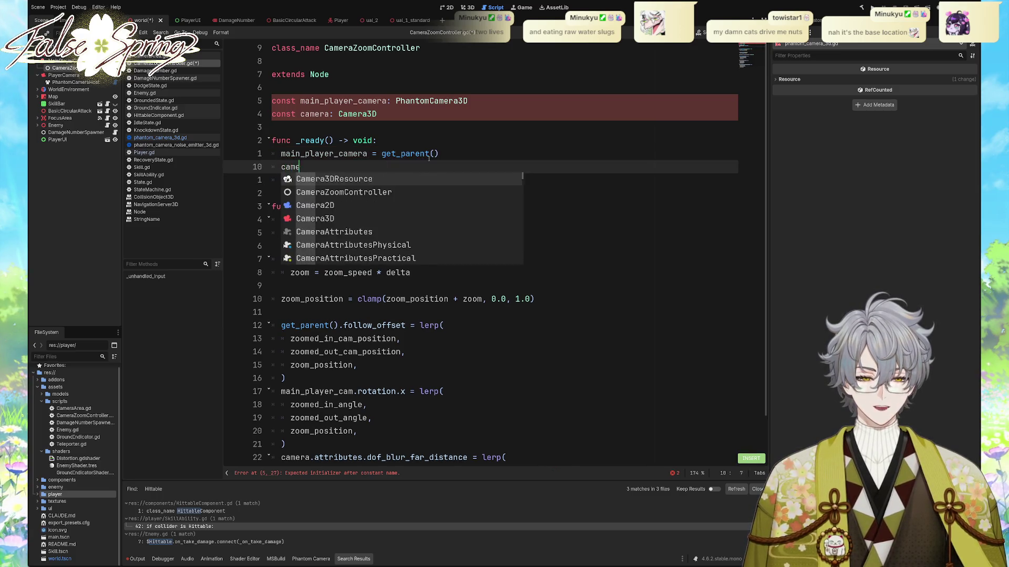
pyautogui.press('BackSpace')
pyautogui.write('viewport()')
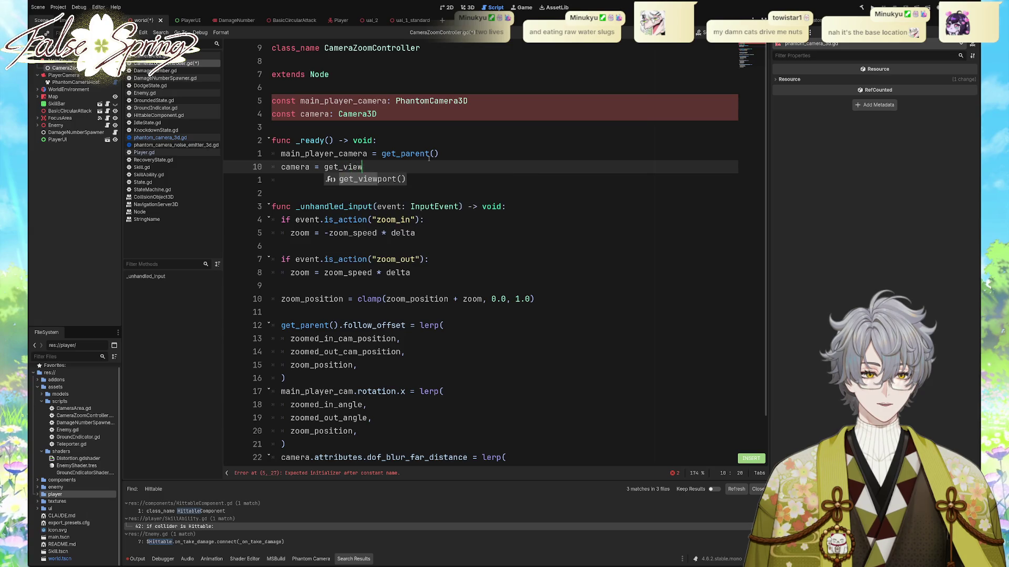
pyautogui.press('Return')
pyautogui.write('.get_')
pyautogui.press('Down')
pyautogui.press('Down')
pyautogui.press('Down')
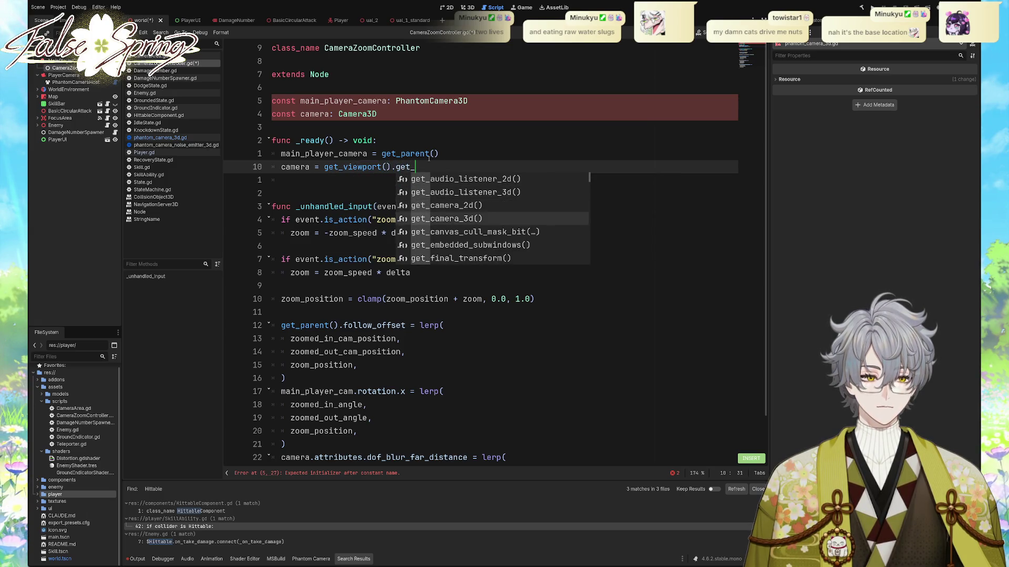
pyautogui.press('Return')
pyautogui.press('Escape')
pyautogui.press('j')
pyautogui.press('j')
# Change the main_player_camera and camera declarations from const to var.
pyautogui.click(406, 166)
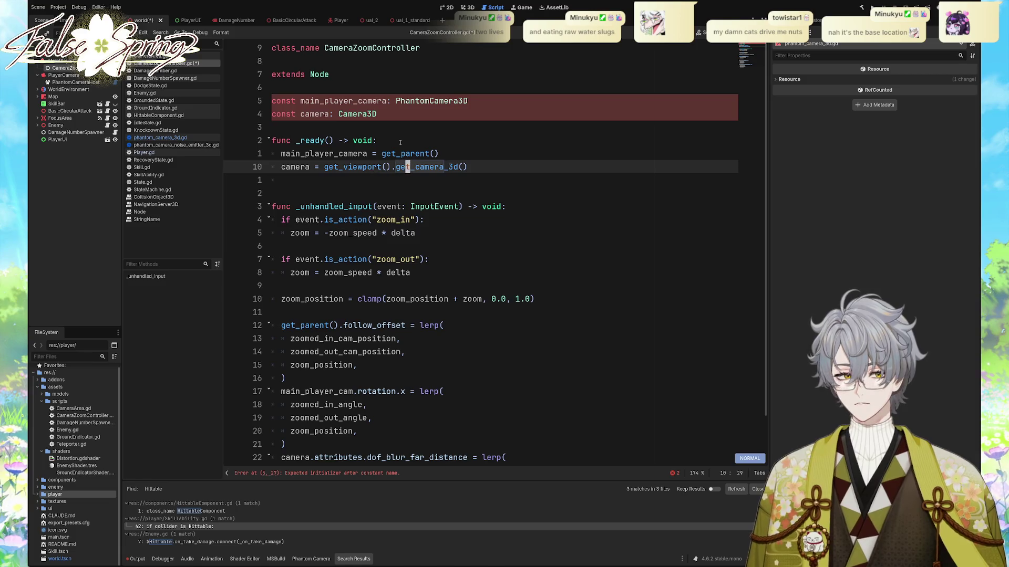
pyautogui.click(353, 119)
pyautogui.press('j')
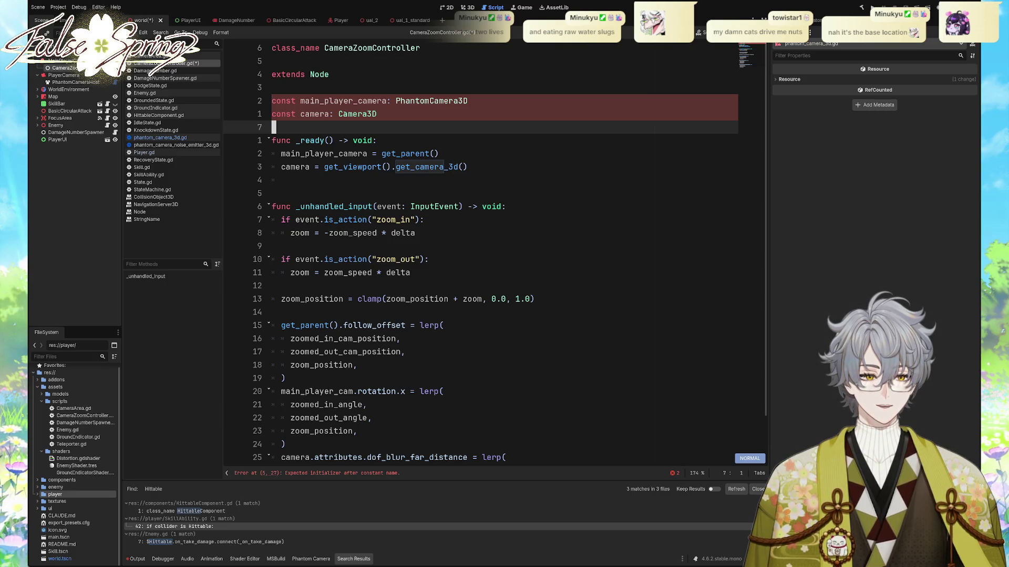
pyautogui.click(343, 114)
pyautogui.write('kb')
pyautogui.write('0cwvar')
pyautogui.press('Escape')
pyautogui.press('j')
pyautogui.press('.')
pyautogui.press('j')
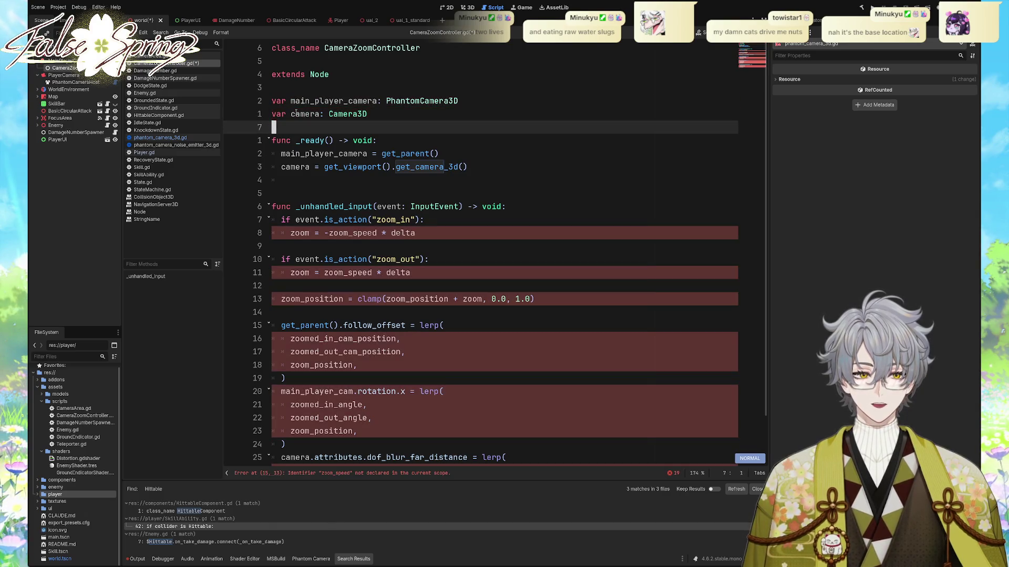
pyautogui.scroll(-2, 350, 170)
pyautogui.scroll(2, 355, 158)
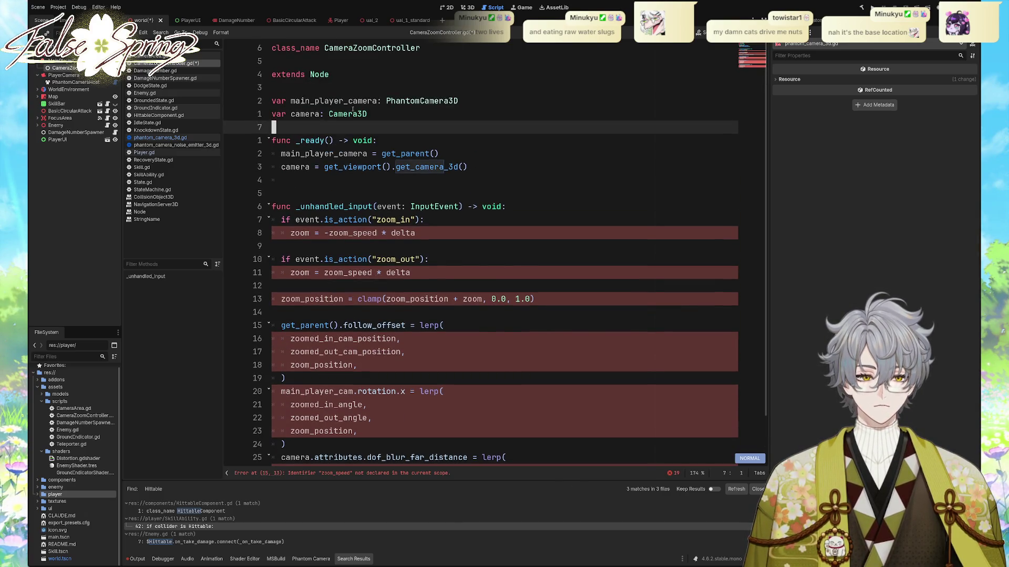
pyautogui.click(356, 100)
pyautogui.click(326, 114)
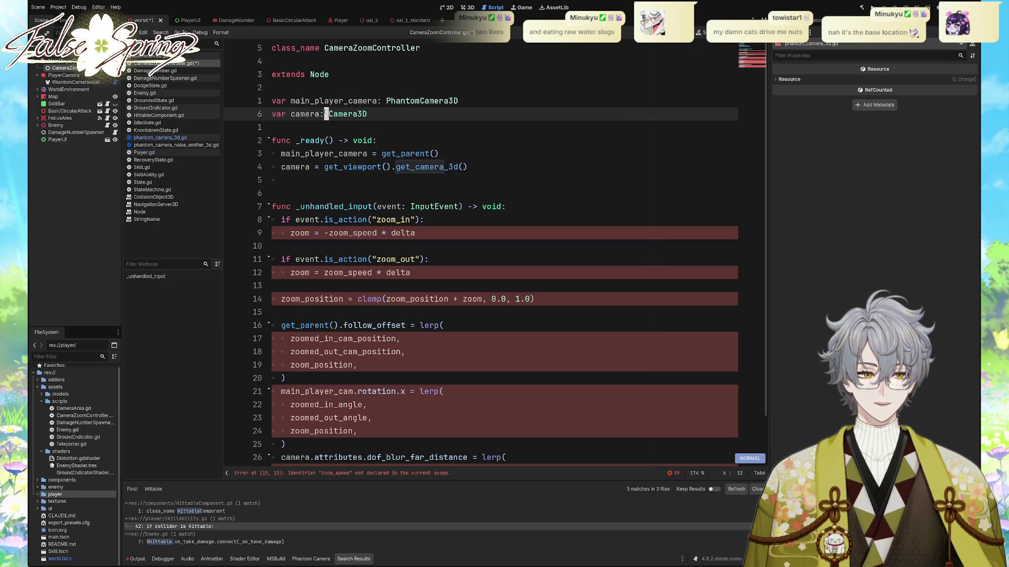
# Cut the zoom variable block out of Player.gd.
pyautogui.click(176, 152)
pyautogui.scroll(10, 436, 210)
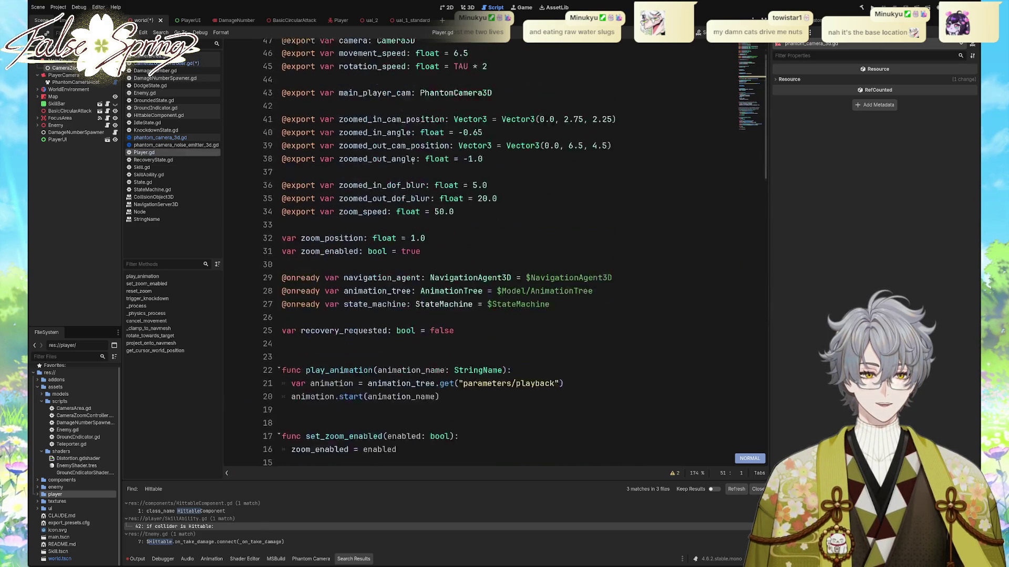
pyautogui.click(436, 194)
pyautogui.press('j')
pyautogui.press('j')
pyautogui.press('j')
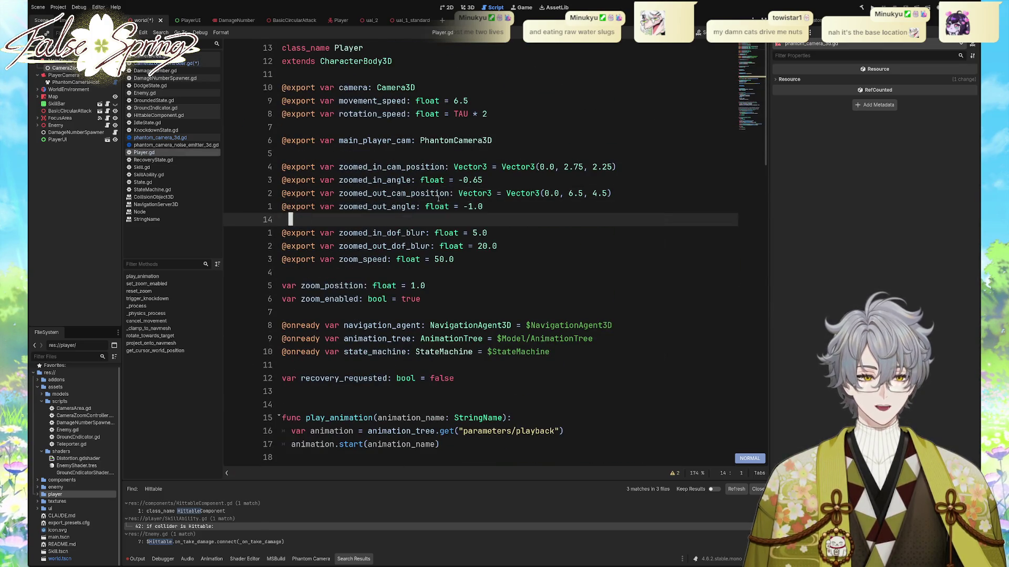
pyautogui.hotkey('shift', 'v')
pyautogui.press('{')
pyautogui.press('{')
pyautogui.press('{')
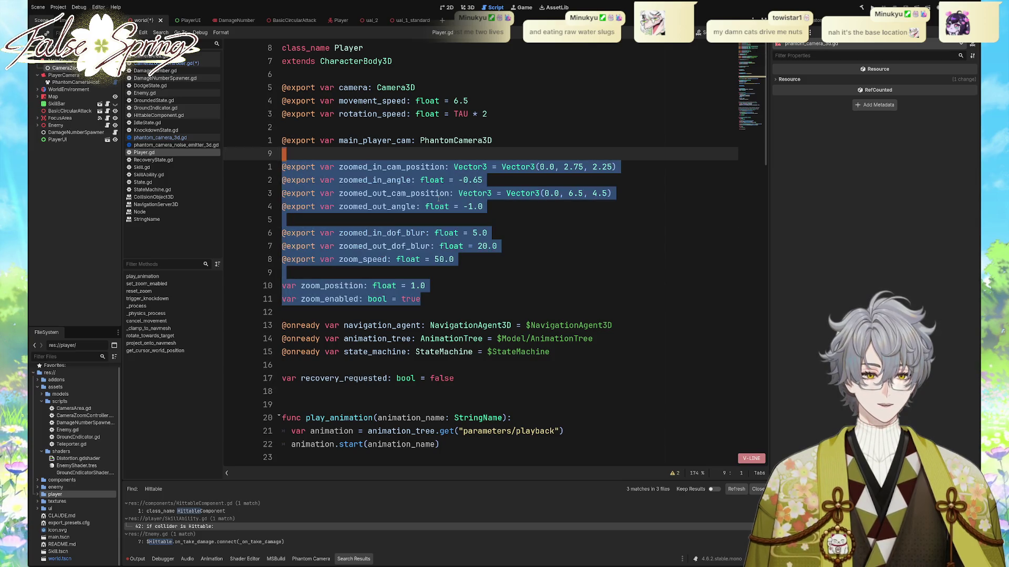
pyautogui.press('d')
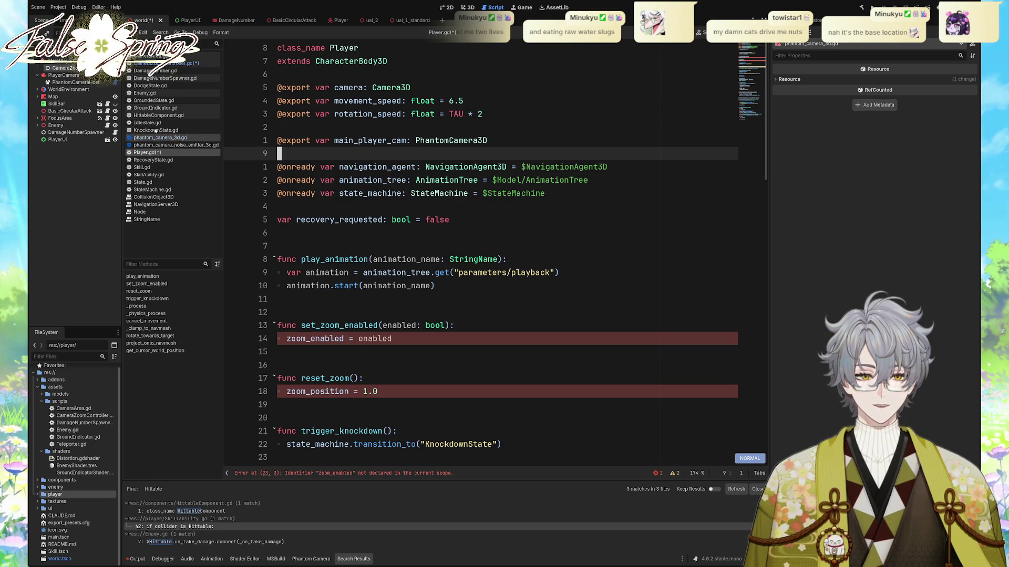
# Paste the zoom variables below var camera in CameraZoomController.gd.
pyautogui.click(163, 63)
pyautogui.click(367, 115)
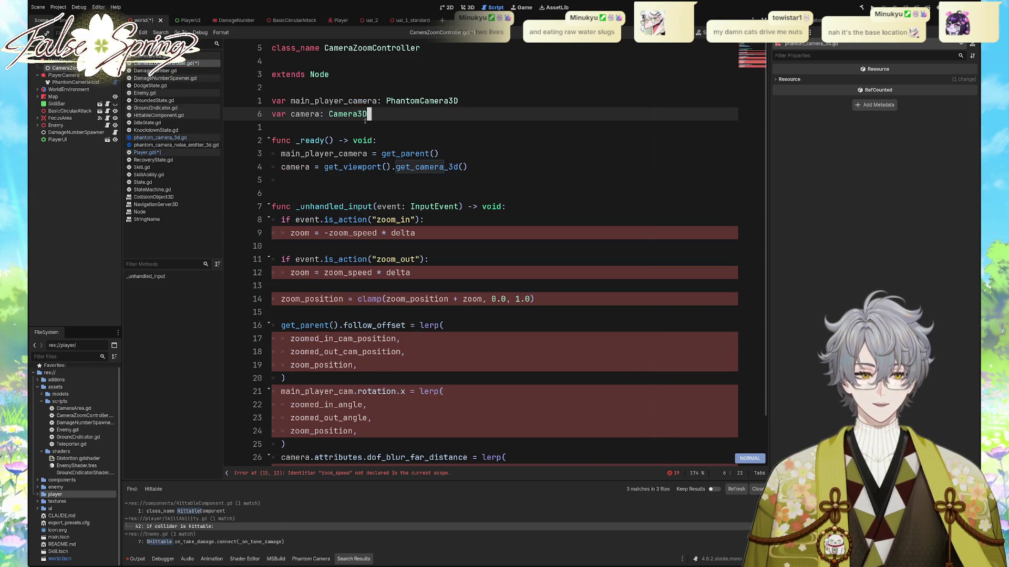
pyautogui.press('p')
pyautogui.press('d')
pyautogui.press('d')
pyautogui.press('j')
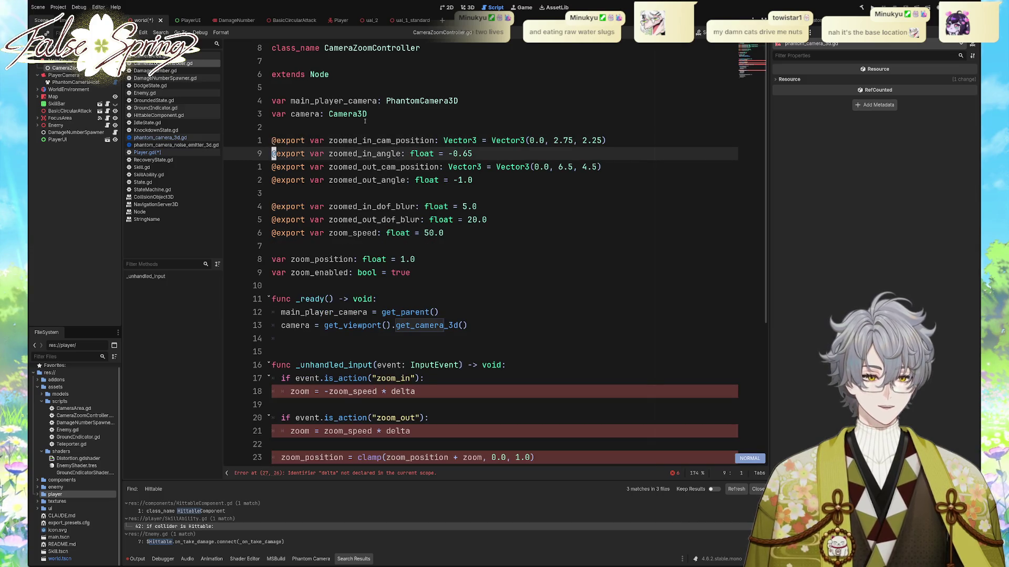
# Replace get_parent(). with main_player_camera. on the follow_offset line.
pyautogui.scroll(-3, 560, 239)
pyautogui.click(536, 265)
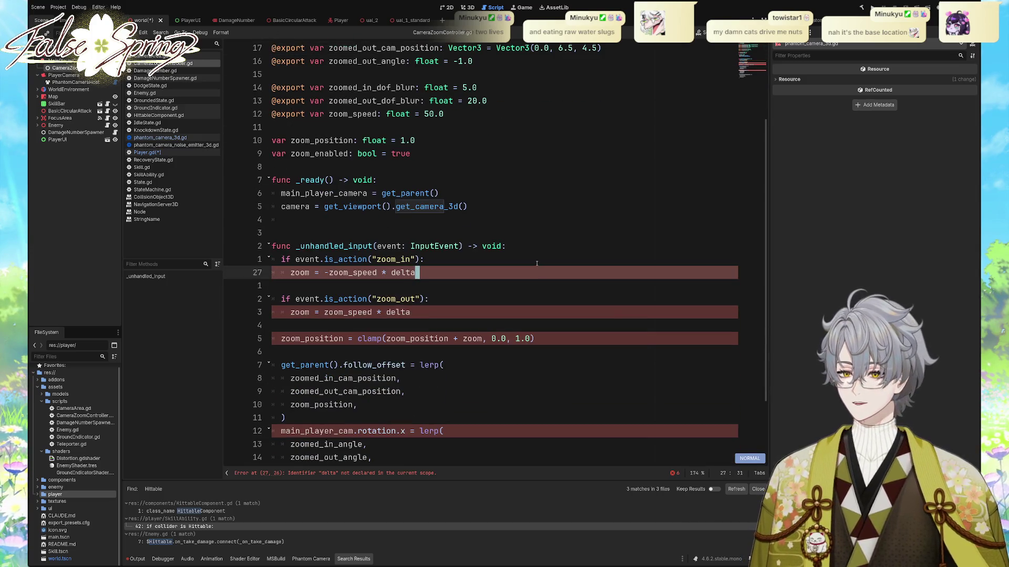
pyautogui.scroll(3, 452, 264)
pyautogui.click(436, 245)
pyautogui.scroll(-3, 436, 245)
pyautogui.click(446, 246)
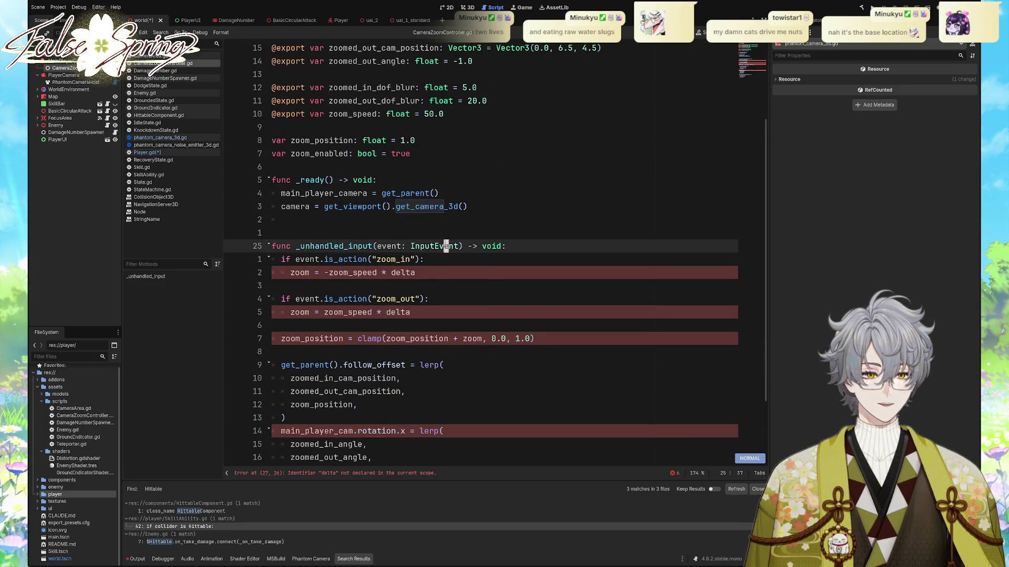
pyautogui.scroll(2, 436, 252)
pyautogui.click(428, 259)
pyautogui.scroll(-4, 428, 263)
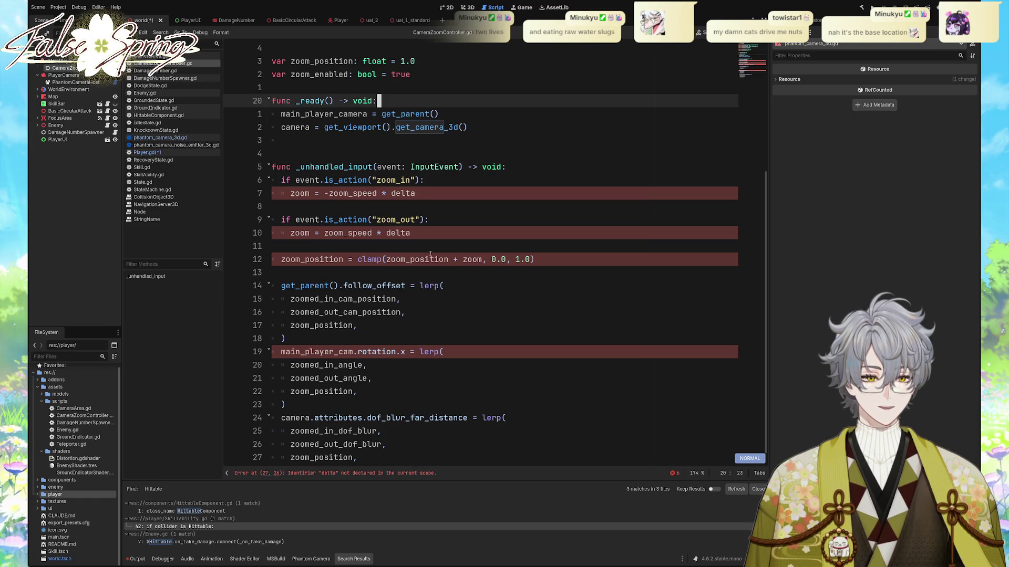
pyautogui.click(430, 272)
pyautogui.scroll(-1, 431, 272)
pyautogui.click(345, 339)
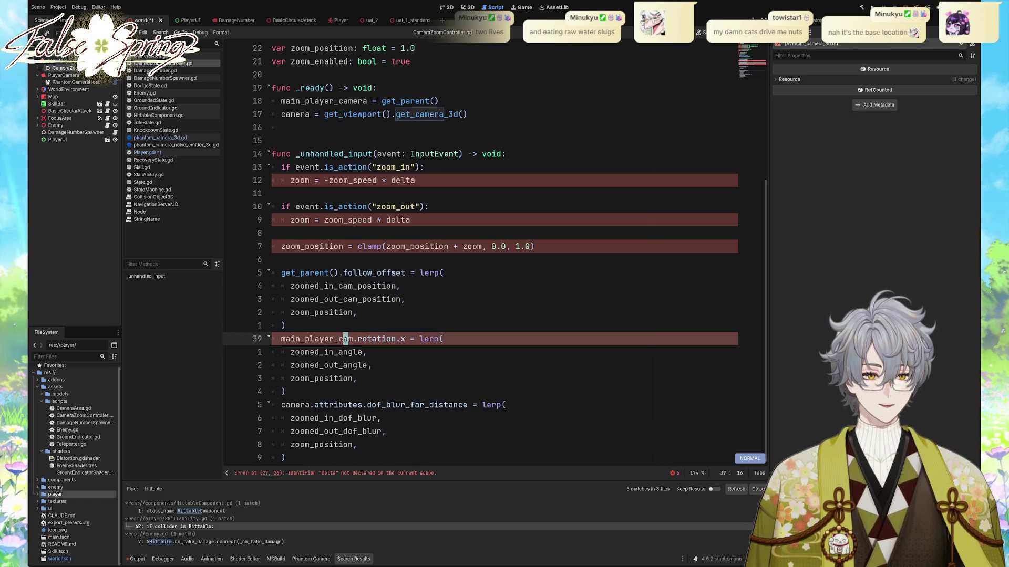
pyautogui.press('5')
pyautogui.press('k')
pyautogui.press('^')
pyautogui.press('v')
pyautogui.press('f')
pyautogui.press('.')
pyautogui.write('cmain_player_camera.')
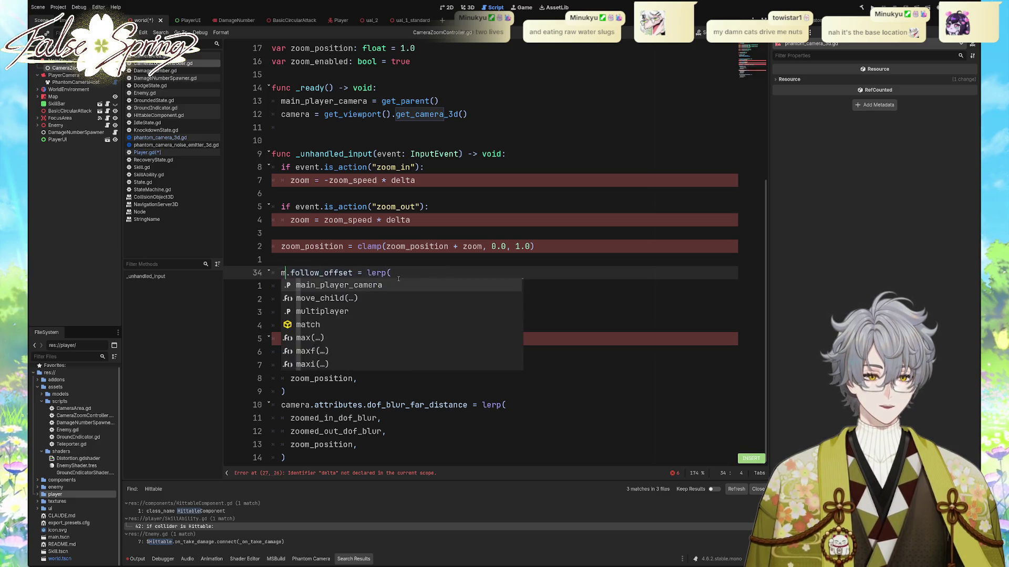
pyautogui.press('Escape')
# Insert a blank line above the rotation code and save the script.
pyautogui.press('j')
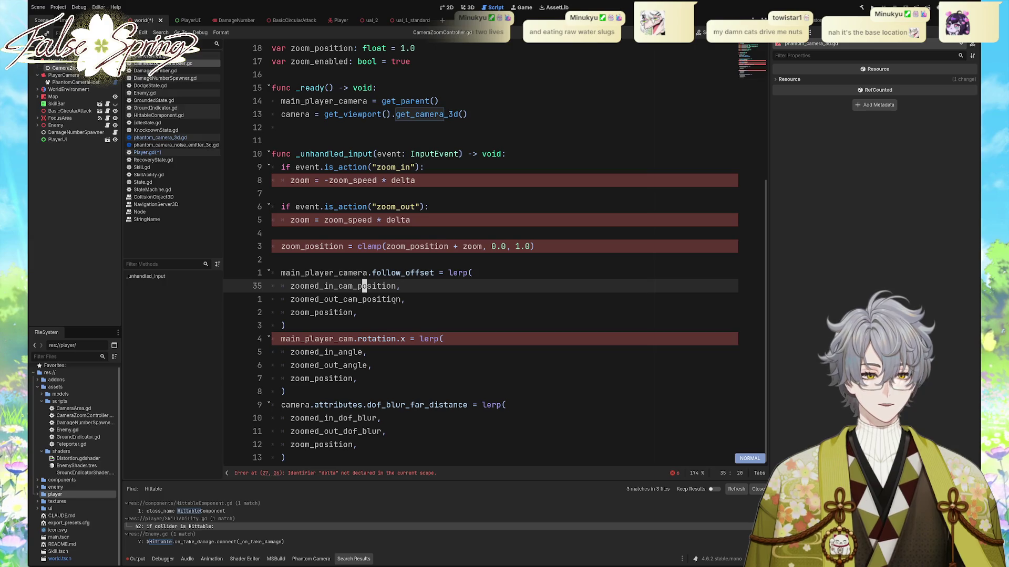
pyautogui.press('j')
pyautogui.press('j')
pyautogui.press('j')
pyautogui.press('0')
pyautogui.press('i')
pyautogui.press('Return')
pyautogui.press('Escape')
pyautogui.hotkey('ctrl', 's')
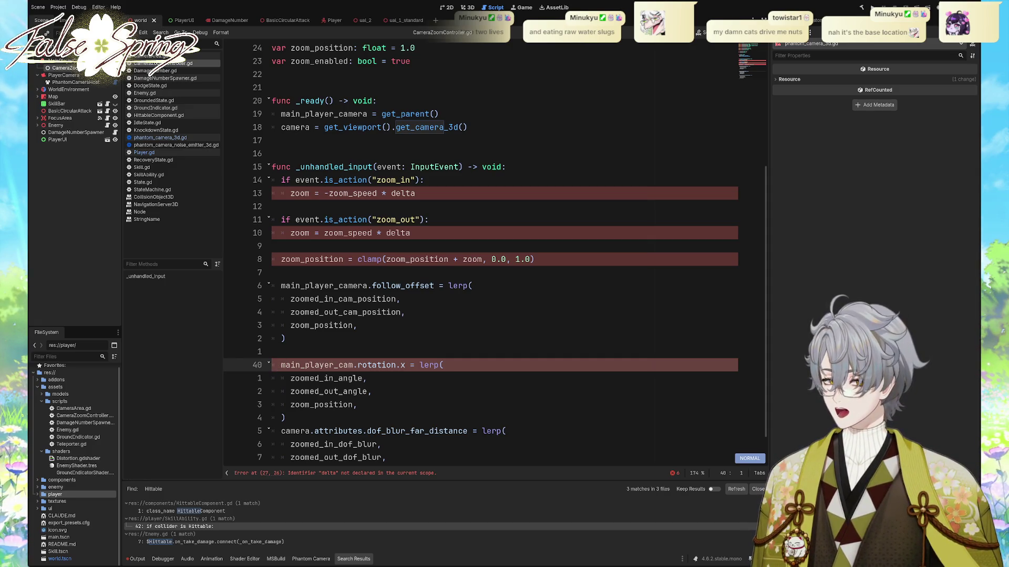
pyautogui.scroll(3, 423, 329)
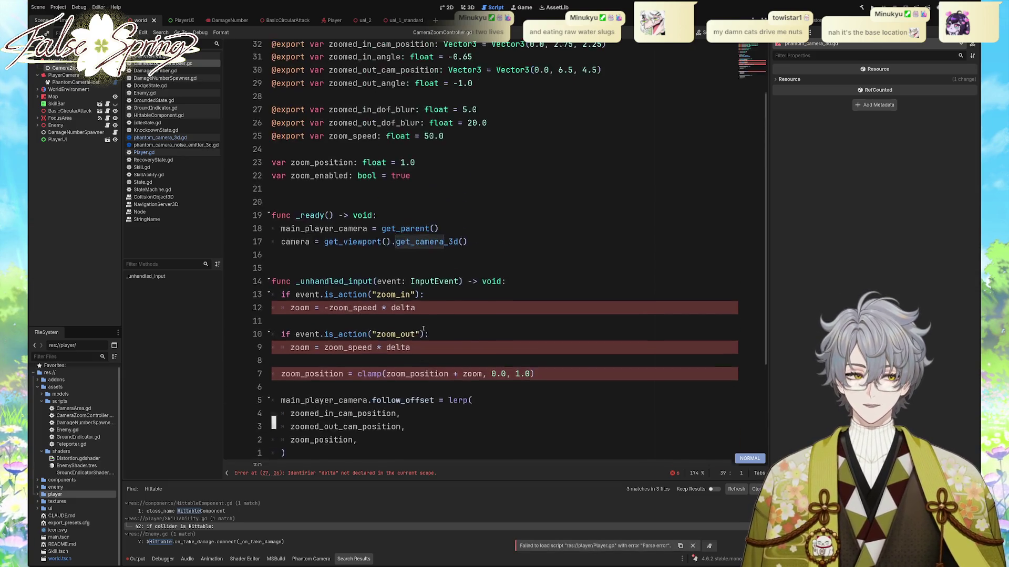
pyautogui.scroll(2, 423, 329)
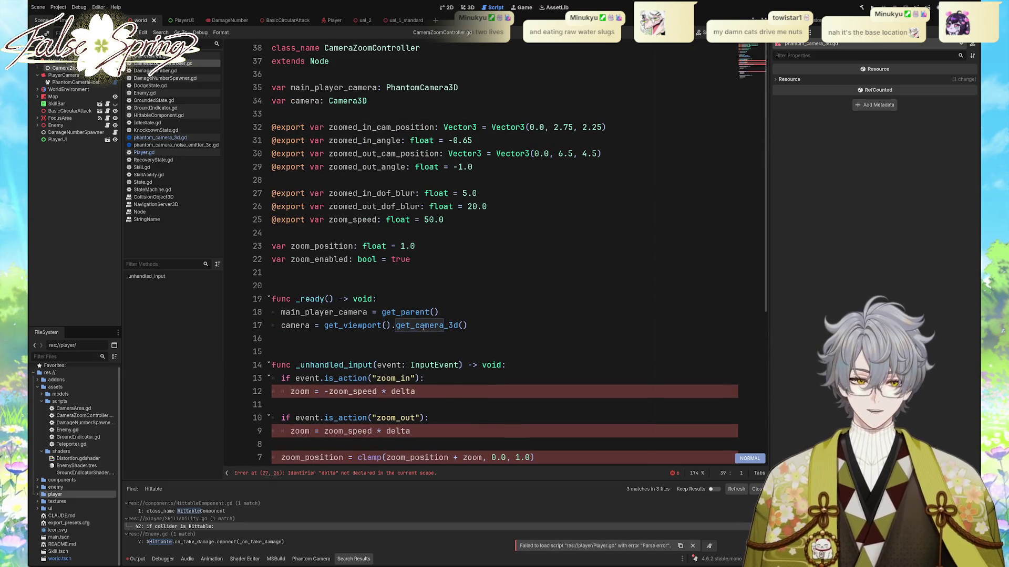
pyautogui.scroll(-8, 415, 316)
pyautogui.click(398, 259)
pyautogui.scroll(5, 403, 247)
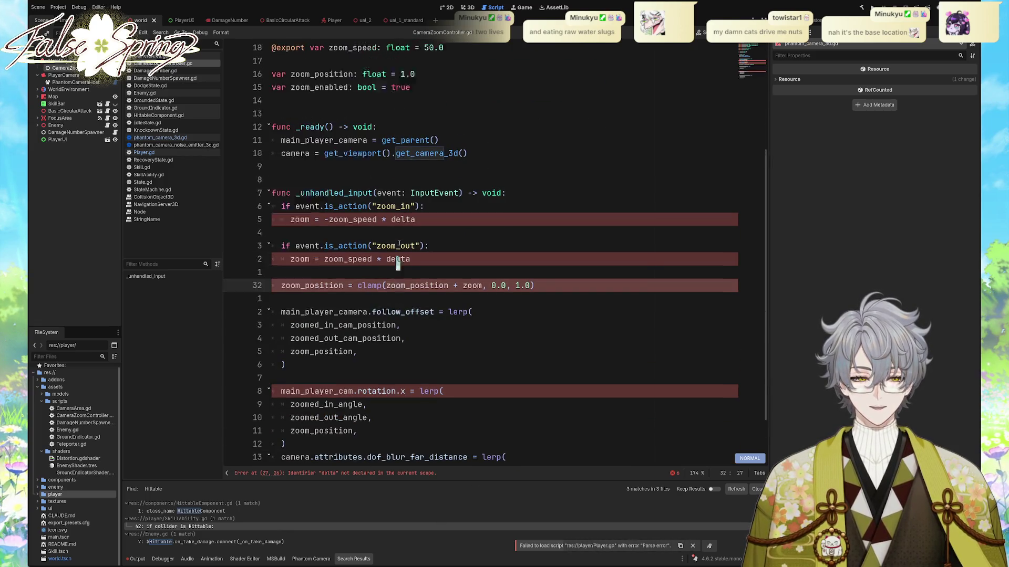
pyautogui.scroll(-3, 405, 365)
pyautogui.click(412, 272)
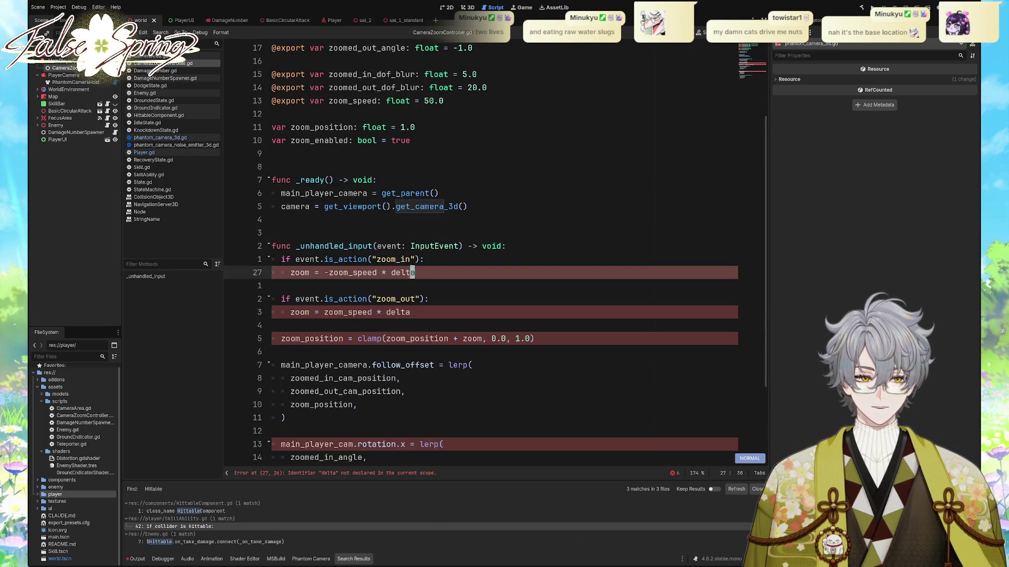
pyautogui.click(406, 273)
pyautogui.scroll(-1, 404, 278)
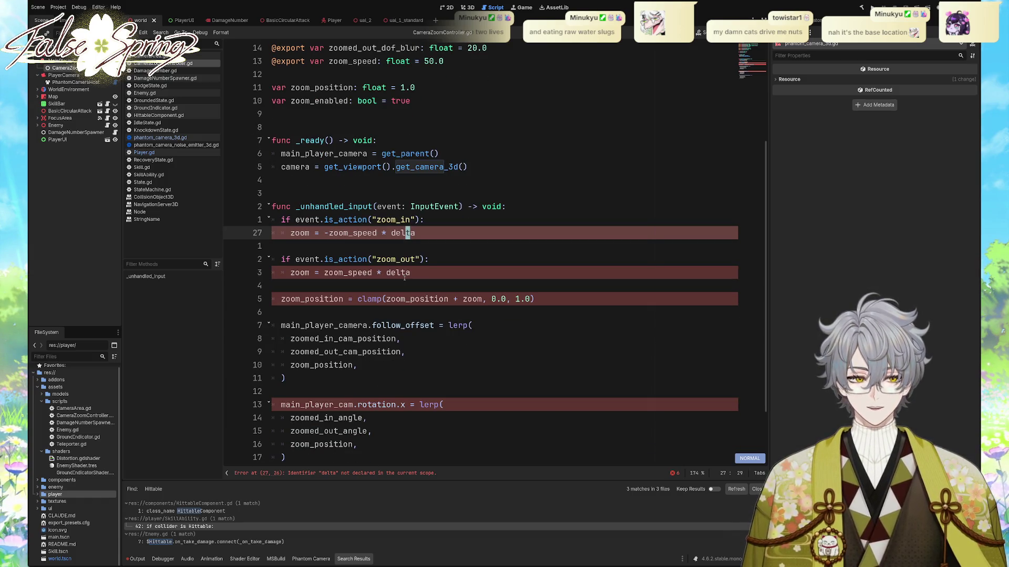
pyautogui.scroll(4, 404, 278)
pyautogui.click(404, 277)
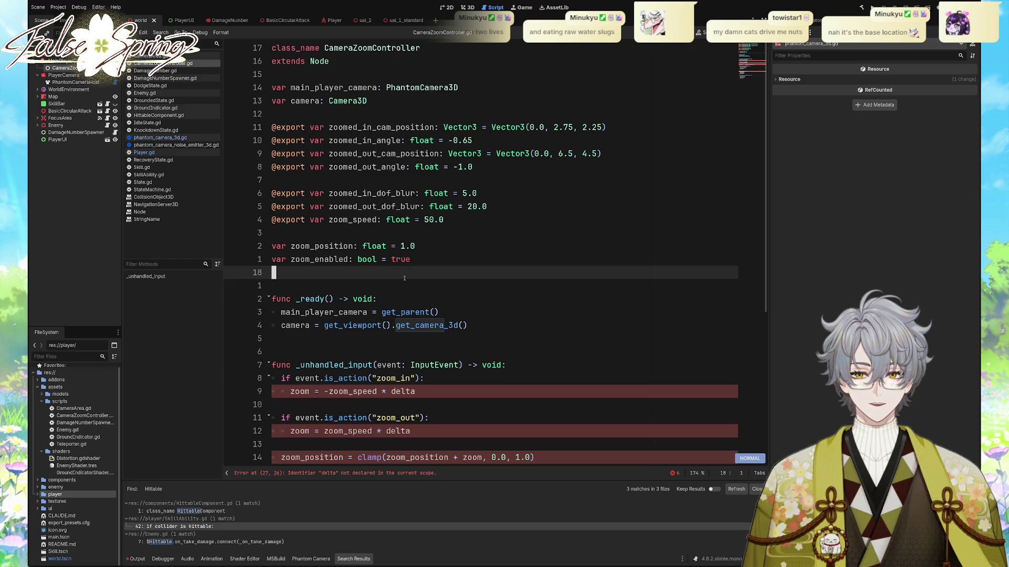
pyautogui.press('k')
pyautogui.press('k')
pyautogui.press('k')
pyautogui.press('k')
pyautogui.press('w')
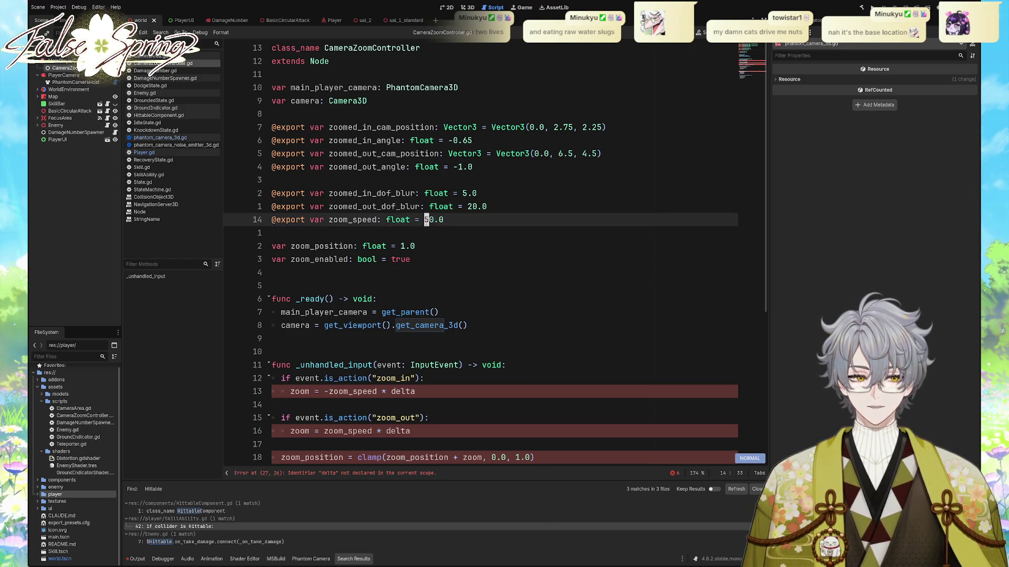
pyautogui.press('j')
pyautogui.press('j')
pyautogui.press('j')
pyautogui.press('k')
pyautogui.press('k')
pyautogui.press('k')
pyautogui.press('k')
pyautogui.press('k')
pyautogui.press('k')
pyautogui.press('k')
pyautogui.press('w')
pyautogui.press('w')
pyautogui.press('w')
pyautogui.press('l')
pyautogui.press('l')
pyautogui.press('l')
pyautogui.write('cestep')
pyautogui.press('Escape')
pyautogui.press('w')
pyautogui.press('w')
pyautogui.write('cw1')
pyautogui.press('Escape')
pyautogui.press('j')
pyautogui.press('k')
pyautogui.press('s')
pyautogui.press('Delete')
pyautogui.press('Delete')
pyautogui.write('0.5')
pyautogui.press('Escape')
pyautogui.press('j')
pyautogui.press('j')
pyautogui.press('j')
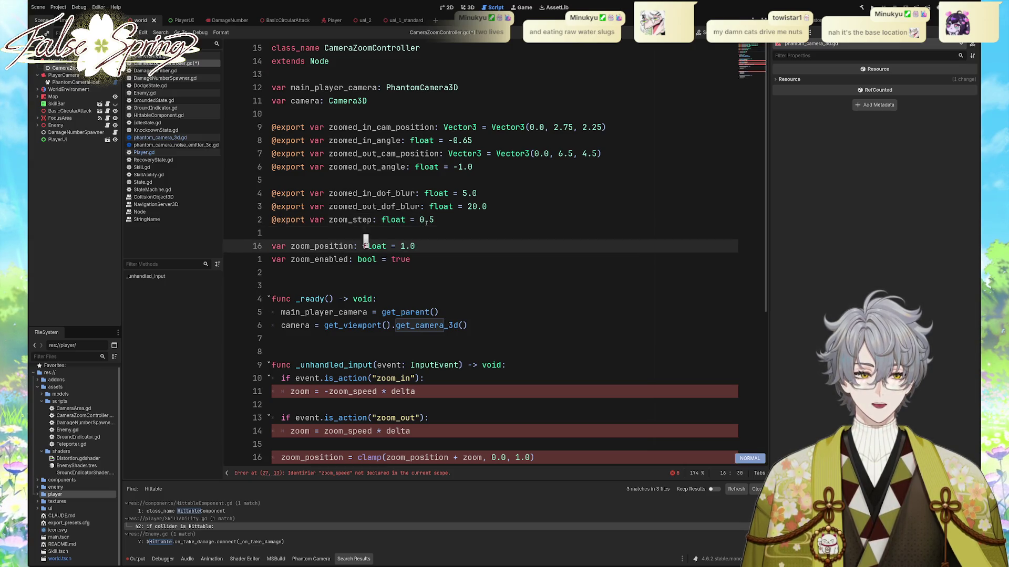
pyautogui.press('k')
pyautogui.press('b')
pyautogui.press('b')
pyautogui.press('b')
pyautogui.press('l')
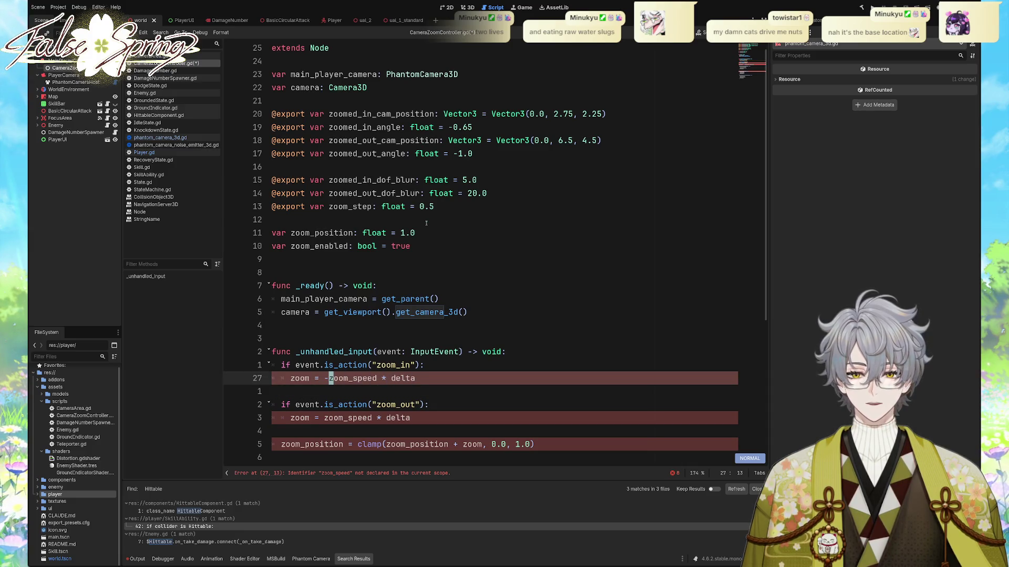
pyautogui.press('k')
pyautogui.press('k')
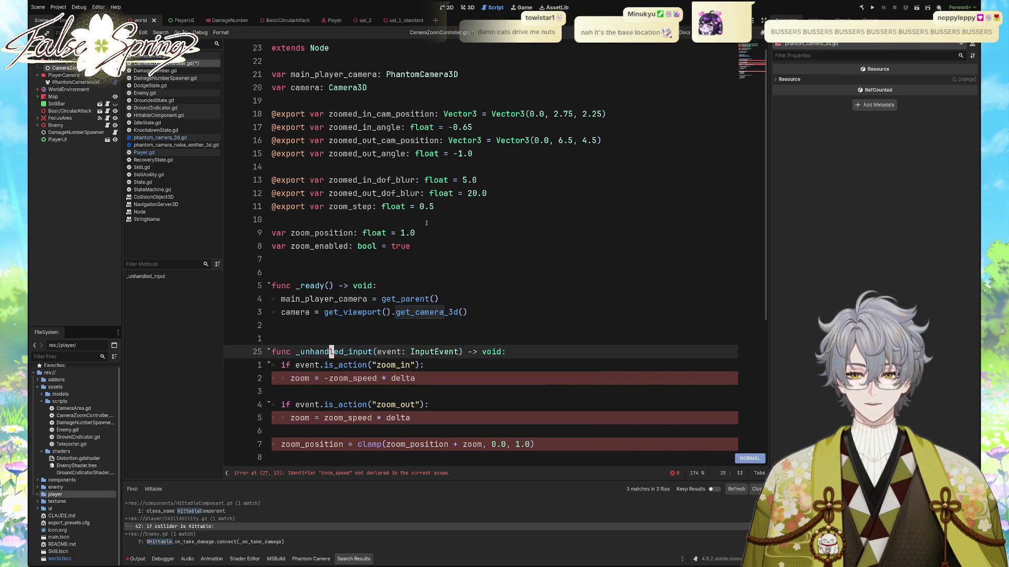
pyautogui.scroll(-1, 471, 172)
pyautogui.scroll(-1, 471, 171)
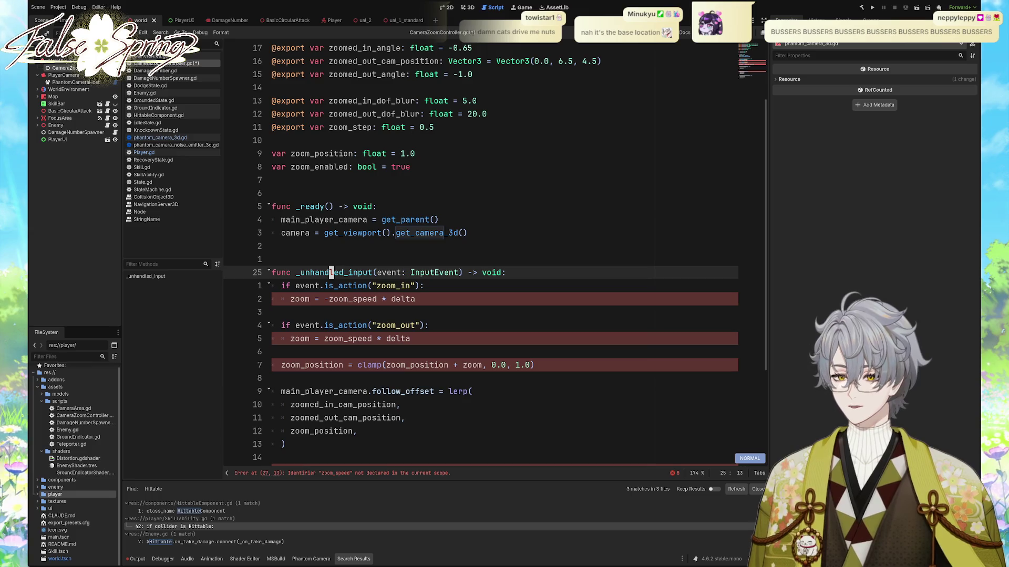
pyautogui.press('j')
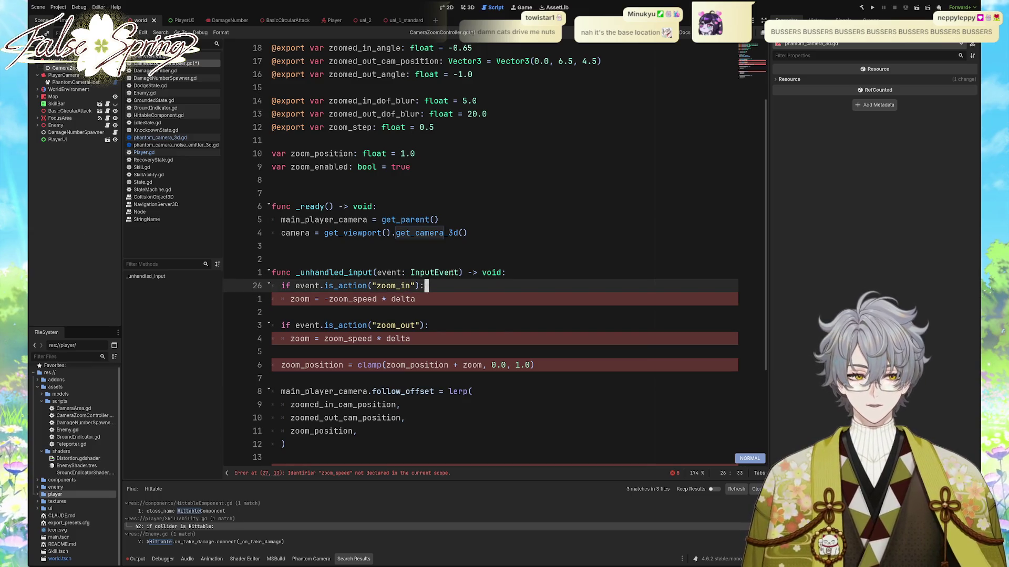
pyautogui.scroll(-1, 412, 264)
pyautogui.press('j')
pyautogui.press('j')
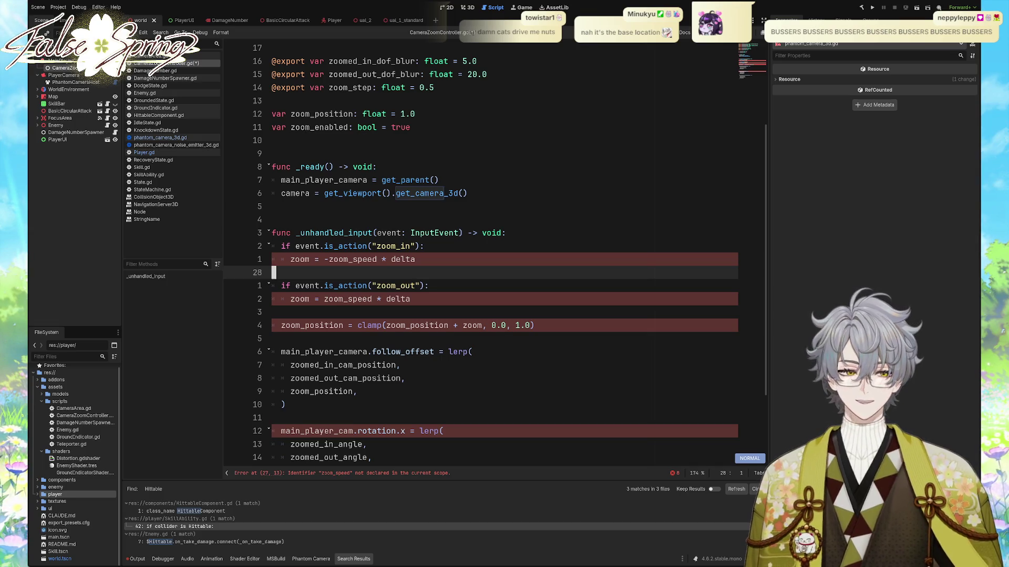
pyautogui.scroll(-3, 481, 252)
pyautogui.click(322, 154)
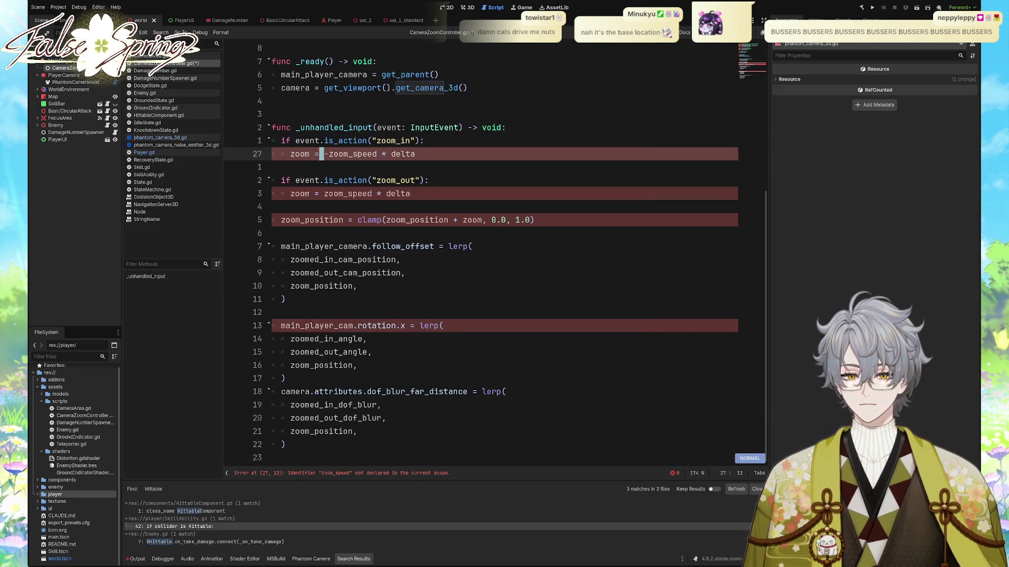
# Change is_action to is_action_pressed in both the zoom_in and zoom_out checks.
pyautogui.click(370, 141)
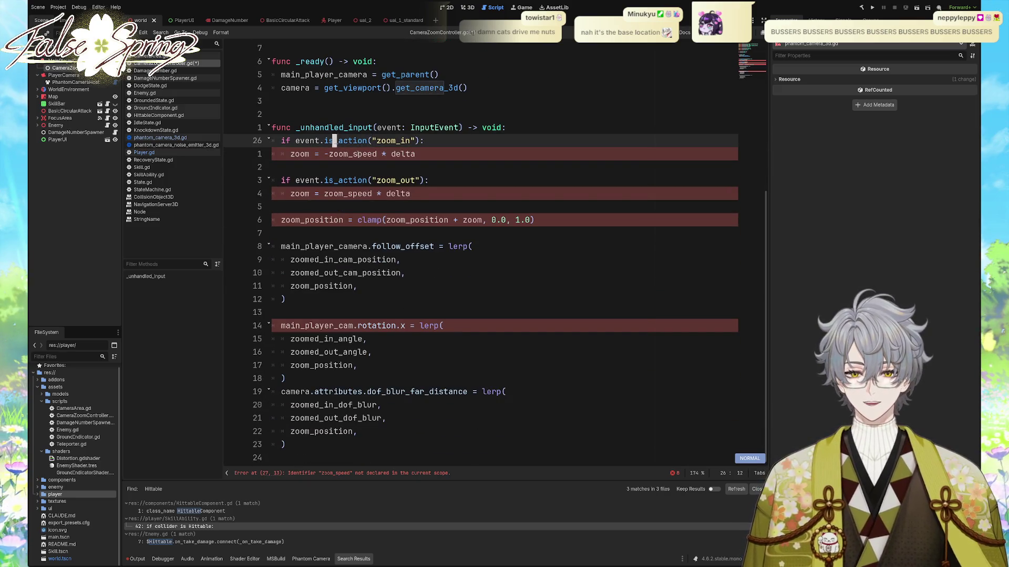
pyautogui.write('is_')
pyautogui.press('Return')
pyautogui.press('Escape')
pyautogui.press('j')
pyautogui.press('j')
pyautogui.press('j')
pyautogui.press('b')
pyautogui.press('b')
pyautogui.write('a_')
pyautogui.press('Return')
pyautogui.press('Escape')
# Replace zoom_speed * delta with zoom_step in the zoom_in and zoom_out assignments.
pyautogui.press('k')
pyautogui.press('k')
pyautogui.press('b')
pyautogui.press('h')
pyautogui.press('h')
pyautogui.press('h')
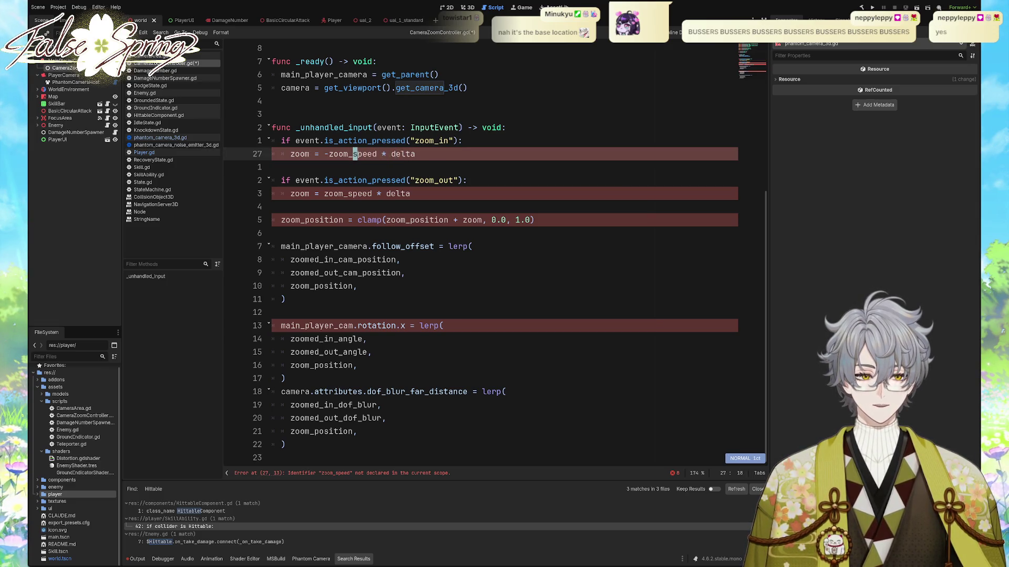
pyautogui.press('C')
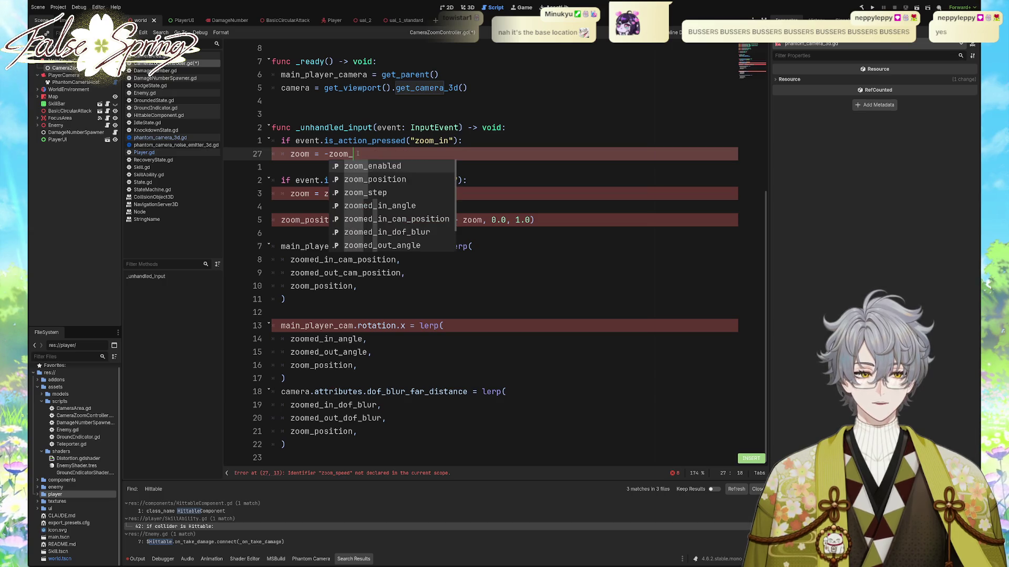
pyautogui.write('s')
pyautogui.press('Return')
pyautogui.press('Escape')
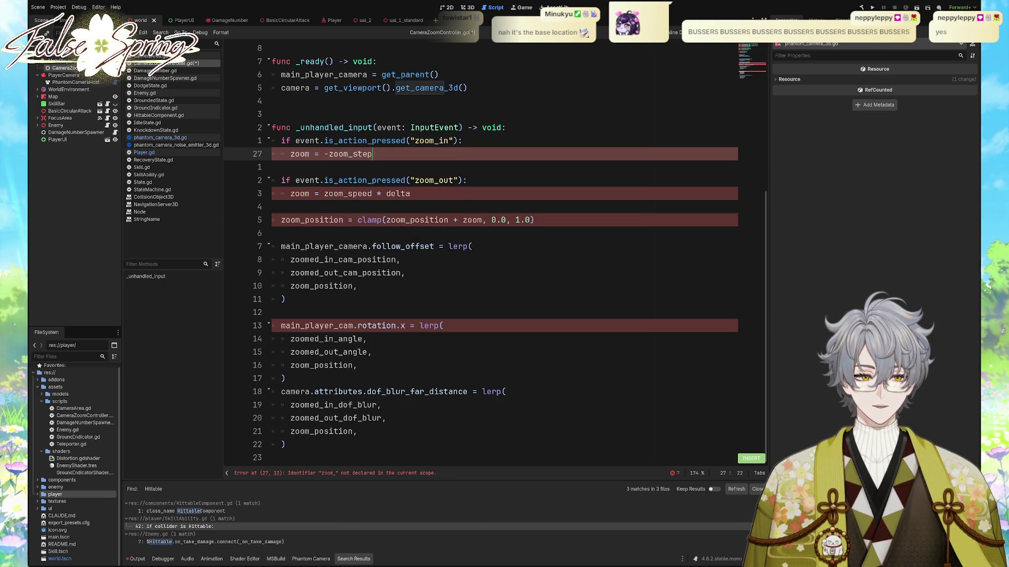
pyautogui.press('j')
pyautogui.press('j')
pyautogui.press('j')
pyautogui.press('h')
pyautogui.press('h')
pyautogui.press('h')
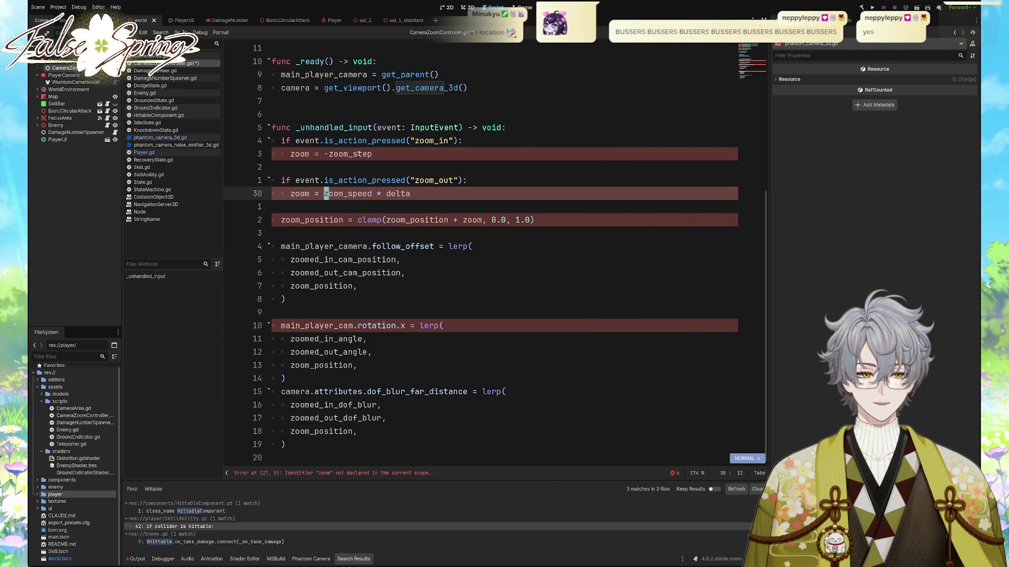
pyautogui.write('CZOOM_s')
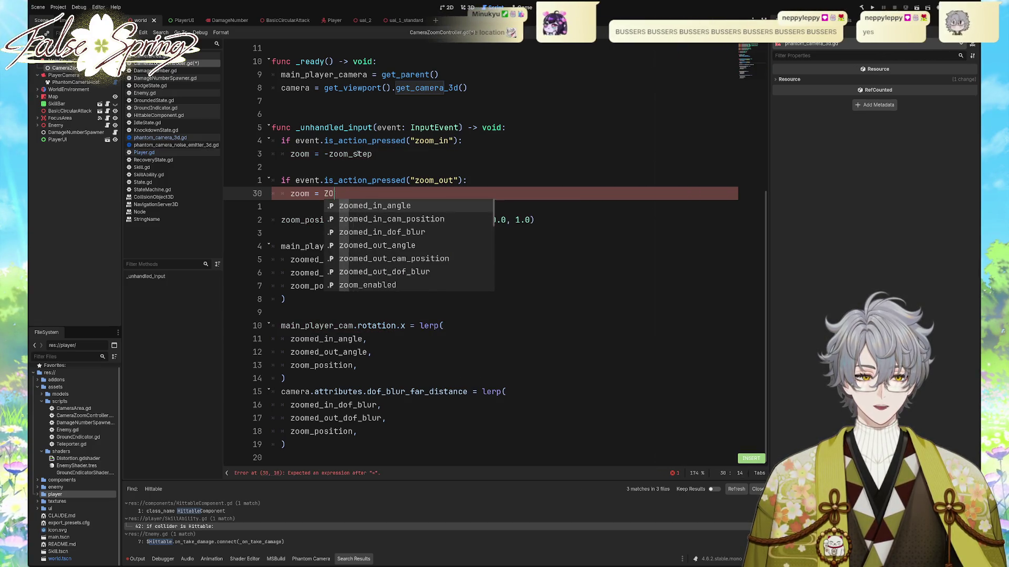
pyautogui.press('Return')
pyautogui.press('Escape')
pyautogui.press('k')
pyautogui.press('k')
pyautogui.press('k')
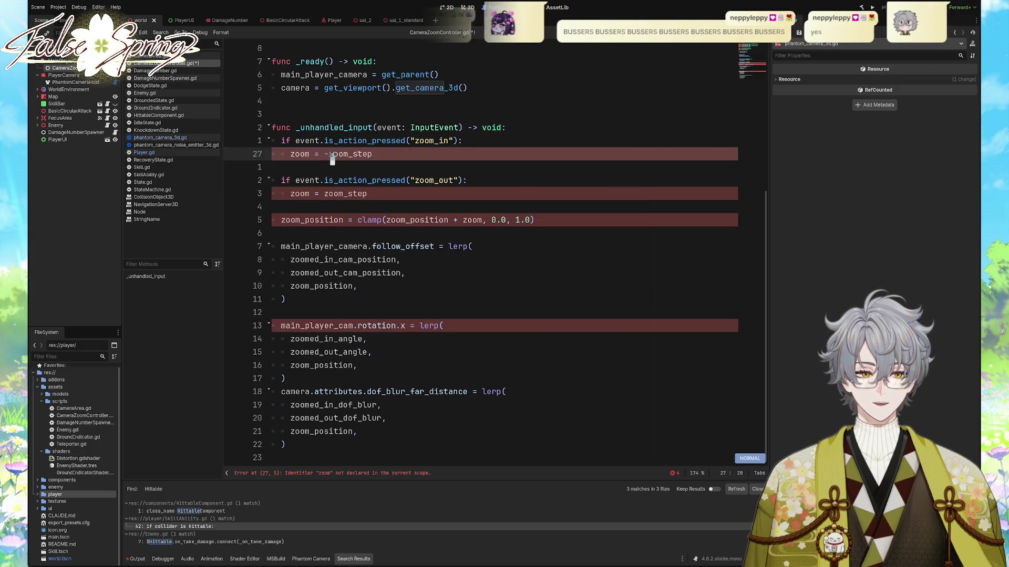
pyautogui.hotkey('shift', 'o')
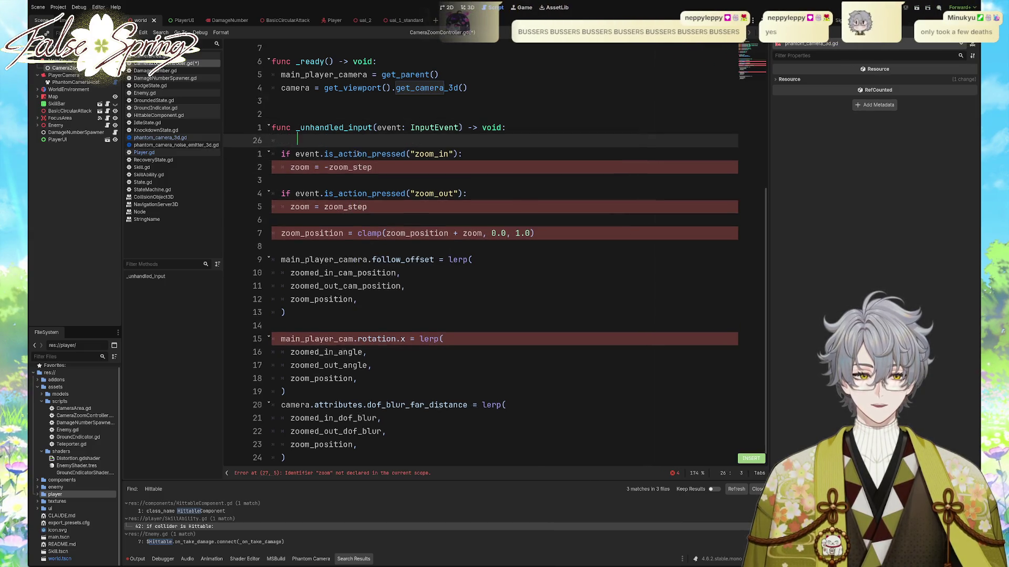
# Declare a local var zoom := 0.0 above the zoom branches in the input handler.
pyautogui.press('Return')
pyautogui.press('Return')
pyautogui.write('var zoom')
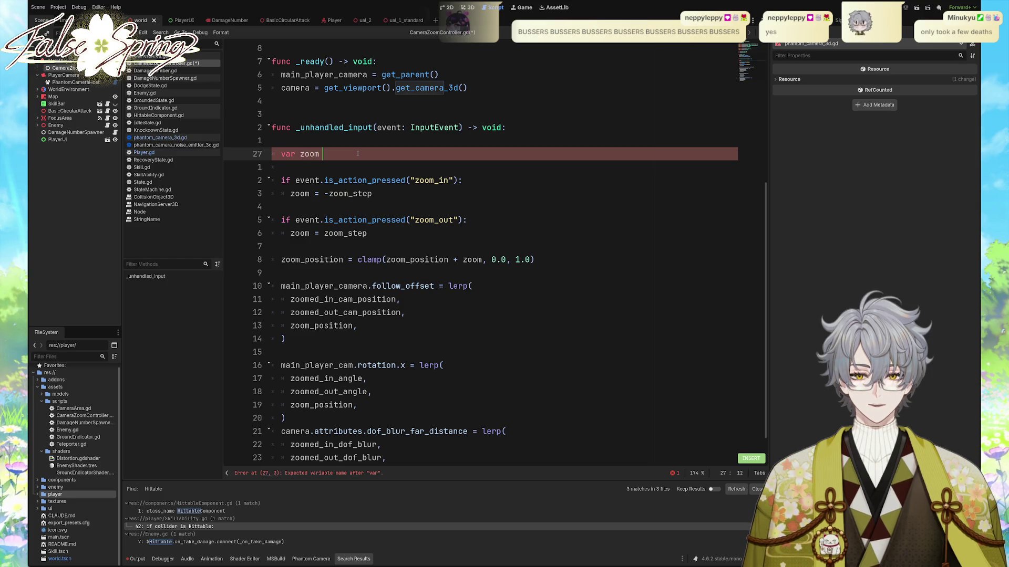
pyautogui.write(':= 0.')
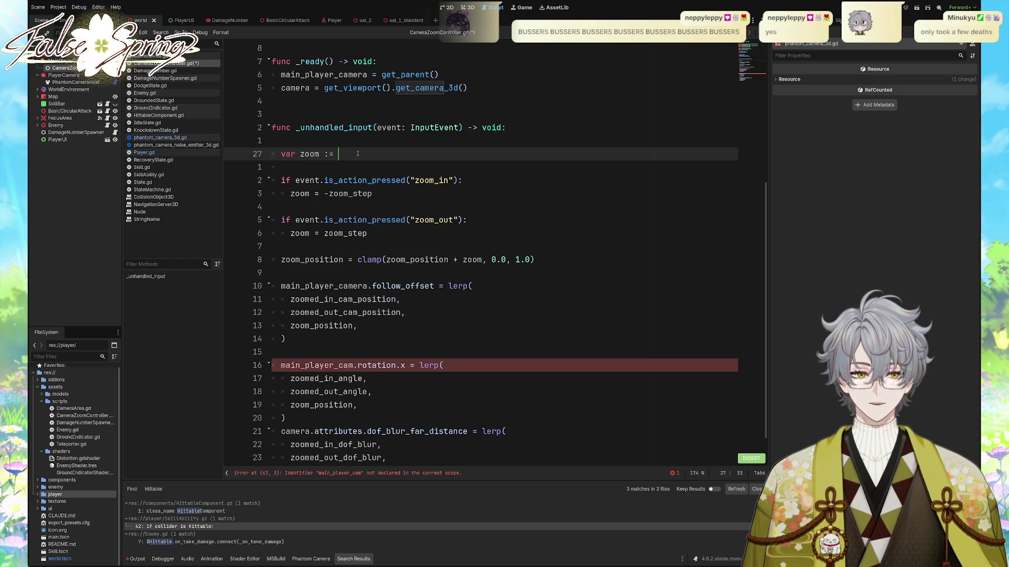
pyautogui.write('0')
pyautogui.press('Escape')
pyautogui.press('k')
pyautogui.press('d')
pyautogui.press('d')
pyautogui.press('j')
pyautogui.press('j')
pyautogui.press('j')
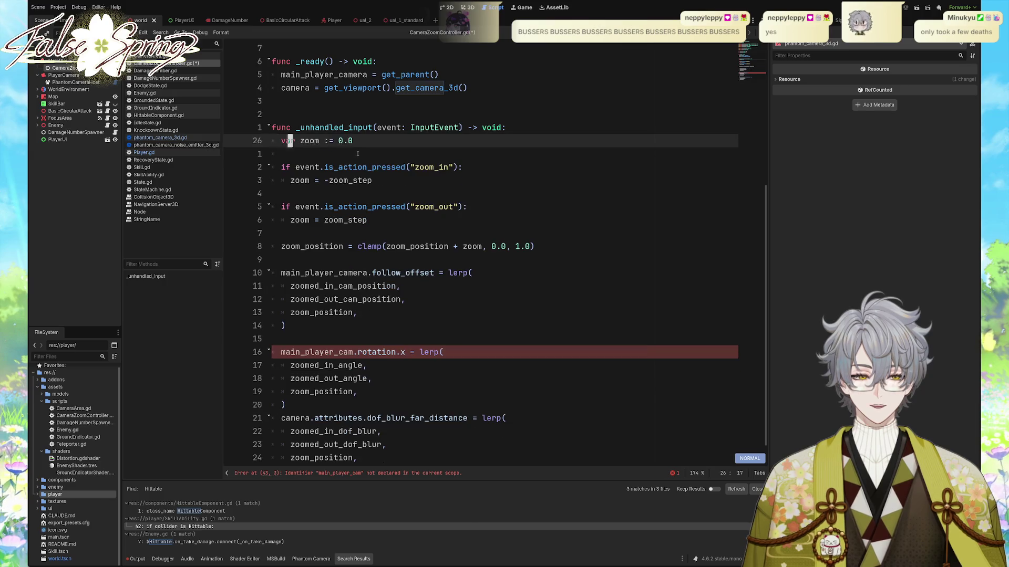
pyautogui.press('k')
pyautogui.press('k')
pyautogui.press('k')
pyautogui.press('j')
pyautogui.press('j')
pyautogui.press('j')
# Review the zoom_enabled declaration, the clamp line and the follow_offset update.
pyautogui.scroll(6, 467, 159)
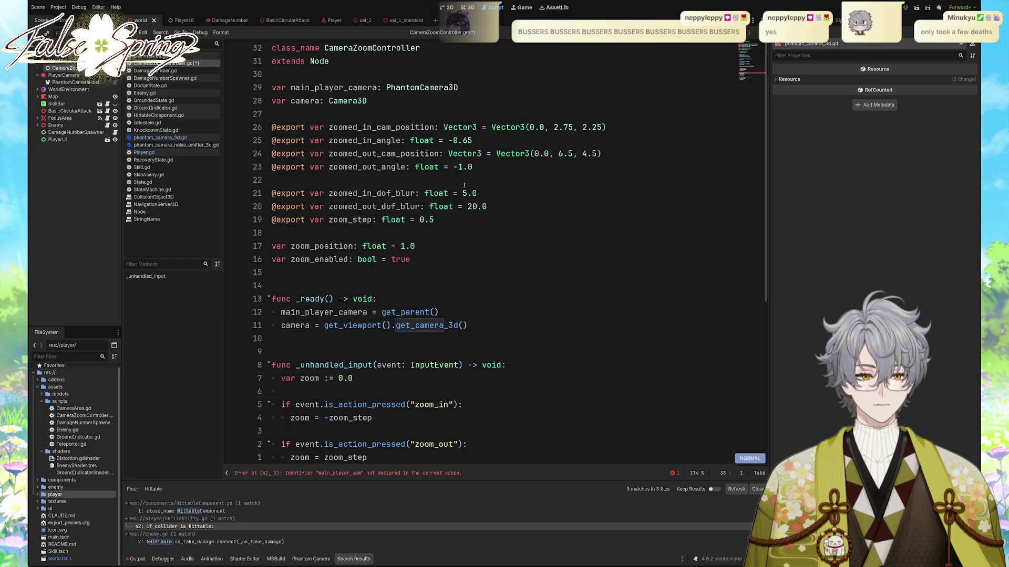
pyautogui.click(435, 260)
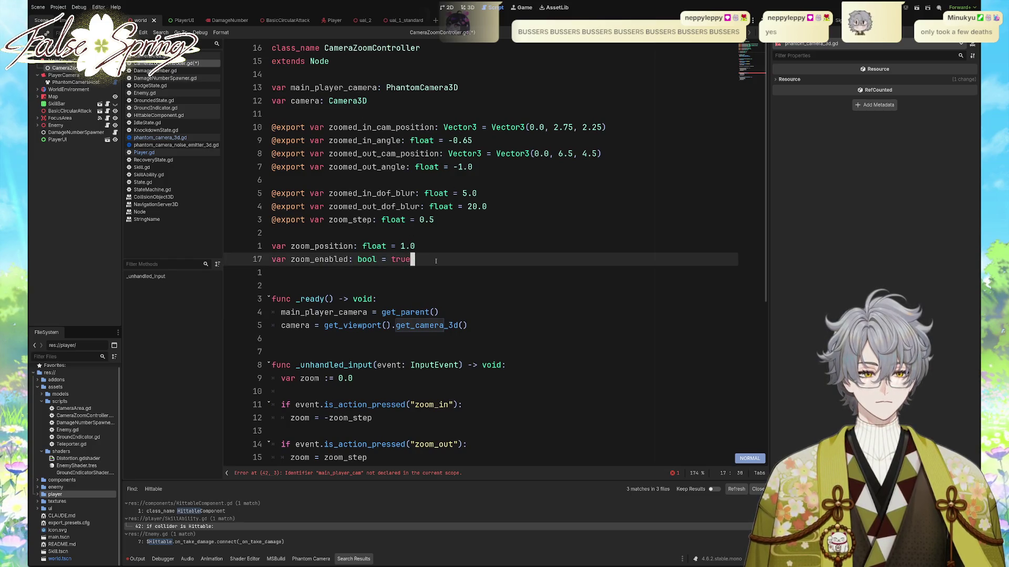
pyautogui.scroll(-7, 435, 261)
pyautogui.click(426, 247)
pyautogui.press('k')
pyautogui.press('k')
pyautogui.press('w')
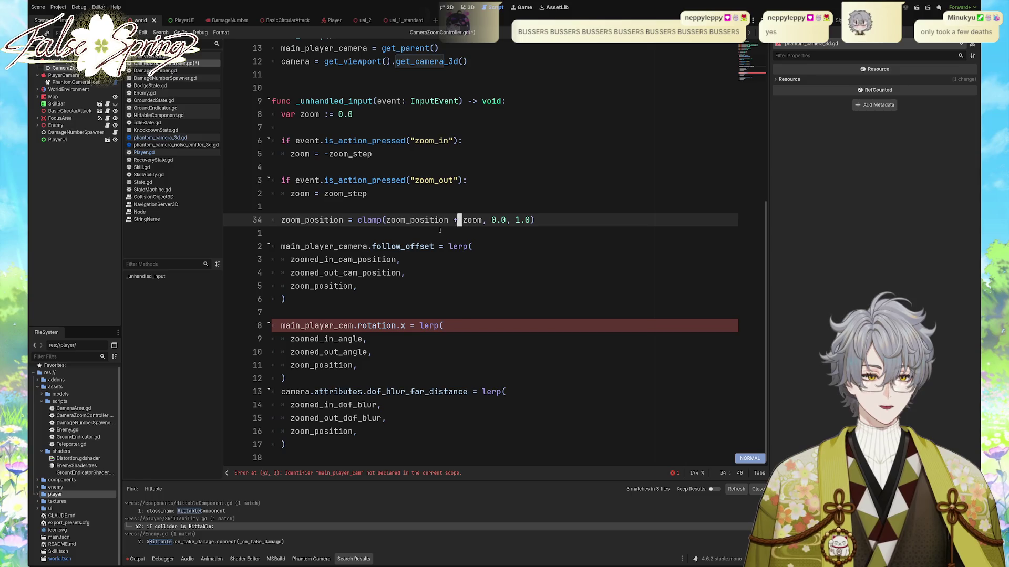
pyautogui.press('j')
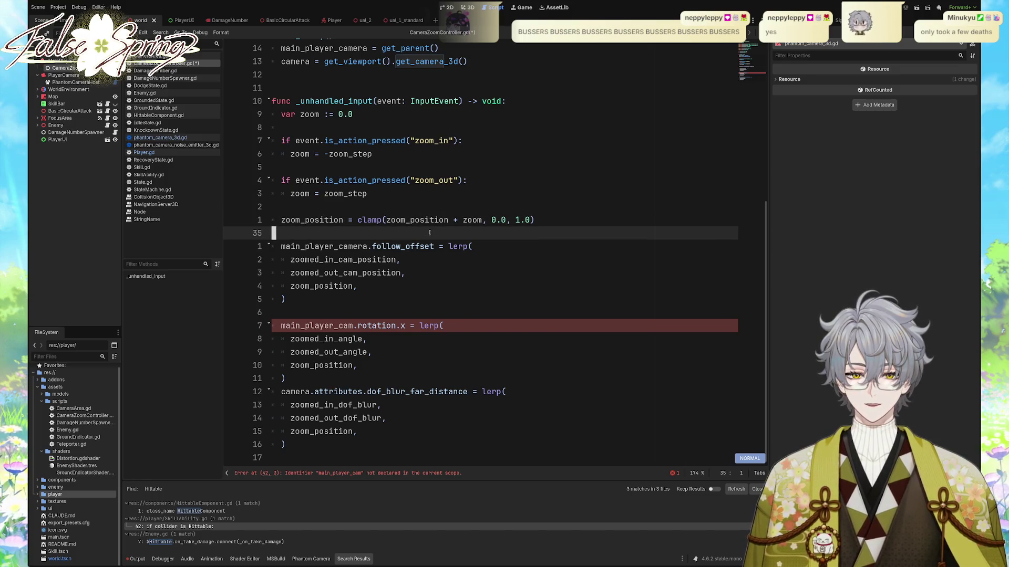
pyautogui.moveTo(276, 220); pyautogui.dragTo(534, 221)
pyautogui.click(473, 247)
pyautogui.click(455, 253)
pyautogui.click(354, 274)
# Correct main_player_cam to main_player_camera and save CameraZoomController.gd.
pyautogui.press('j')
pyautogui.press('j')
pyautogui.press('j')
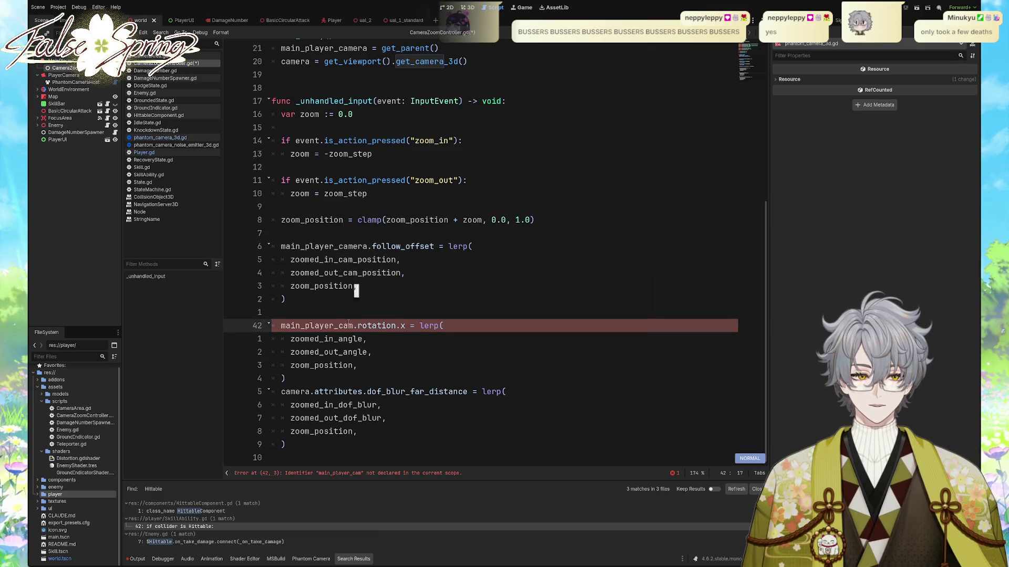
pyautogui.write('amera')
pyautogui.press('Escape')
pyautogui.press('j')
pyautogui.press('j')
pyautogui.press('j')
pyautogui.press('j')
pyautogui.press('j')
pyautogui.hotkey('ctrl', 's')
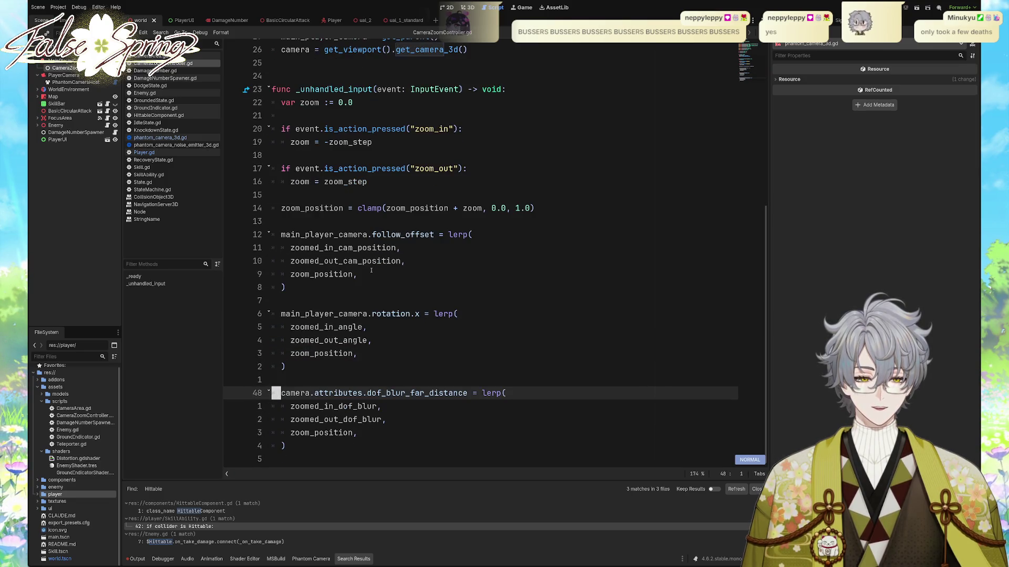
# Check the _ready function's get_camera_3d line and run the game to test zoom.
pyautogui.scroll(5, 459, 242)
pyautogui.click(459, 241)
pyautogui.click(484, 262)
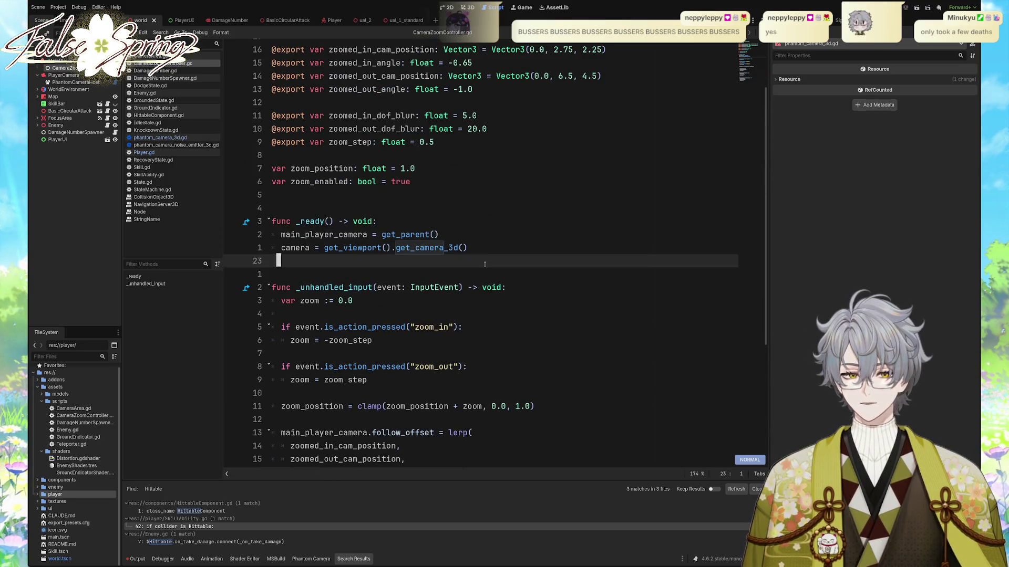
pyautogui.scroll(2, 485, 264)
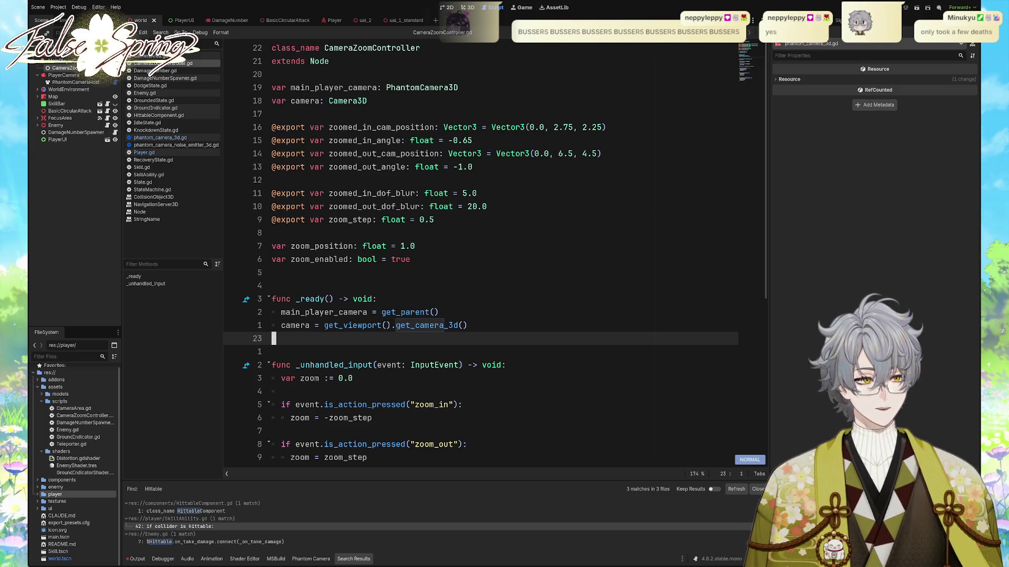
pyautogui.press('F5')
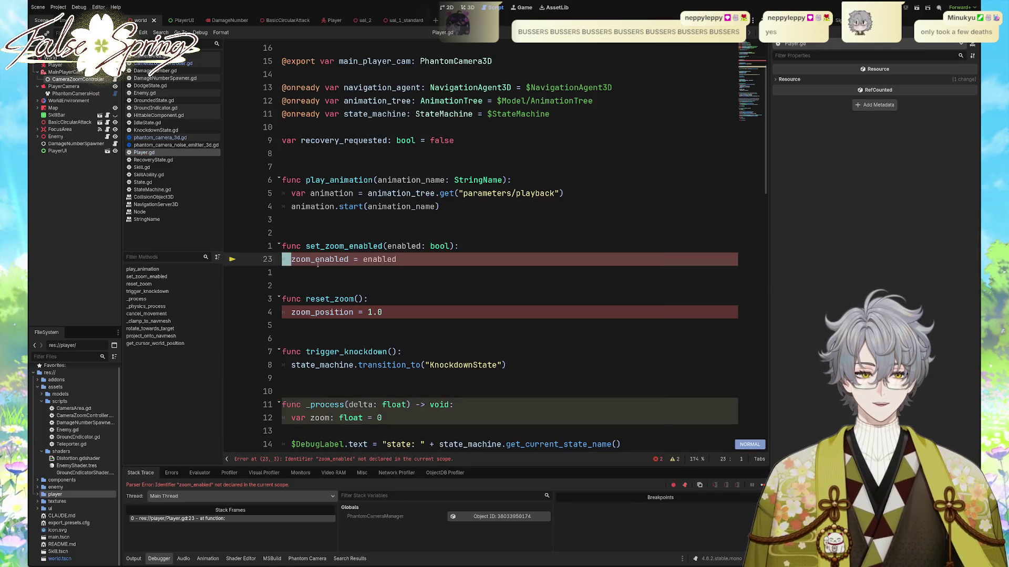
# Delete the obsolete set_zoom_enabled and reset_zoom functions from Player.gd and save.
pyautogui.click(341, 274)
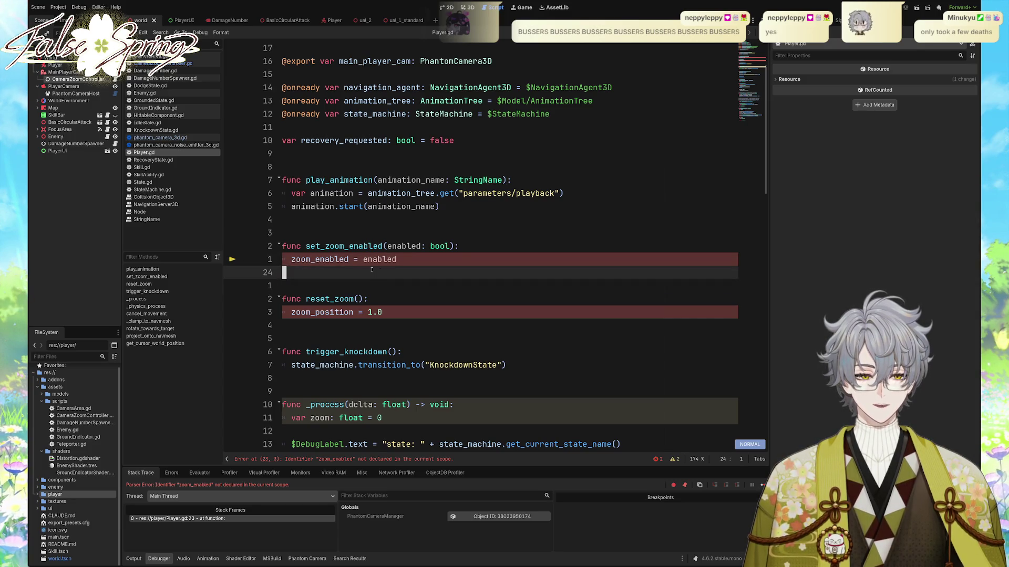
pyautogui.hotkey('shift', 'v')
pyautogui.press('k')
pyautogui.press('k')
pyautogui.press('d')
pyautogui.press('j')
pyautogui.hotkey('shift', 'v')
pyautogui.press('j')
pyautogui.press('j')
pyautogui.press('j')
pyautogui.press('d')
pyautogui.hotkey('ctrl', 's')
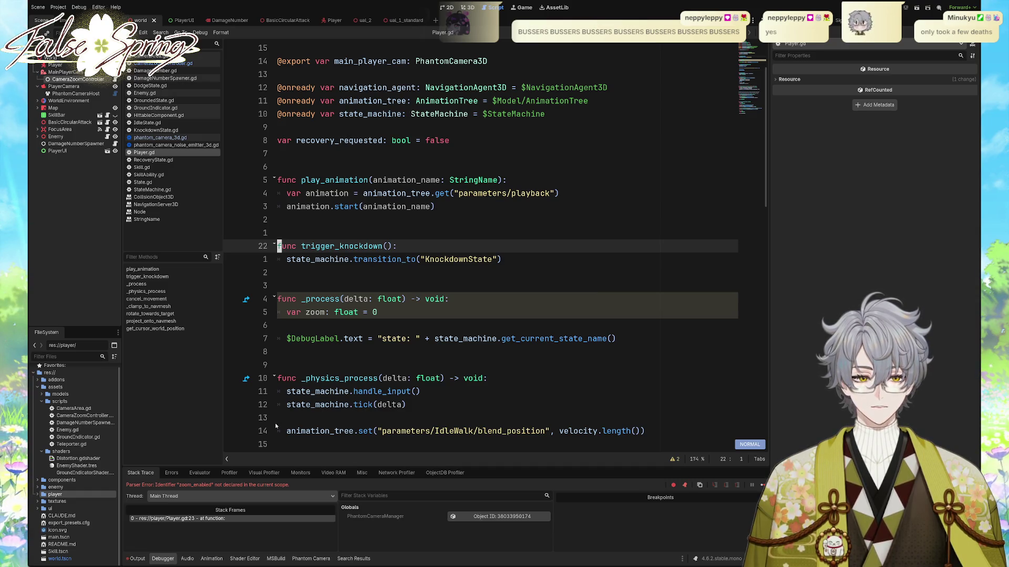
# Remove the unused local zoom variable, check the main_player_cam declaration, and save Player.gd.
pyautogui.press('j')
pyautogui.press('j')
pyautogui.press('j')
pyautogui.press('$')
pyautogui.press('d')
pyautogui.press('d')
pyautogui.press('d')
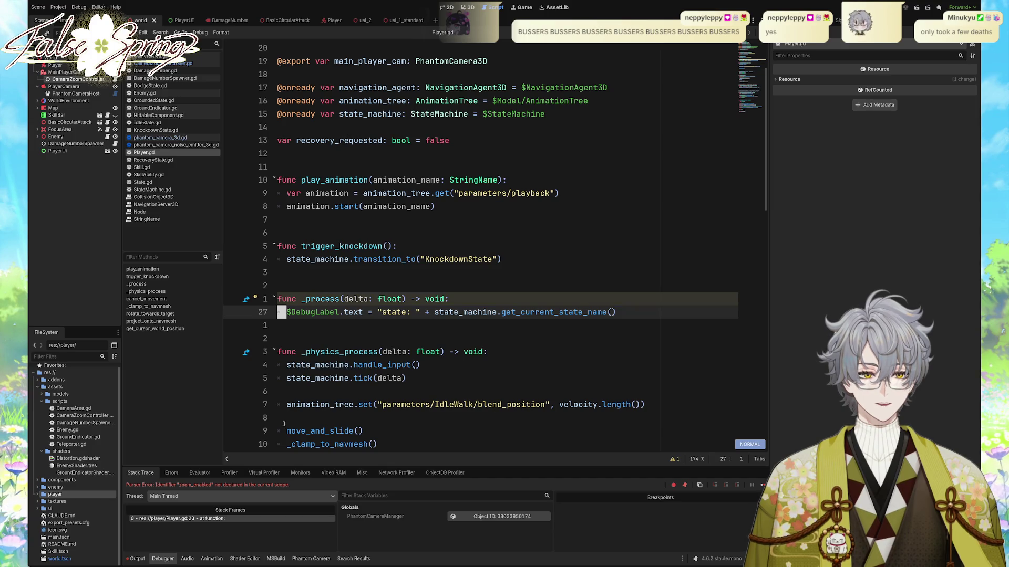
pyautogui.scroll(2, 284, 424)
pyautogui.press('1')
pyautogui.press('1')
pyautogui.press('k')
pyautogui.click(356, 90)
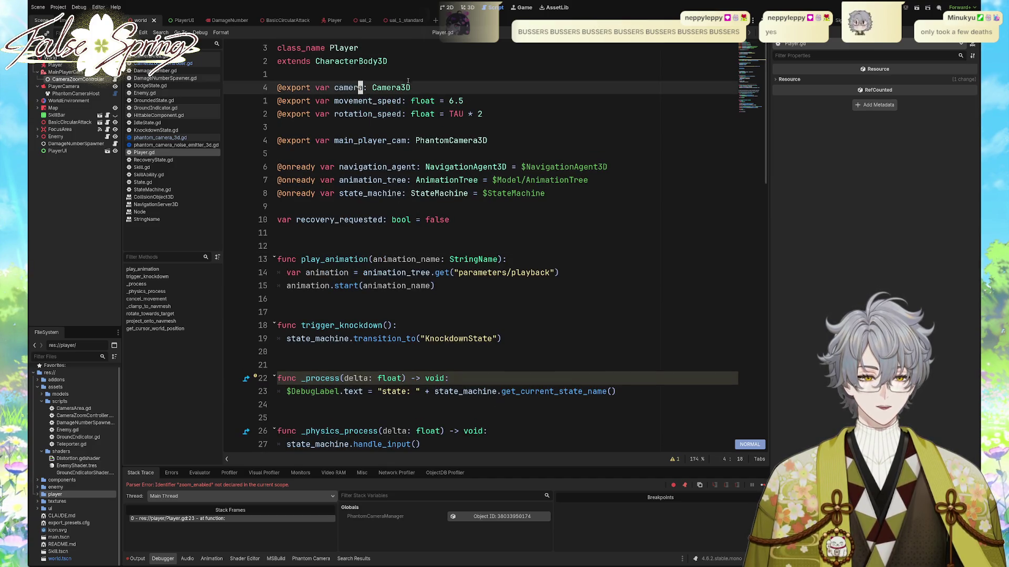
pyautogui.scroll(-4, 410, 116)
pyautogui.scroll(4, 446, 132)
pyautogui.click(470, 141)
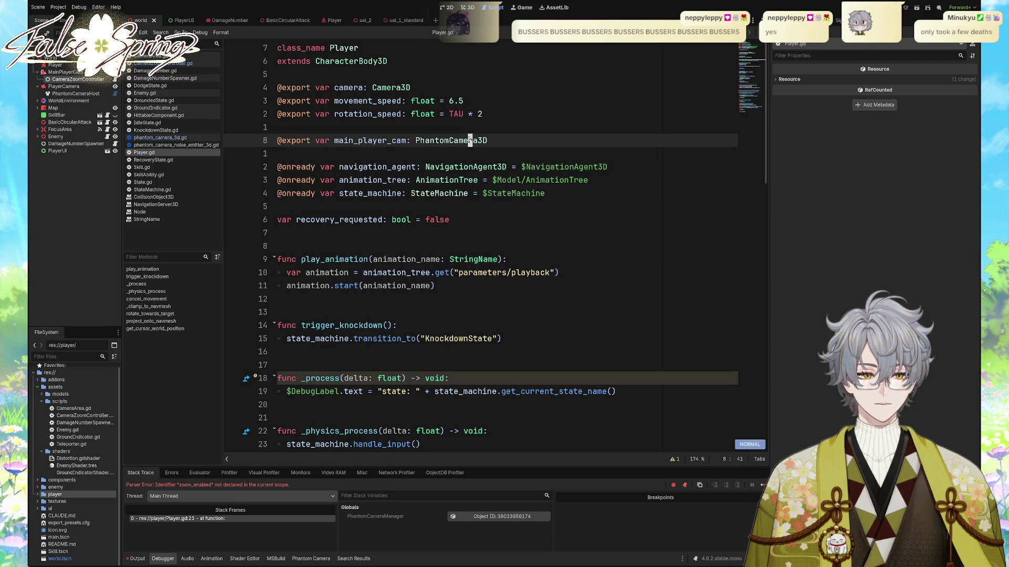
pyautogui.press('j')
pyautogui.press('j')
pyautogui.hotkey('ctrl', 's')
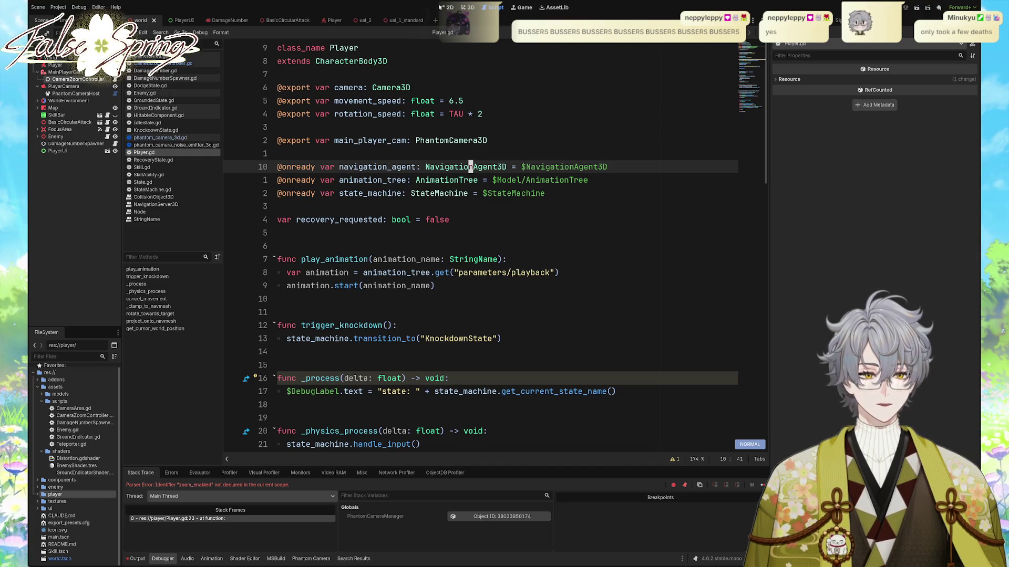
# Stop the running game, save the scene, and go back to main_player_cam in Player.gd.
pyautogui.click(468, 7)
pyautogui.scroll(-3, 597, 198)
pyautogui.click(917, 8)
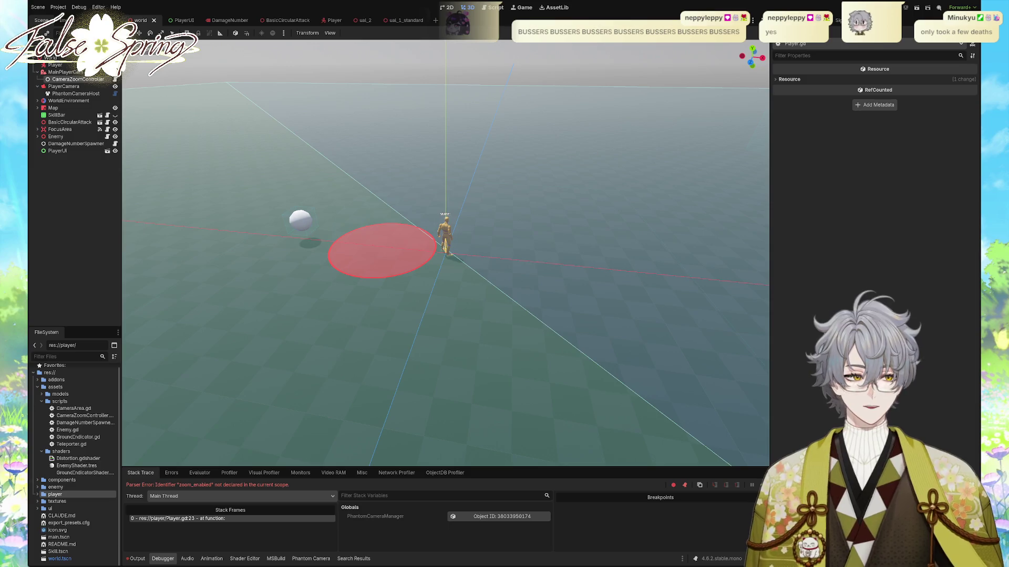
pyautogui.press('F8')
pyautogui.hotkey('ctrl', 's')
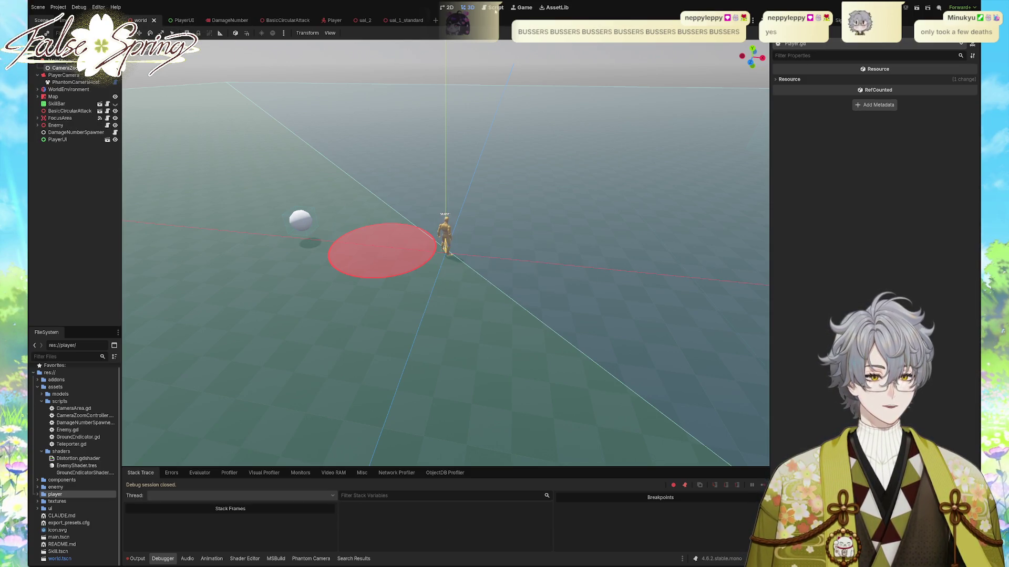
pyautogui.click(494, 9)
pyautogui.click(399, 153)
pyautogui.doubleClick(370, 140)
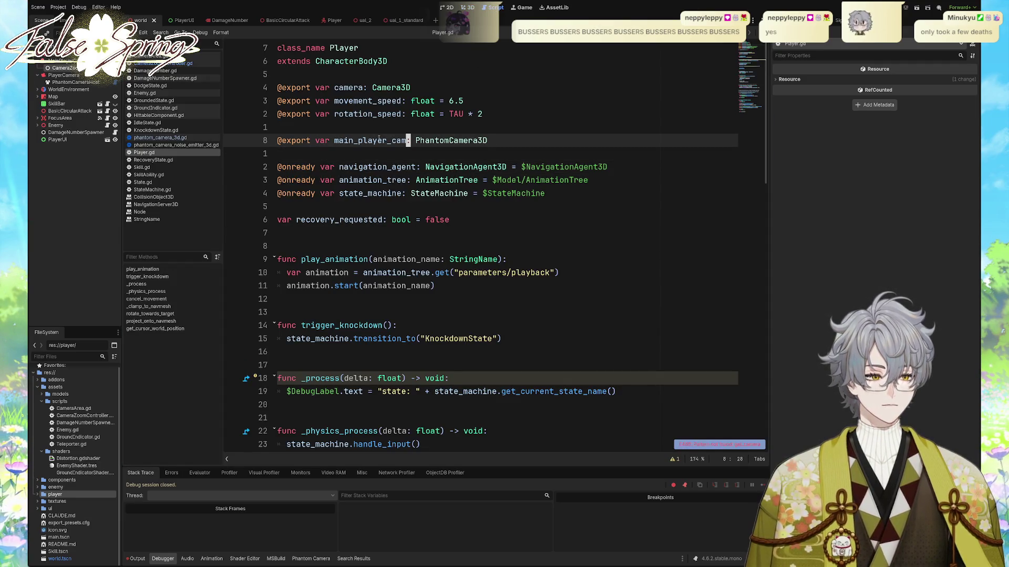
# Delete the main_player_cam declaration from Player.gd and review the remaining camera uses.
pyautogui.hotkey('ctrl', 'f')
pyautogui.hotkey('ctrl', 'Left')
pyautogui.press('Left')
pyautogui.press('Left')
pyautogui.press('Left')
pyautogui.hotkey('ctrl', 'shift', 'k')
pyautogui.hotkey('ctrl', 'shift', 'k')
pyautogui.press('Up')
pyautogui.press('Up')
pyautogui.press('Up')
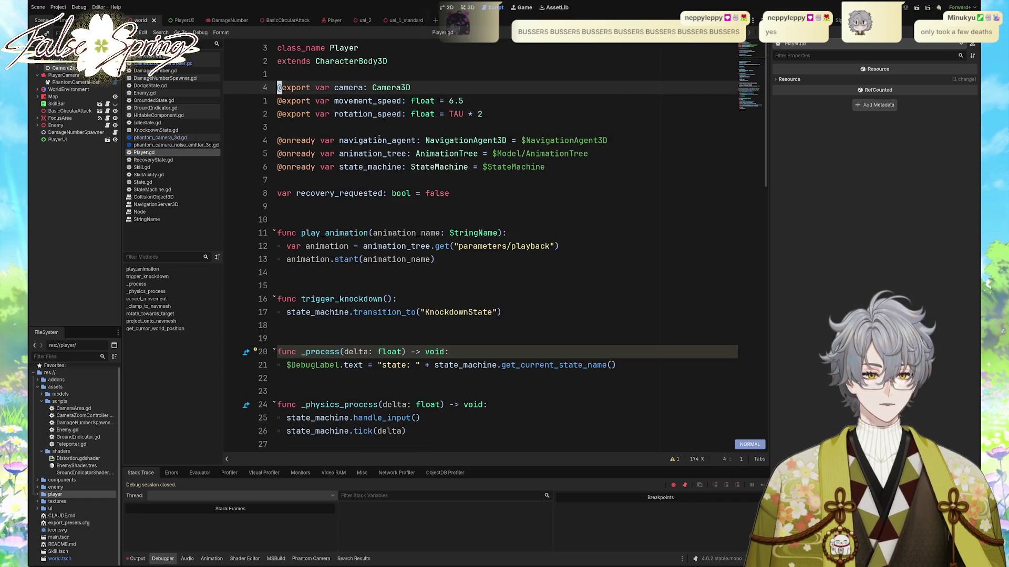
pyautogui.press('F3')
pyautogui.press('F3')
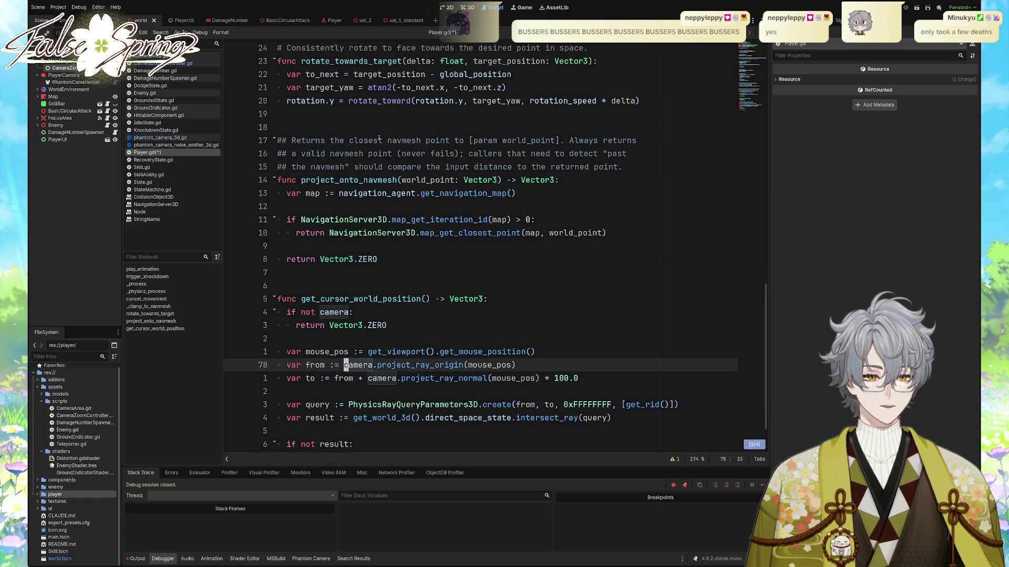
pyautogui.hotkey('shift', 'F3')
pyautogui.press('F3')
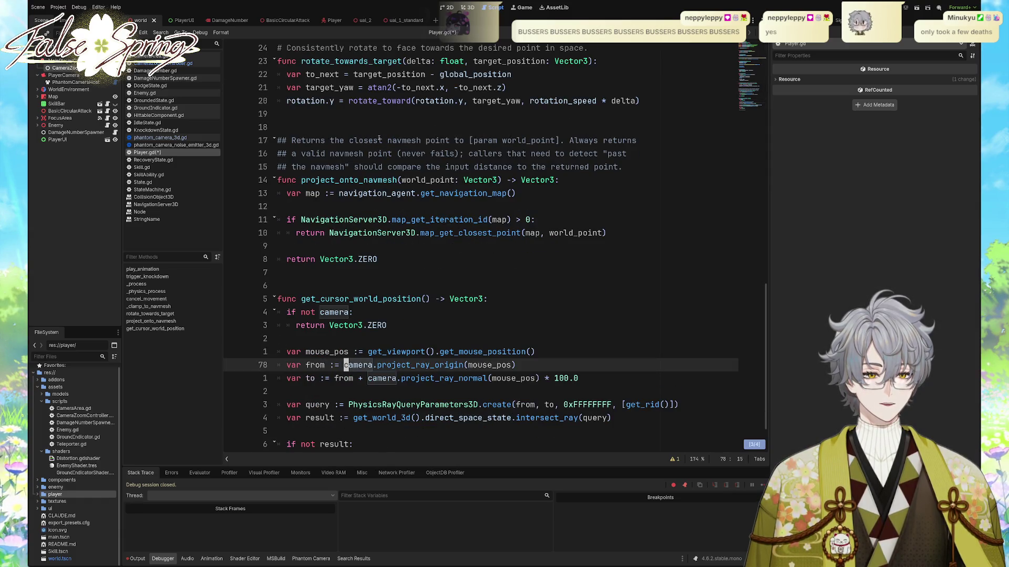
pyautogui.press('F3')
pyautogui.press('F3')
# Add a _ready function that sets camera = get_viewport().get_camera_3d().
pyautogui.hotkey('shift', 'j')
pyautogui.press('u')
pyautogui.press('j')
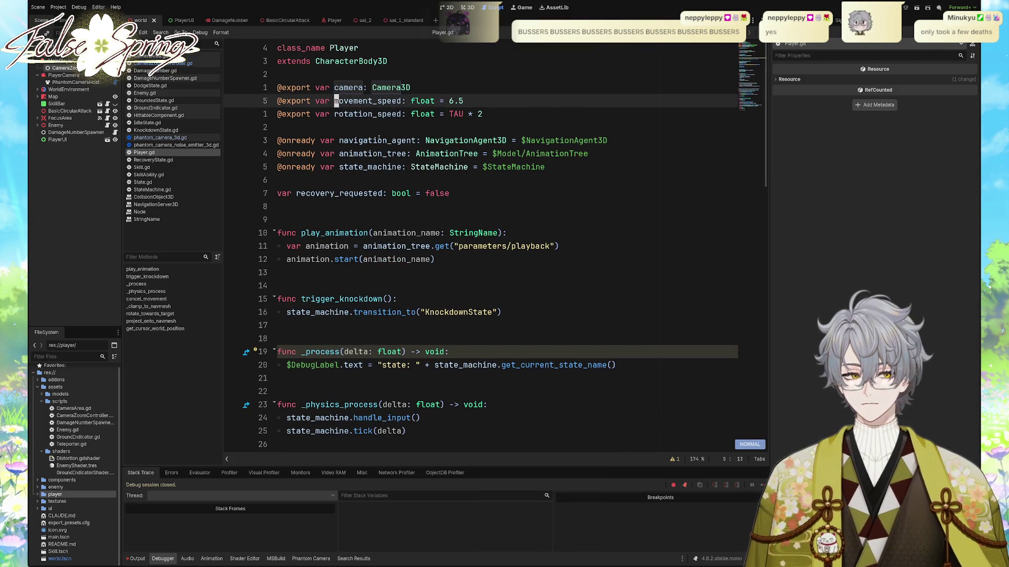
pyautogui.press('j')
pyautogui.press('j')
pyautogui.press('j')
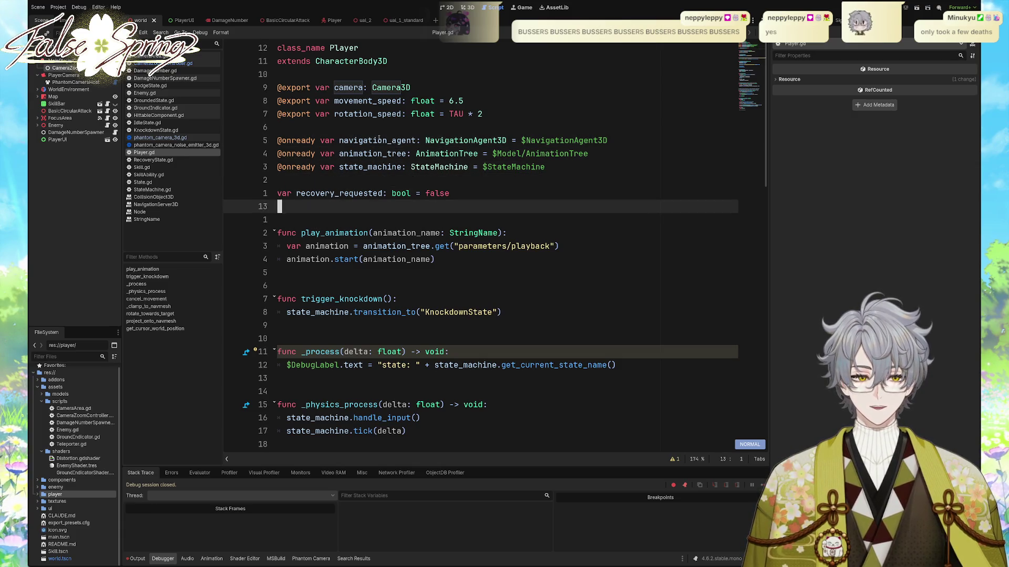
pyautogui.write('ofunc _rea')
pyautogui.press('Return')
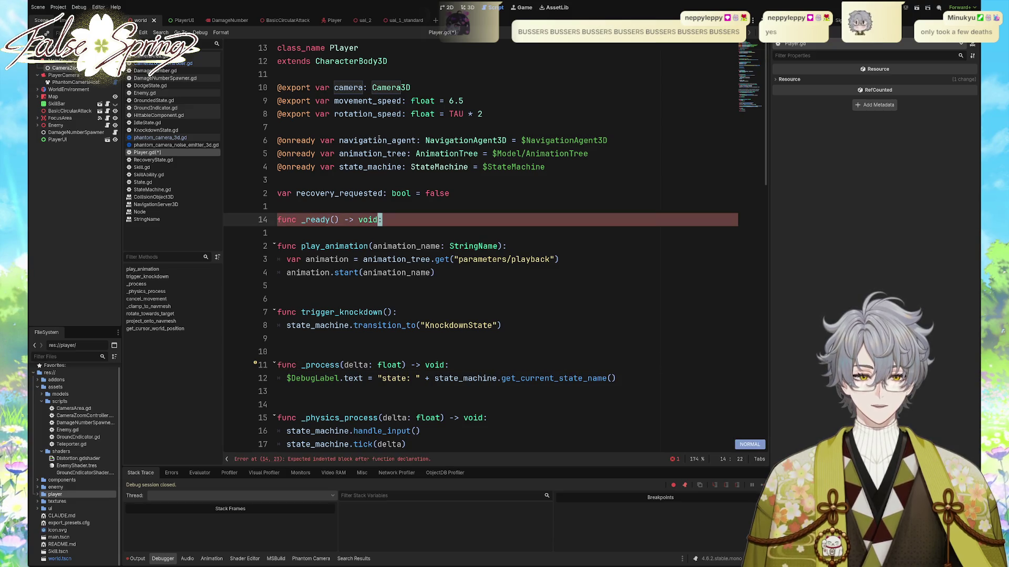
pyautogui.press('o')
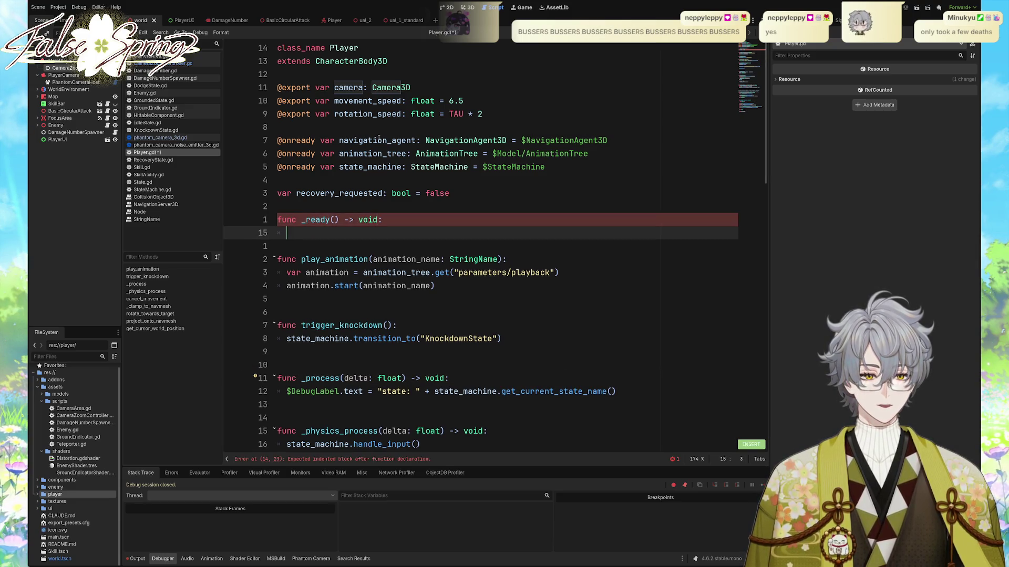
pyautogui.write('c')
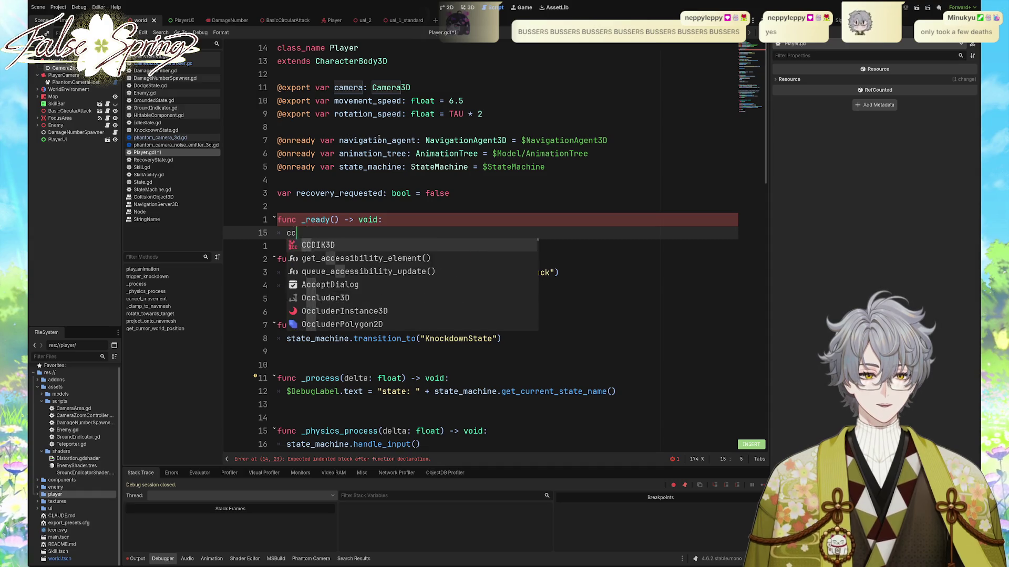
pyautogui.press('Return')
pyautogui.write('= ')
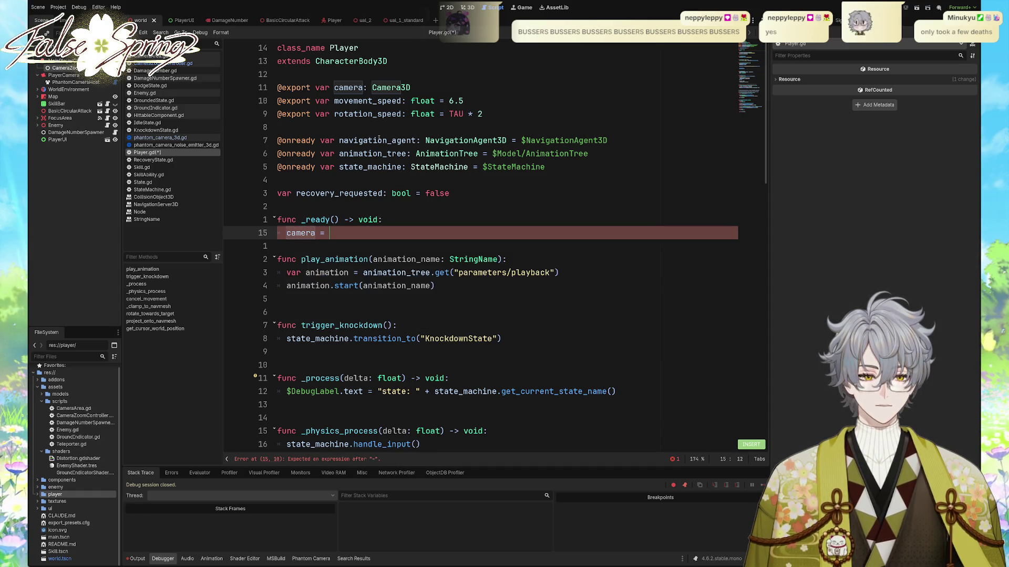
pyautogui.write('get_viewport().get')
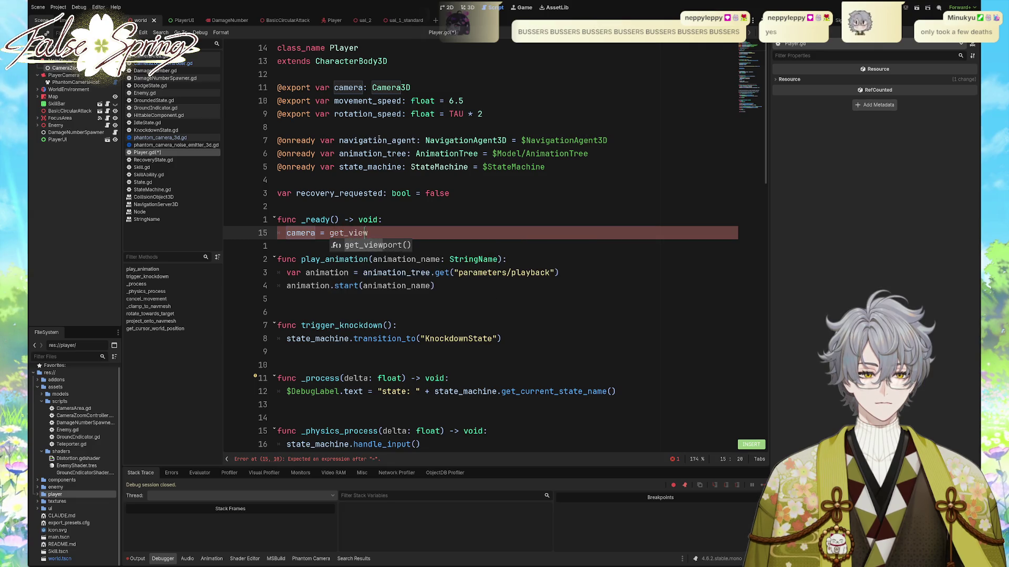
pyautogui.press('Down')
pyautogui.press('Down')
pyautogui.press('Down')
pyautogui.press('Return')
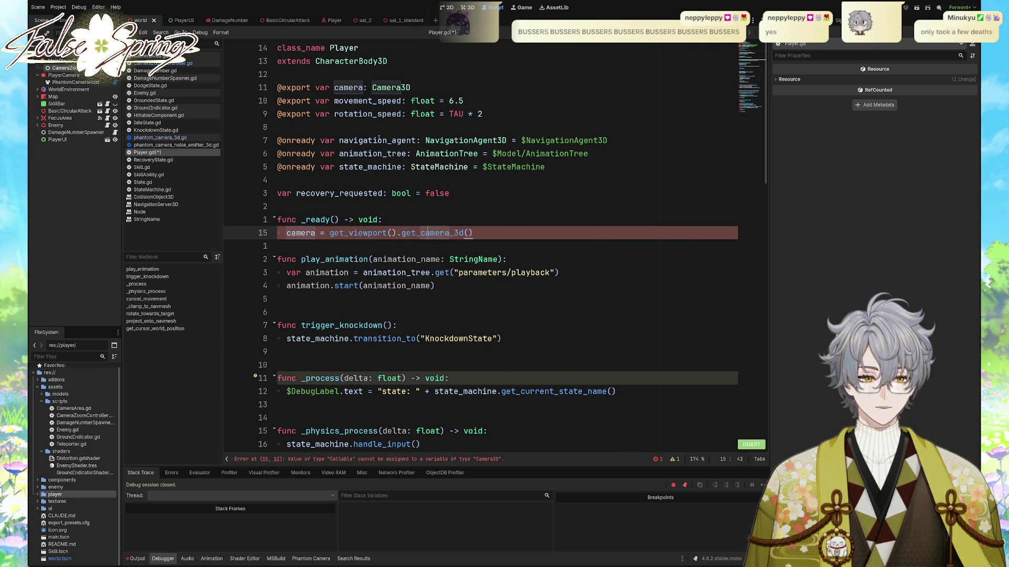
pyautogui.press('Escape')
pyautogui.press('g')
pyautogui.press('g')
pyautogui.press('j')
pyautogui.press('j')
pyautogui.press('$')
pyautogui.press('d')
pyautogui.press('d')
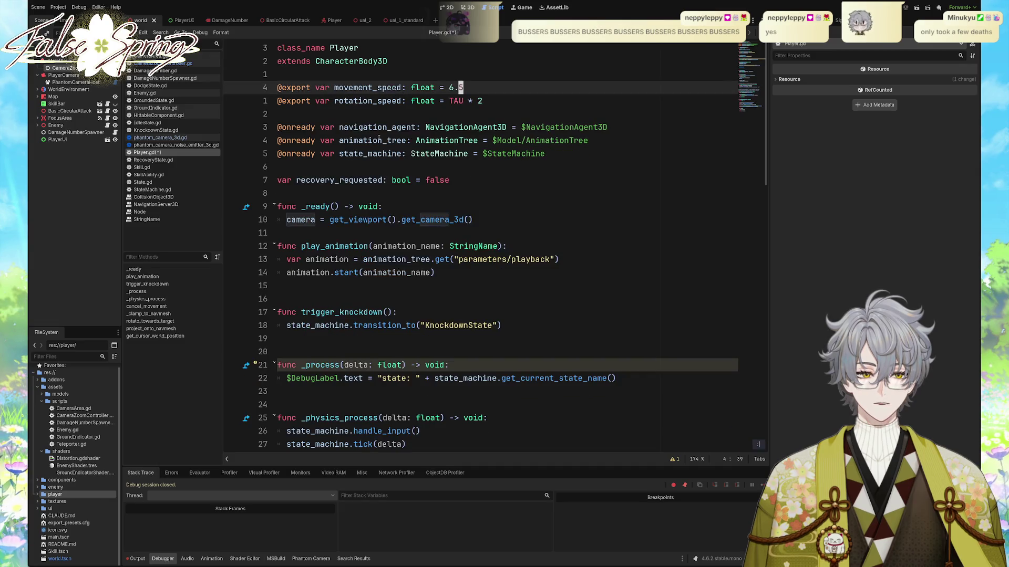
pyautogui.press('j')
pyautogui.press('j')
pyautogui.press('j')
pyautogui.press('u')
pyautogui.press('v')
pyautogui.press('w')
pyautogui.press('d')
pyautogui.press('d')
pyautogui.press('d')
pyautogui.press('6')
pyautogui.press('j')
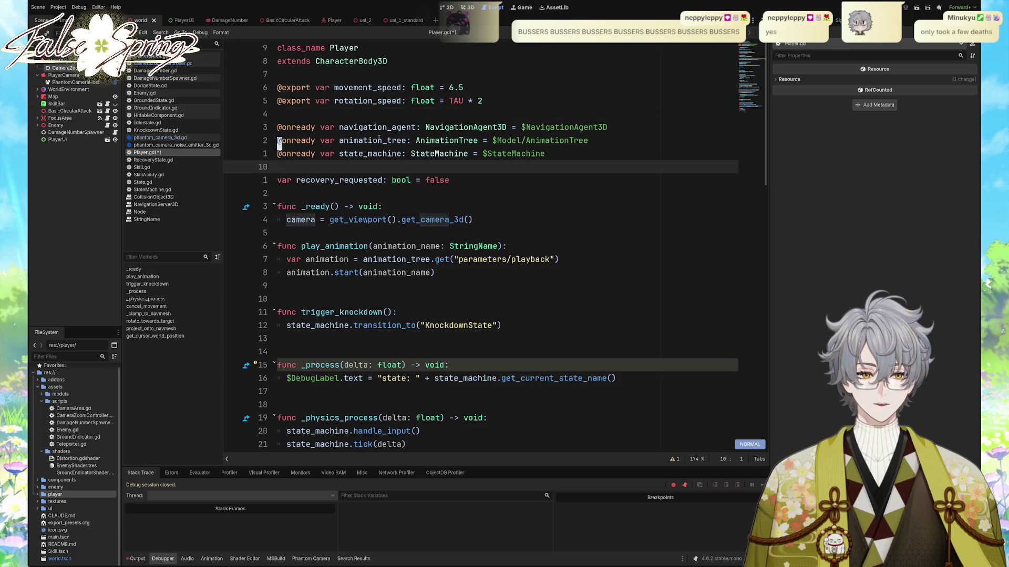
pyautogui.press('p')
pyautogui.press('o')
pyautogui.press('Escape')
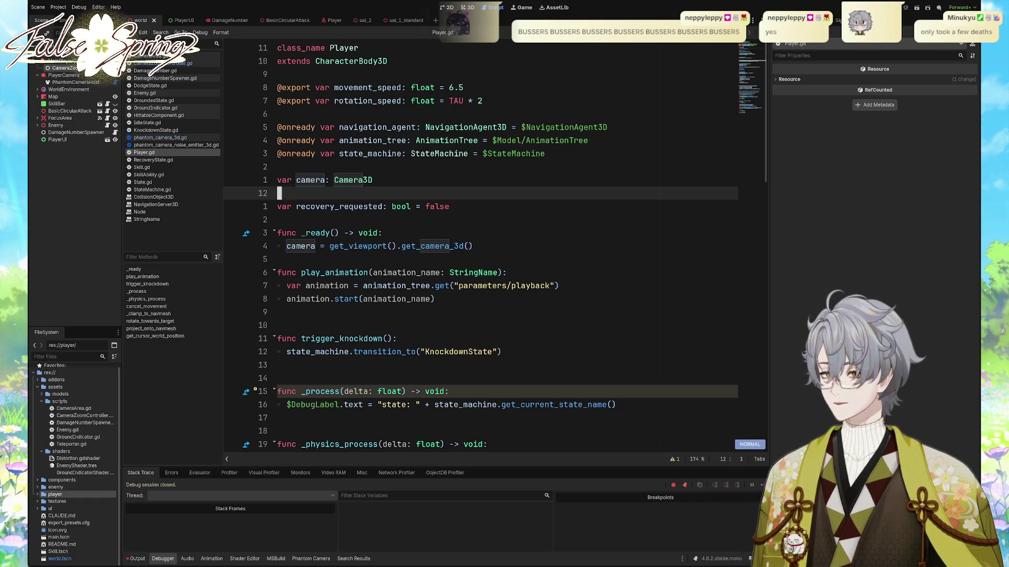
pyautogui.click(431, 206)
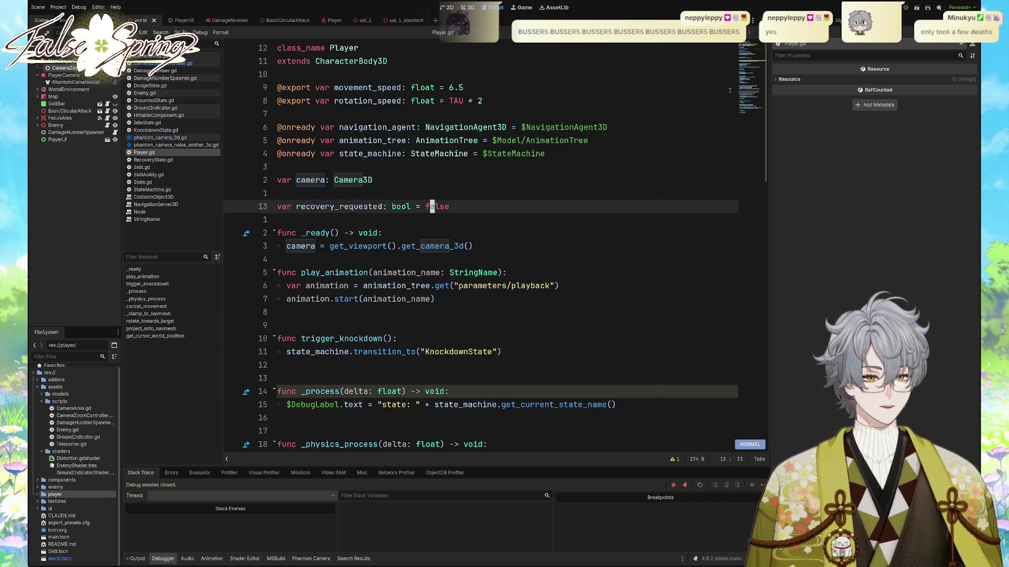
pyautogui.press('F5')
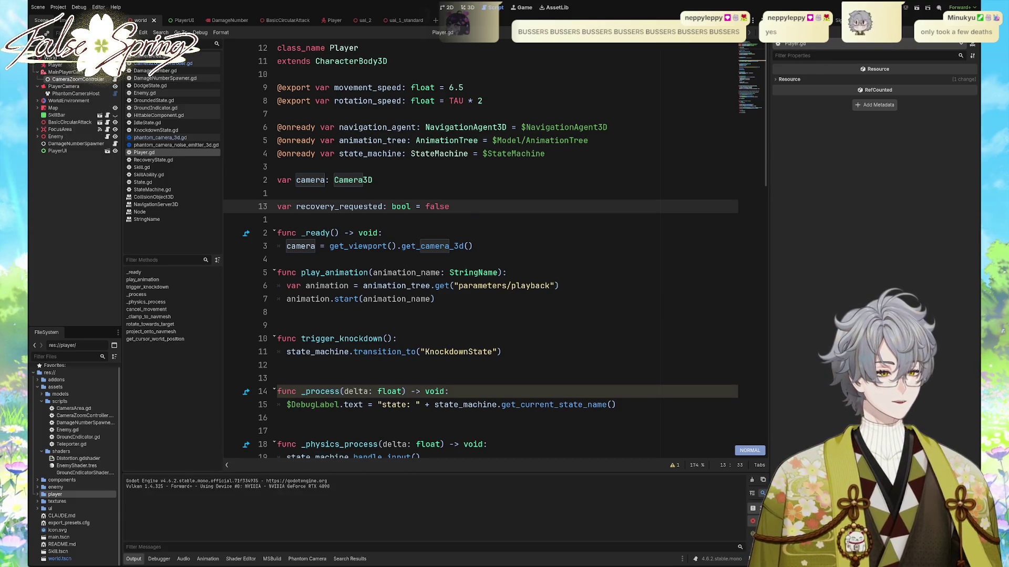
# Change Hittable to HittableComponent on SkillAbility.gd line 42, keep take_damage(self), save, and rerun.
pyautogui.scroll(-1, 426, 314)
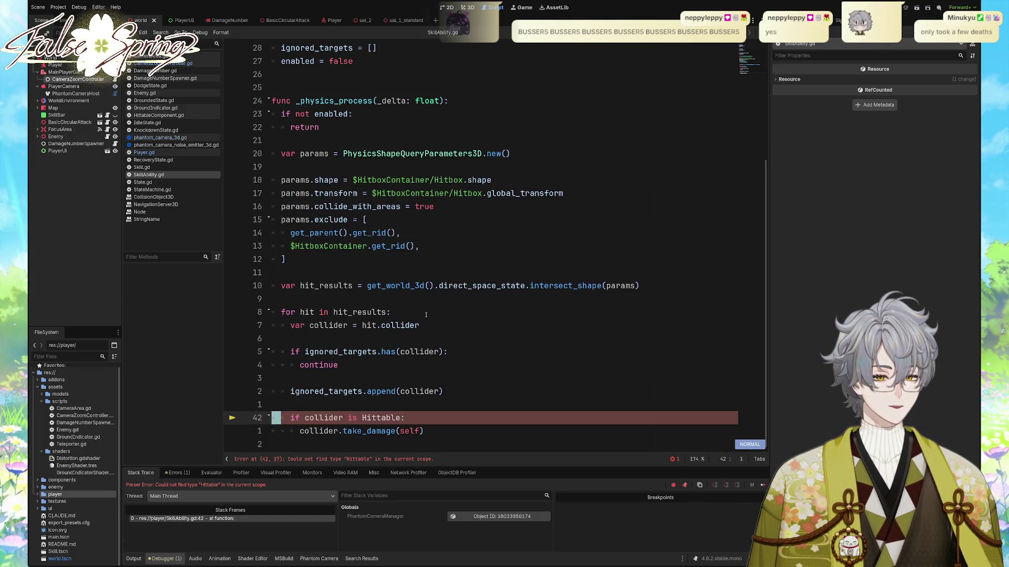
pyautogui.press('w')
pyautogui.press('w')
pyautogui.press('w')
pyautogui.write('eaCompone')
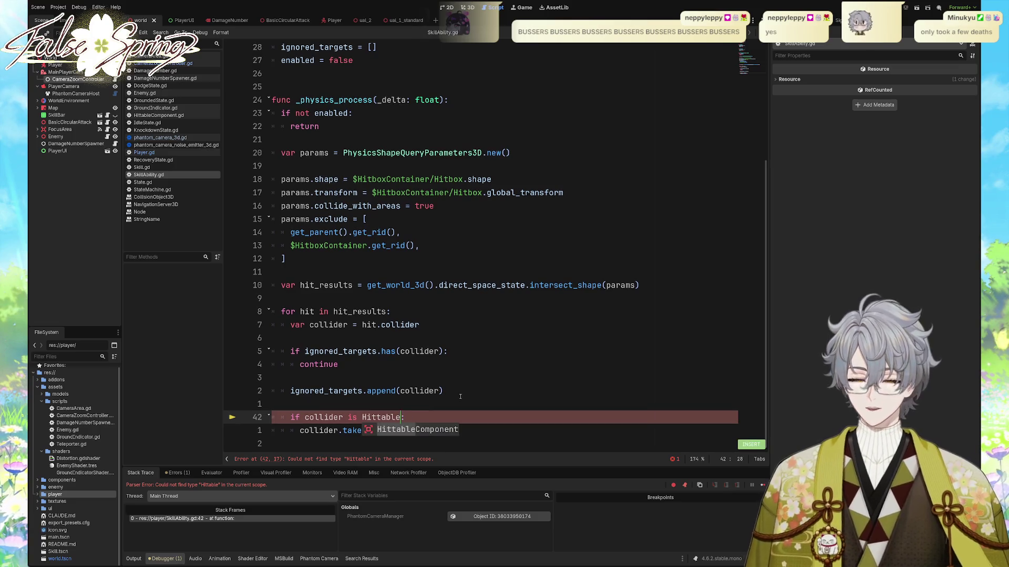
pyautogui.press('Return')
pyautogui.press('Down')
pyautogui.press('End')
pyautogui.write('_damage(self')
pyautogui.press('Escape')
pyautogui.hotkey('ctrl', 's')
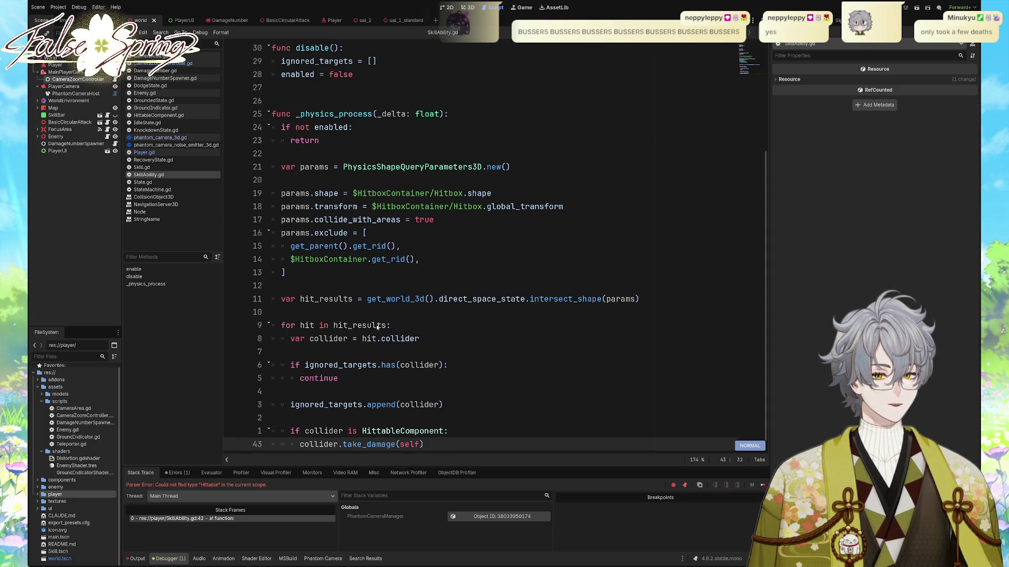
pyautogui.click(421, 285)
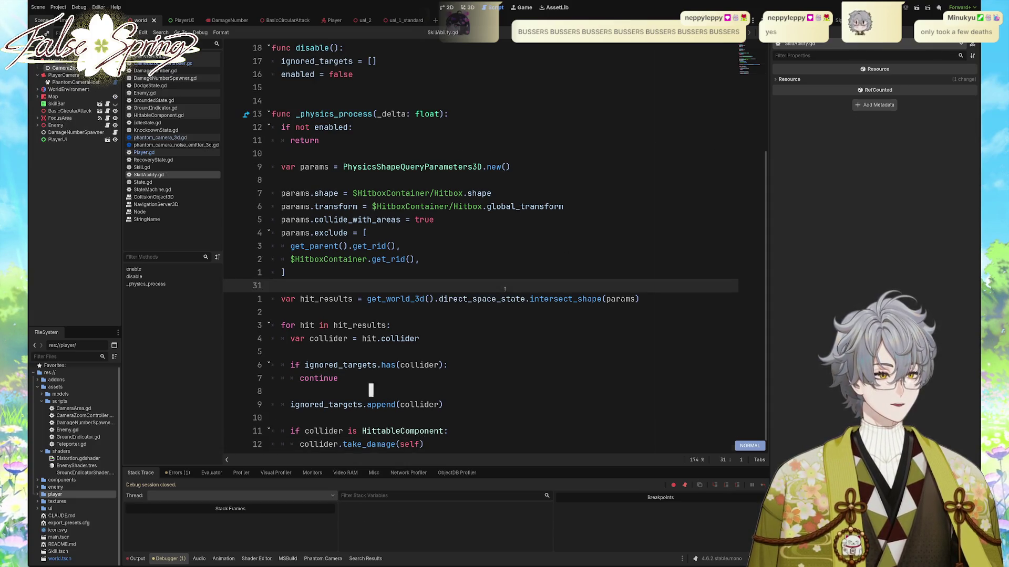
pyautogui.press('F5')
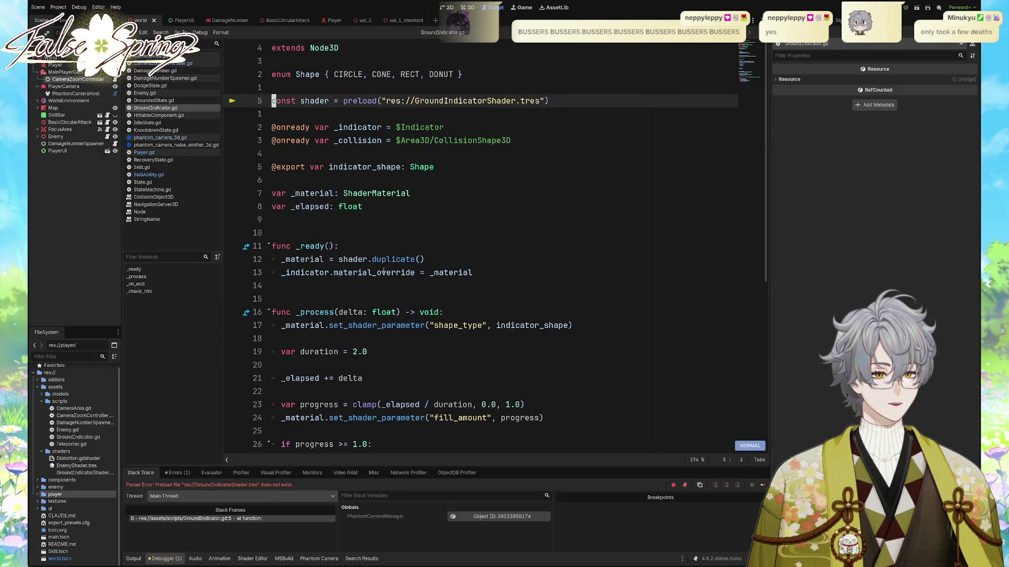
# Point the preload in GroundIndicator.gd to res://assets/shaders/GroundIndicatorShader.tres.
pyautogui.click(427, 101)
pyautogui.press('h')
pyautogui.press('h')
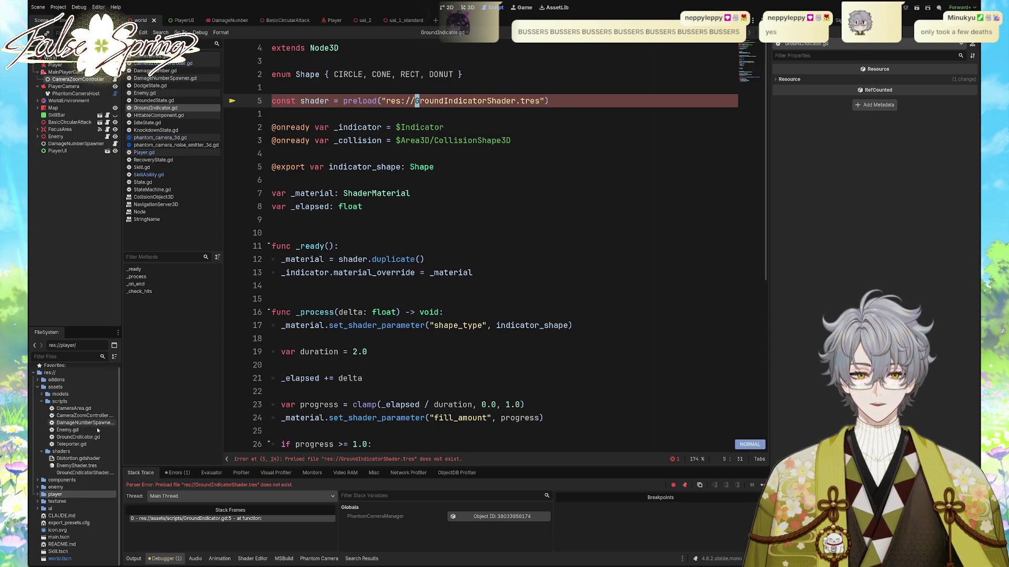
pyautogui.moveTo(84, 472)
pyautogui.mouseDown()
pyautogui.moveTo(404, 92)
pyautogui.moveTo(428, 101)
pyautogui.mouseUp()
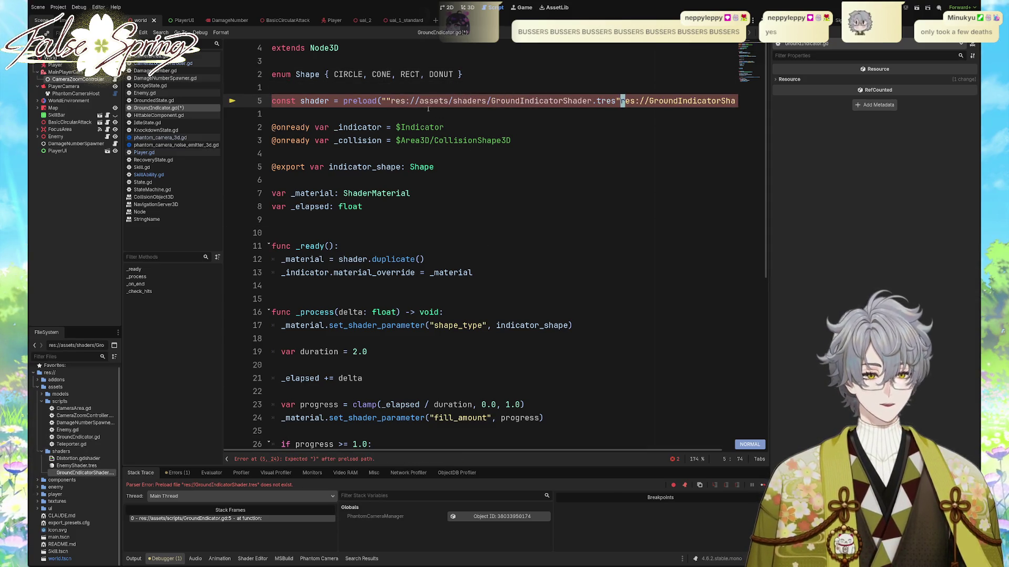
pyautogui.press('u')
pyautogui.press('u')
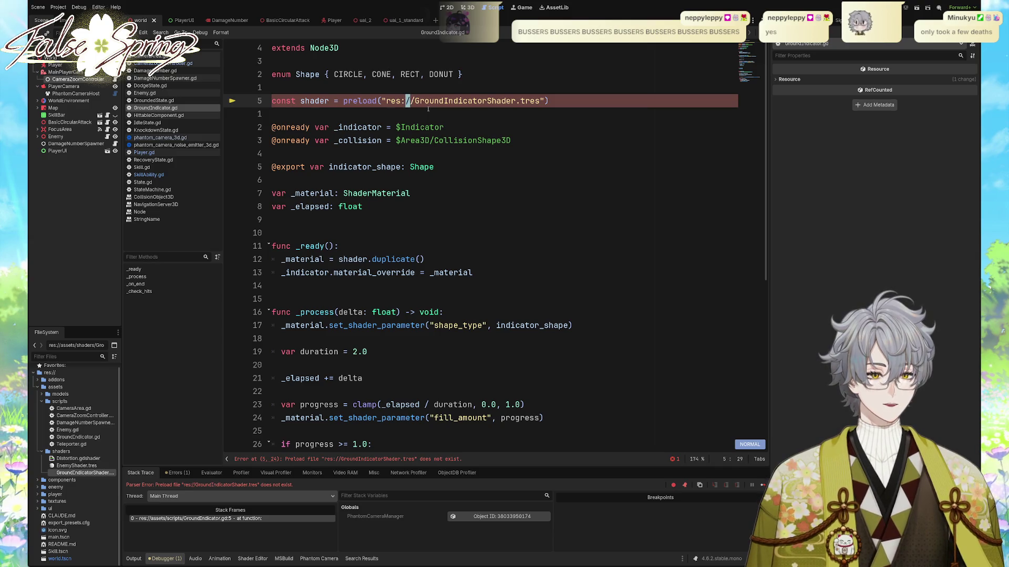
pyautogui.press('(')
pyautogui.moveTo(84, 473)
pyautogui.mouseDown()
pyautogui.moveTo(375, 187)
pyautogui.moveTo(384, 101)
pyautogui.mouseUp()
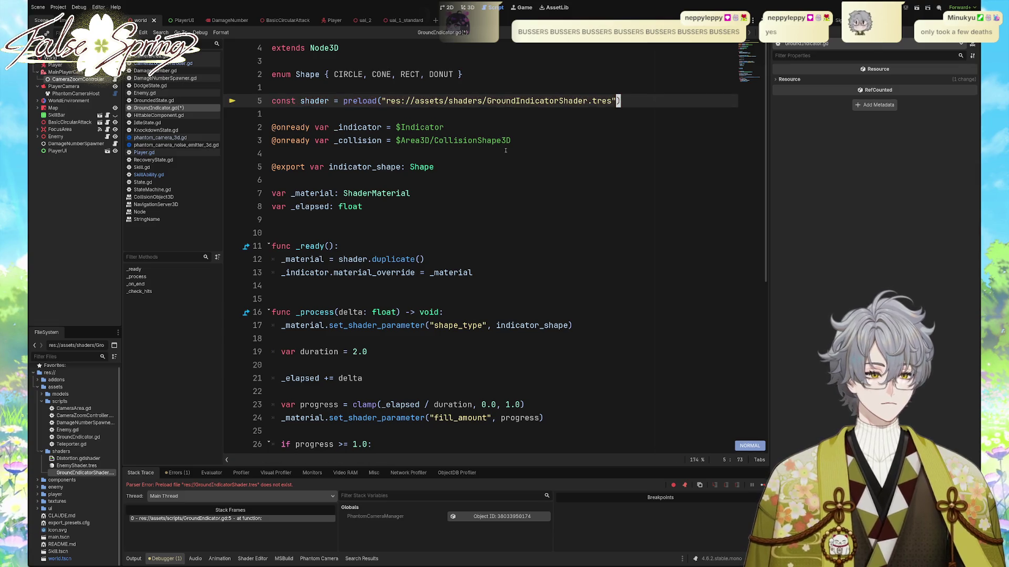
pyautogui.press('o')
# Save GroundIndicator.gd and run the project with F5 to test it.
pyautogui.press('Escape')
pyautogui.hotkey('ctrl', 's')
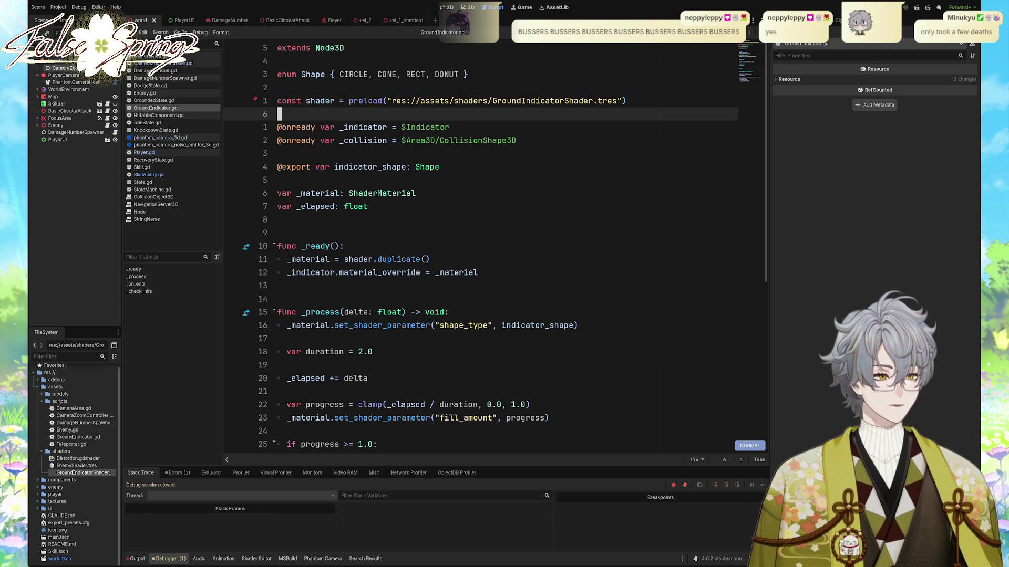
pyautogui.click(562, 186)
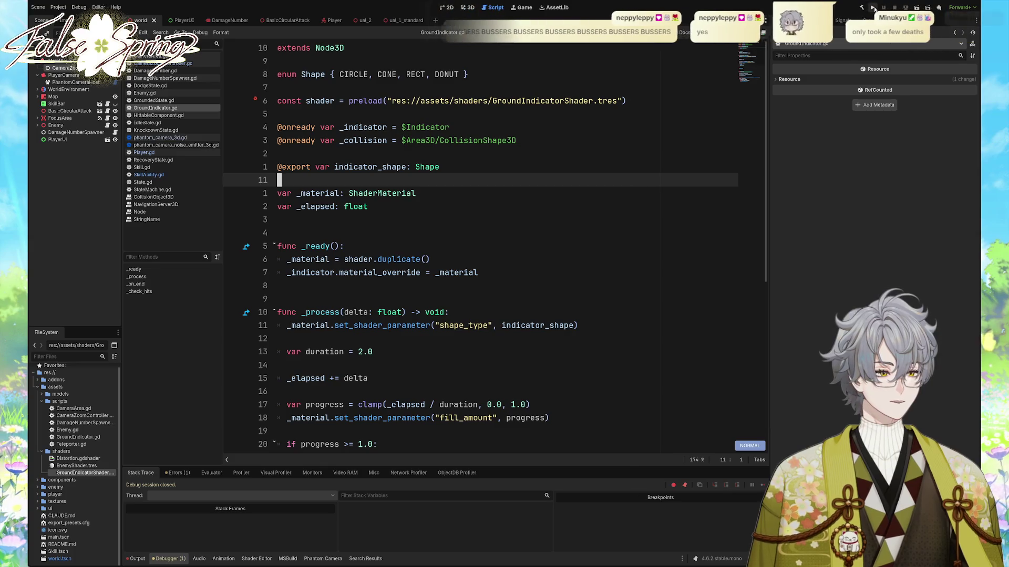
pyautogui.press('F5')
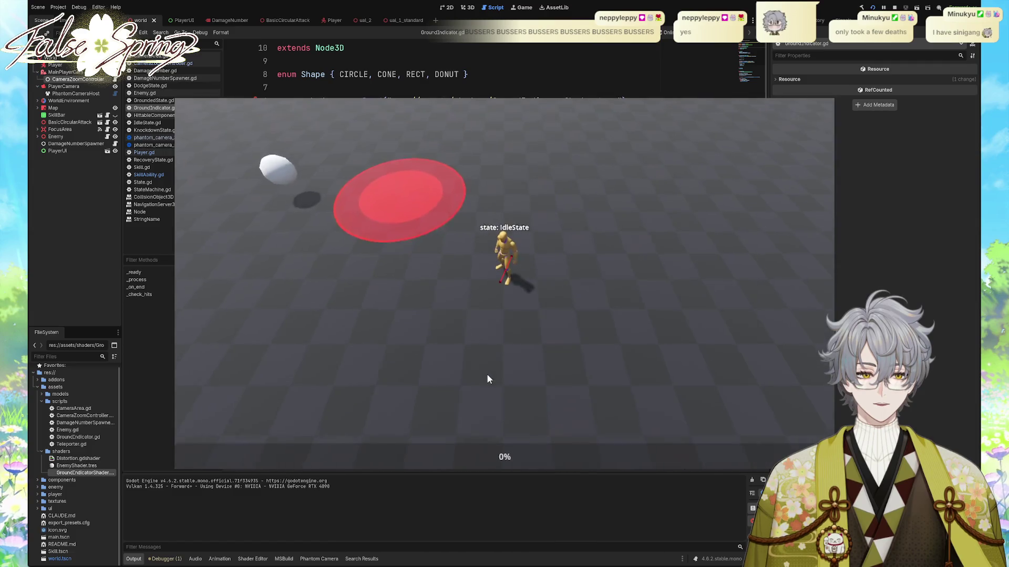
# Comment out the set_zoom_enabled and reset_zoom calls in CameraArea.gd under a TODO, save, and stop the game.
pyautogui.scroll(2, 518, 364)
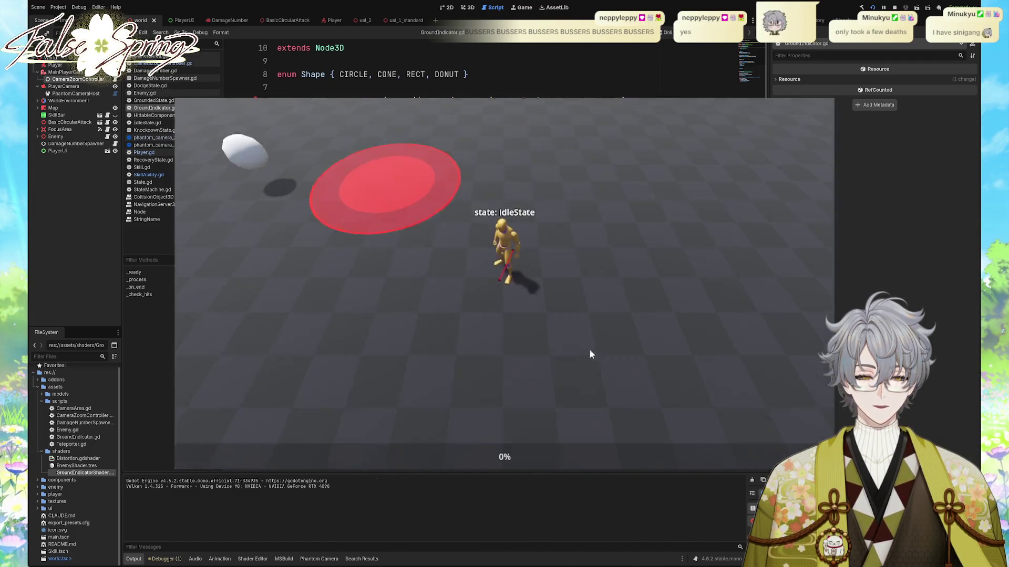
pyautogui.scroll(-2, 587, 348)
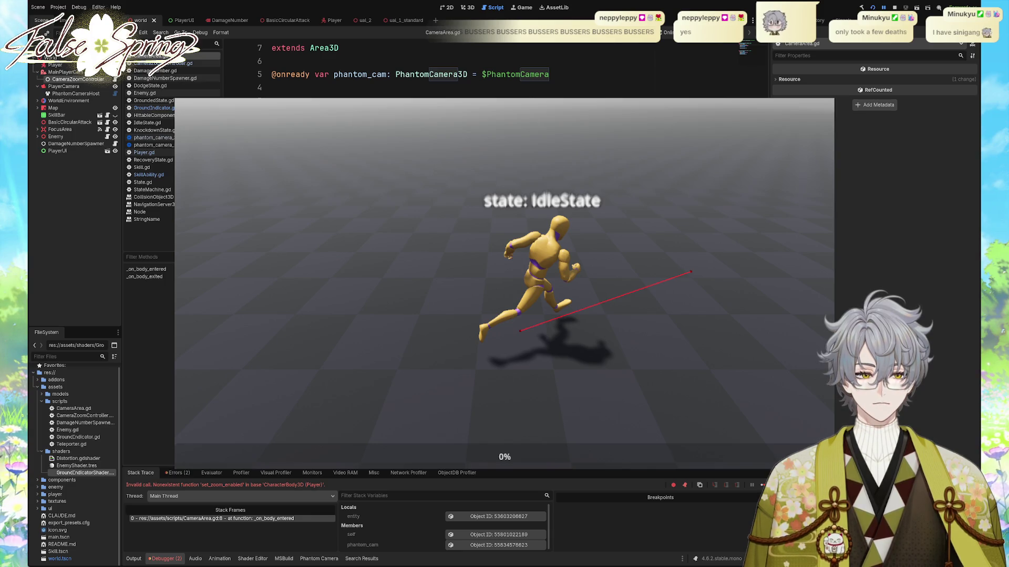
pyautogui.press('Down')
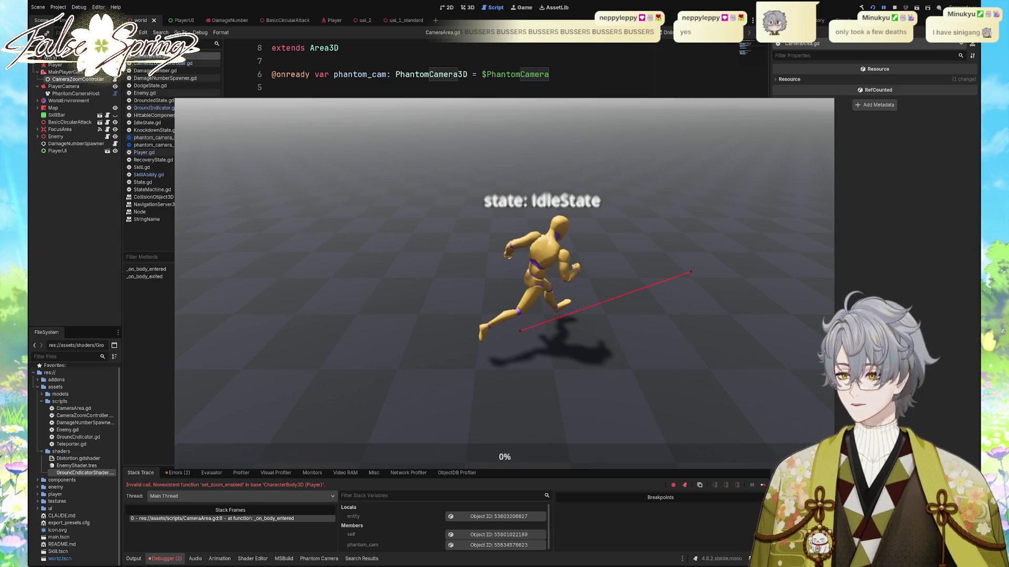
pyautogui.hotkey('ctrl', 'k')
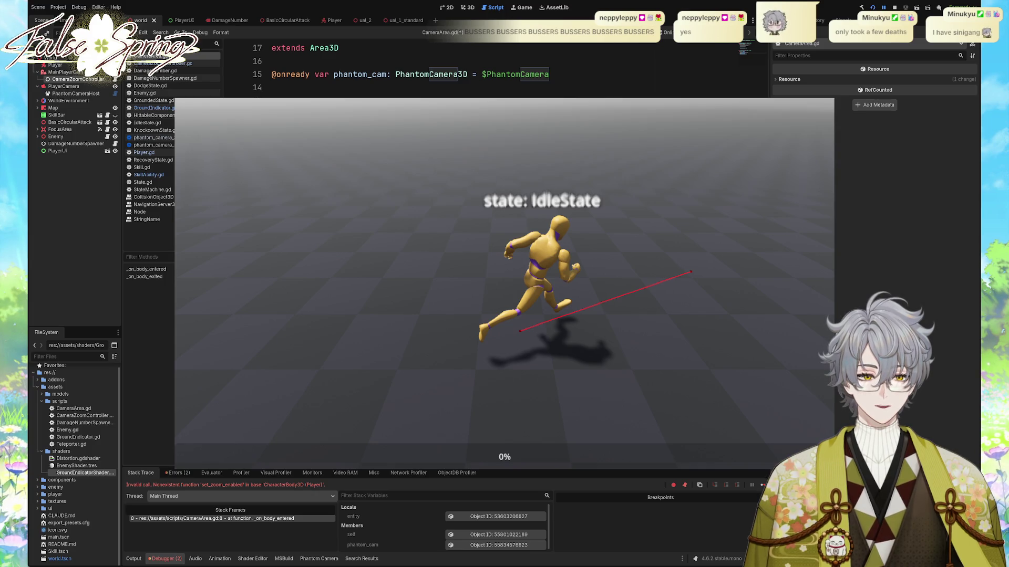
pyautogui.hotkey('ctrl', 's')
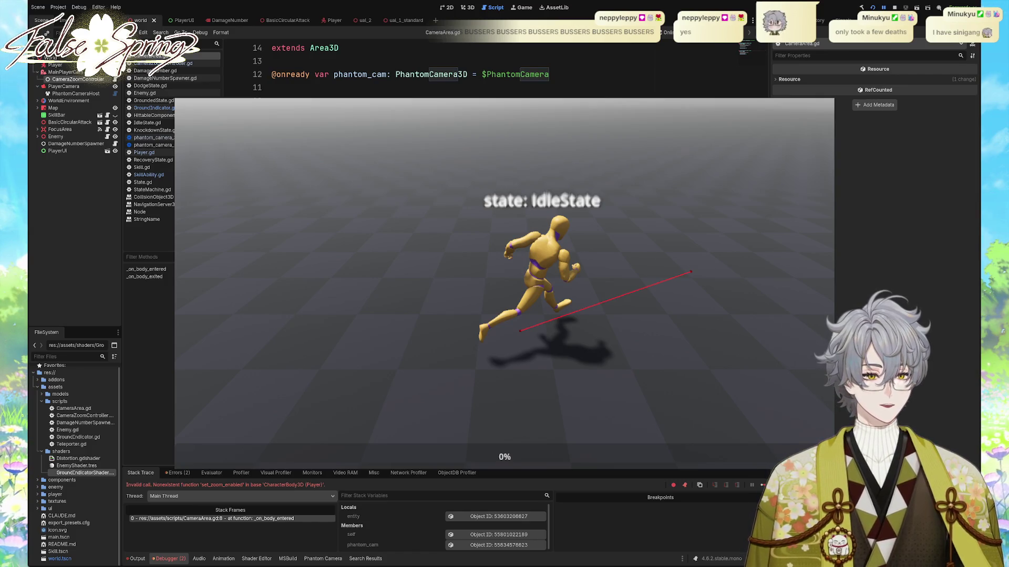
pyautogui.press('F8')
pyautogui.click(542, 207)
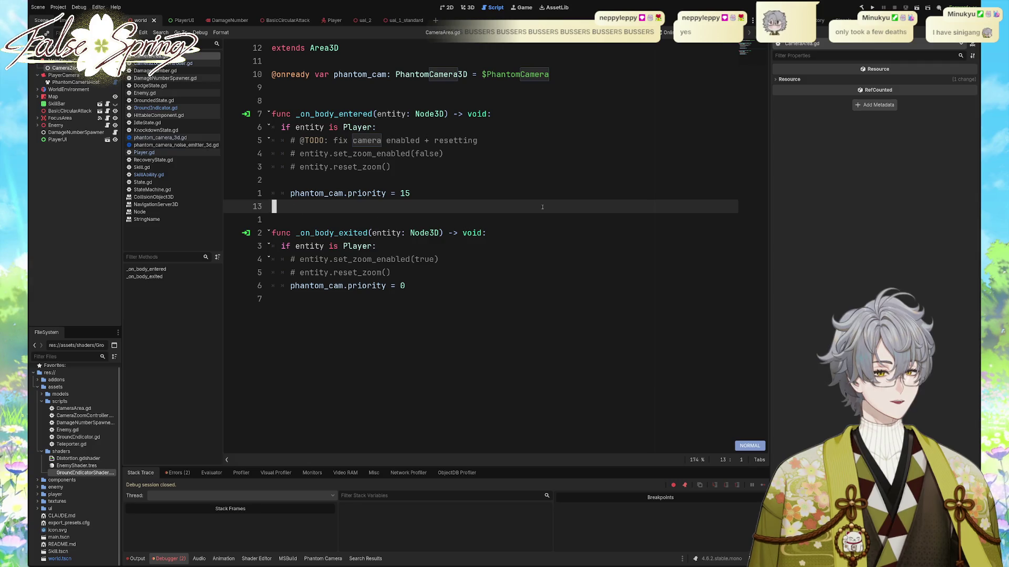
# Rerun the game to confirm the zoom error is gone, then stop it.
pyautogui.click(873, 7)
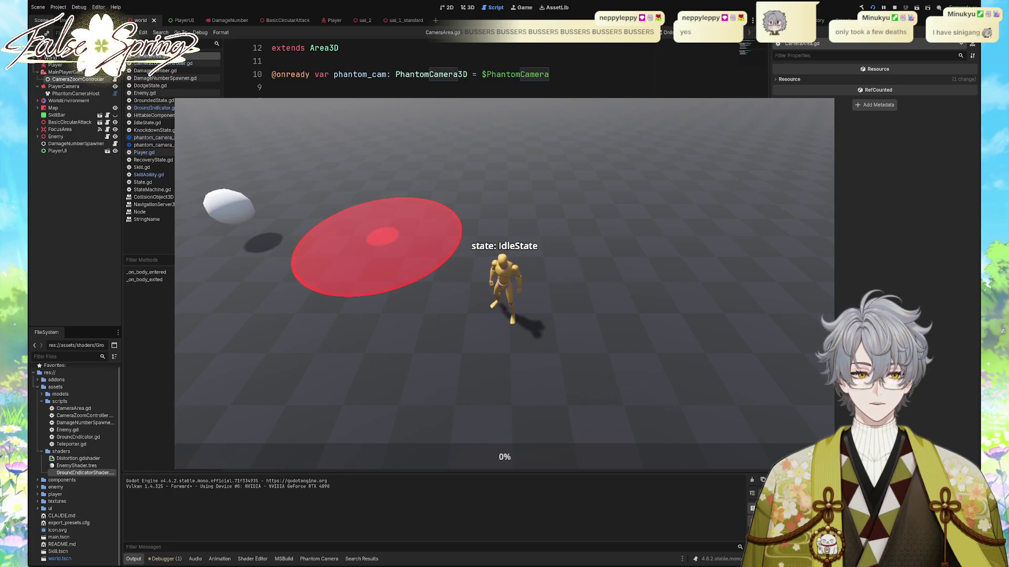
pyautogui.press('F8')
pyautogui.moveTo(444, 140); pyautogui.dragTo(450, 141)
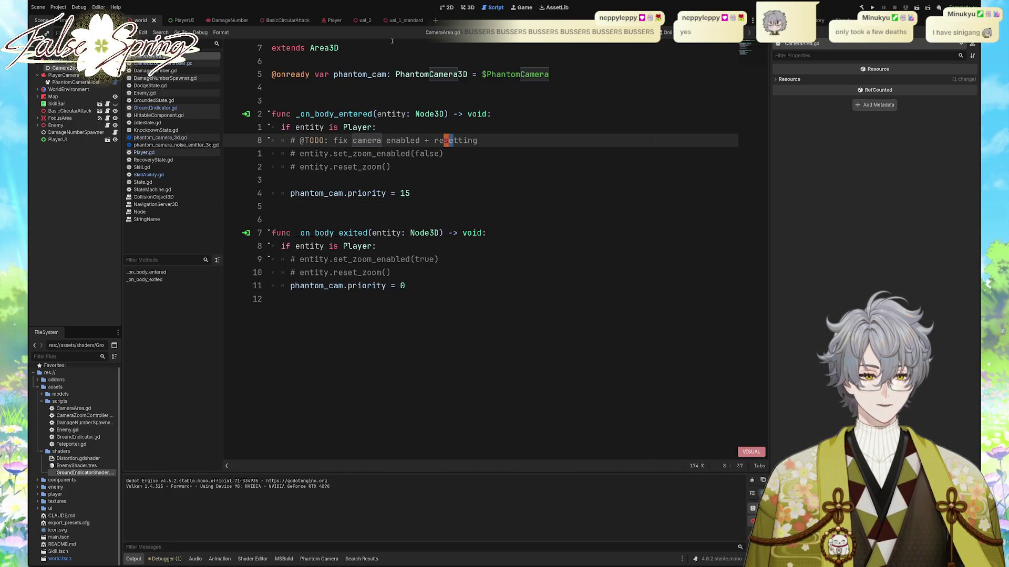
pyautogui.click(294, 220)
pyautogui.click(305, 193)
pyautogui.click(292, 220)
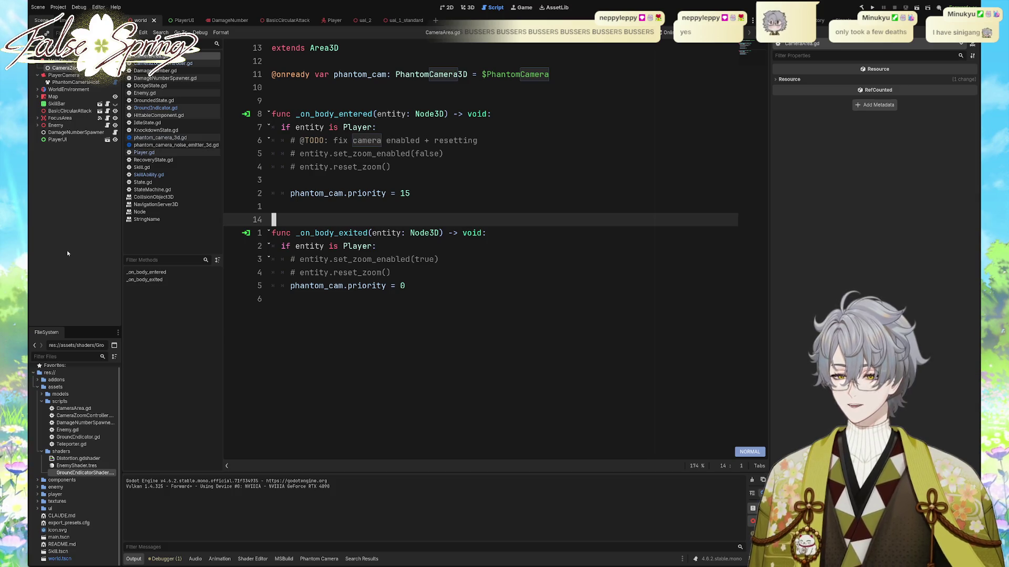
# Switch through the script list to CameraZoomController.gd.
pyautogui.click(339, 245)
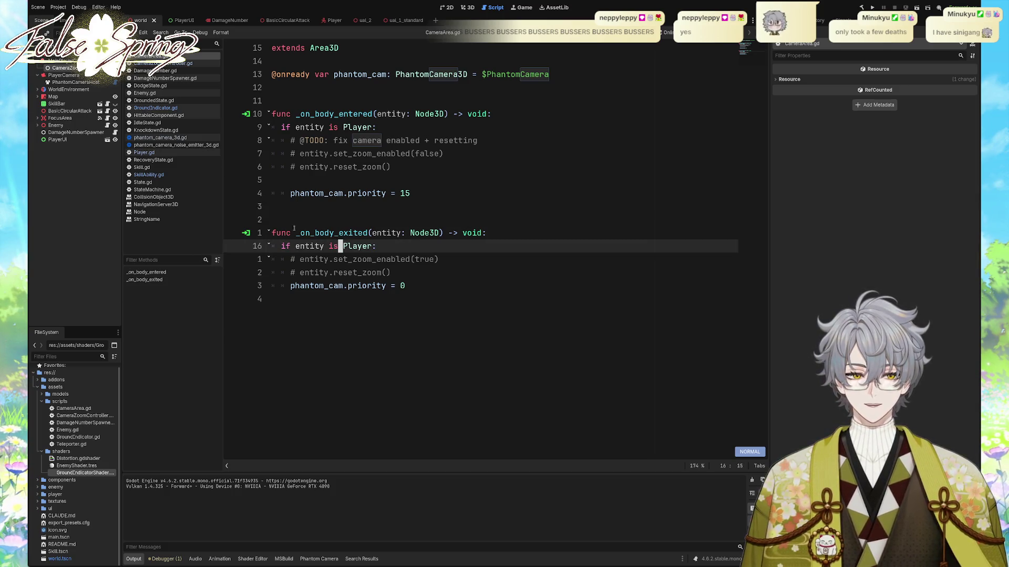
pyautogui.click(368, 210)
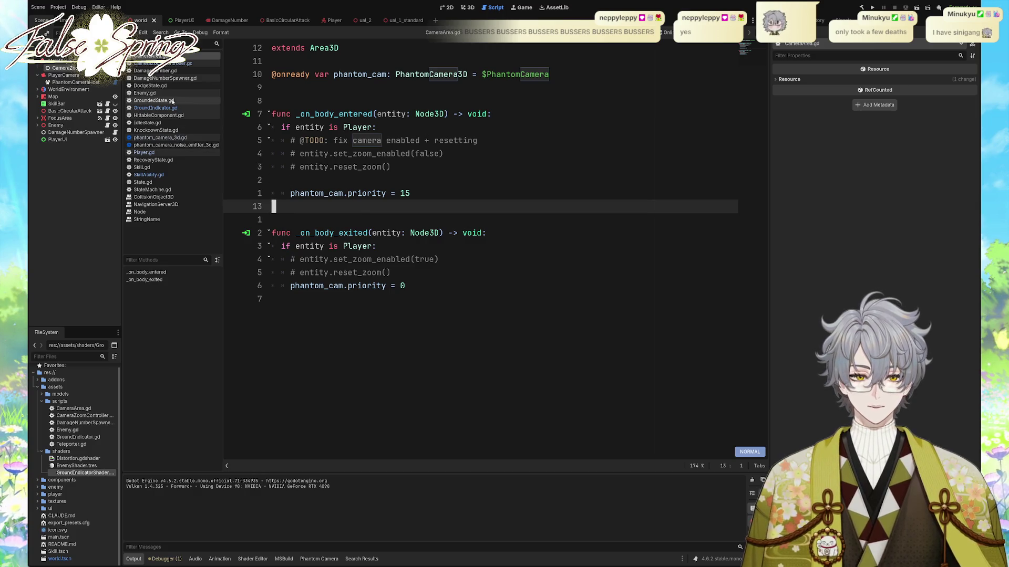
pyautogui.click(170, 108)
pyautogui.click(186, 56)
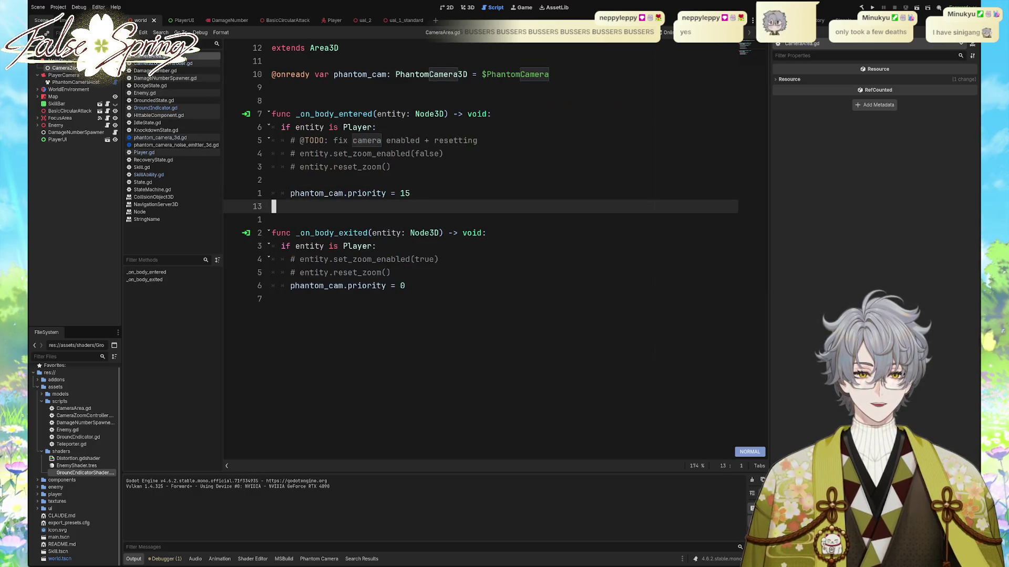
pyautogui.click(186, 64)
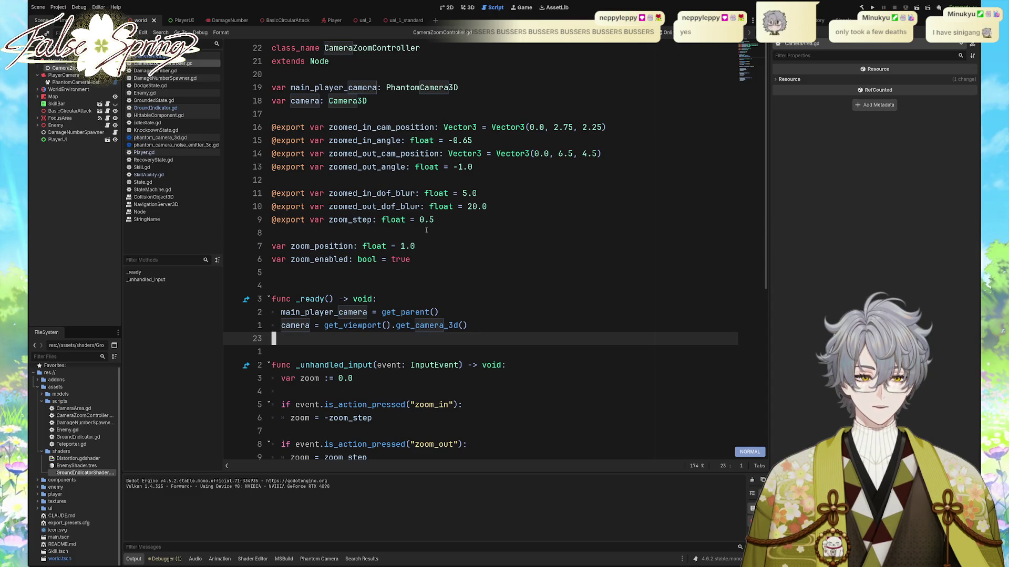
# Lower zoom_step in CameraZoomController.gd from 0.5 to 0.1 and run the game.
pyautogui.click(443, 221)
pyautogui.press('j')
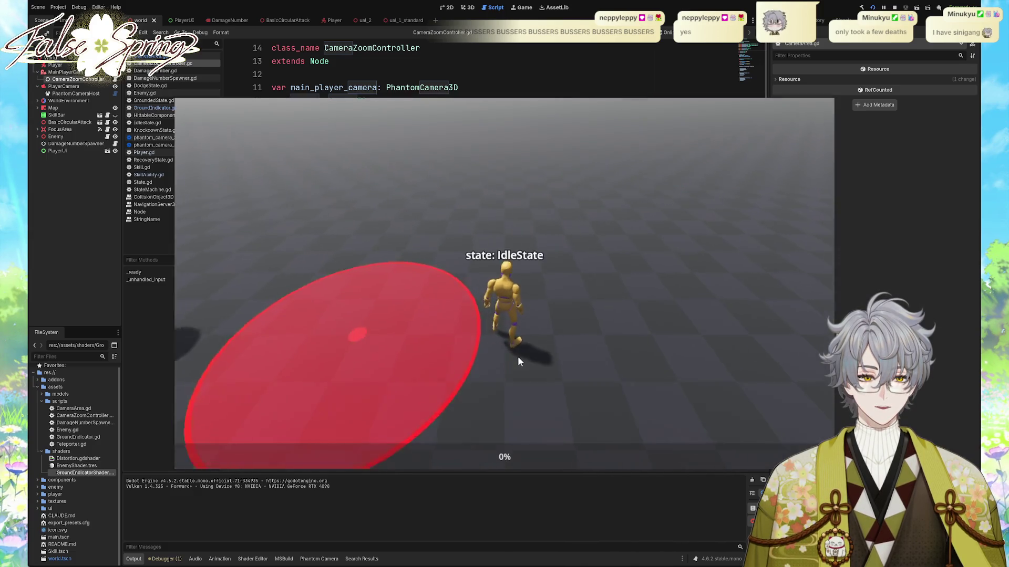
pyautogui.scroll(2, 518, 356)
pyautogui.scroll(-3, 518, 356)
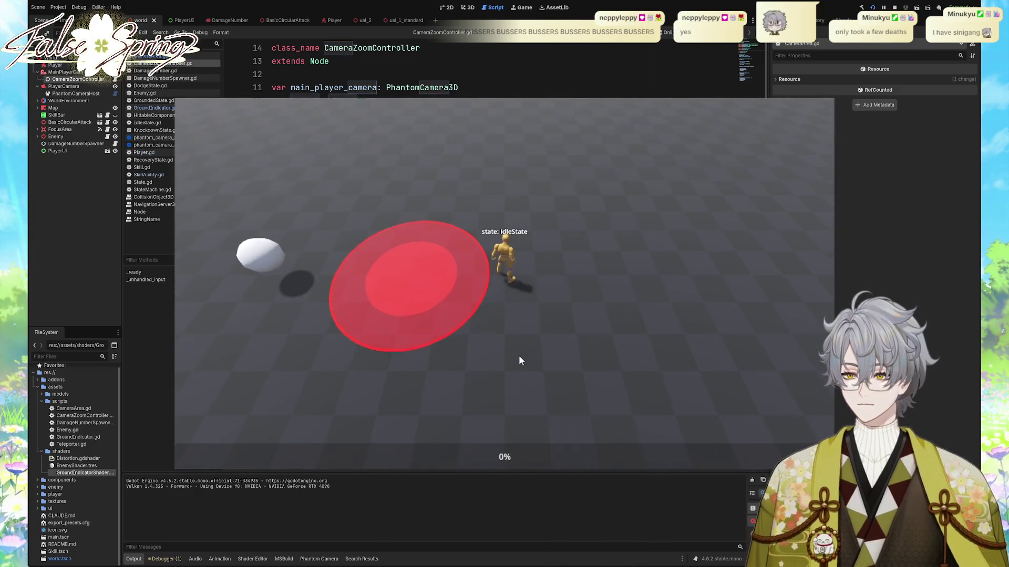
pyautogui.scroll(2, 518, 355)
pyautogui.scroll(2, 518, 355)
# Check the finer camera zoom with the mouse wheel, then stop the game.
pyautogui.scroll(-2, 518, 355)
pyautogui.scroll(3, 520, 360)
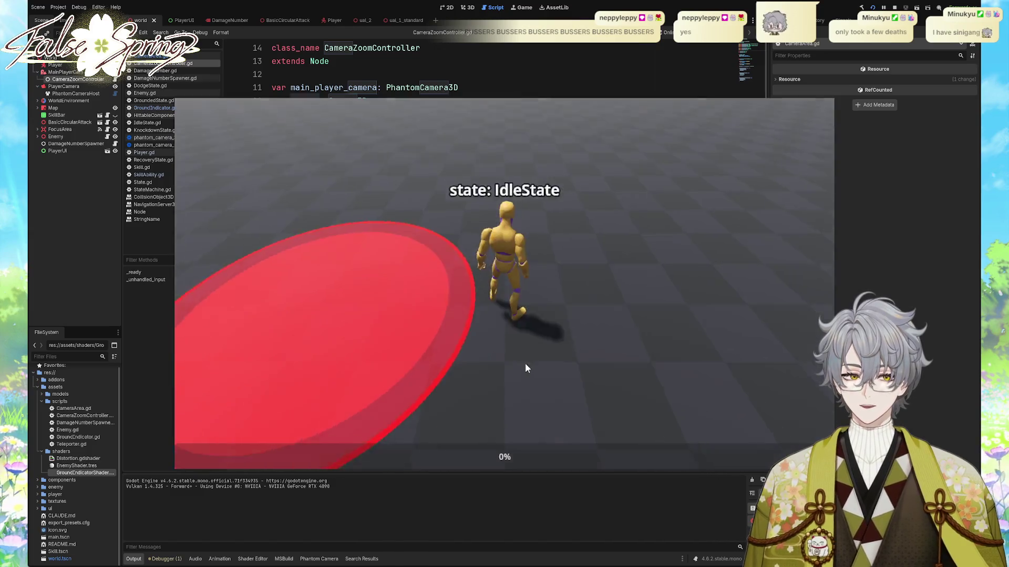
pyautogui.scroll(-3, 525, 364)
pyautogui.scroll(3, 523, 365)
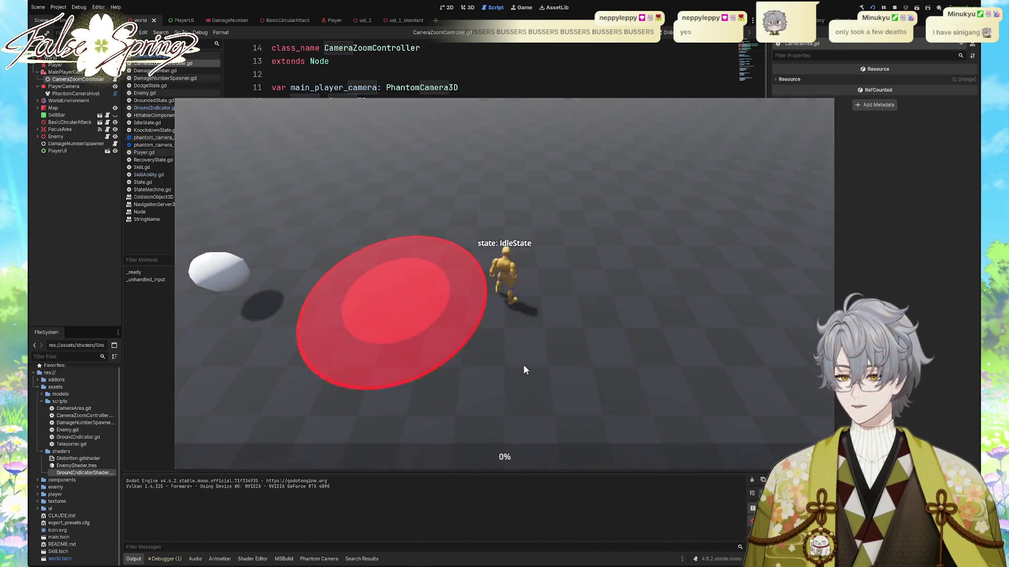
pyautogui.scroll(-2, 522, 372)
pyautogui.scroll(4, 524, 370)
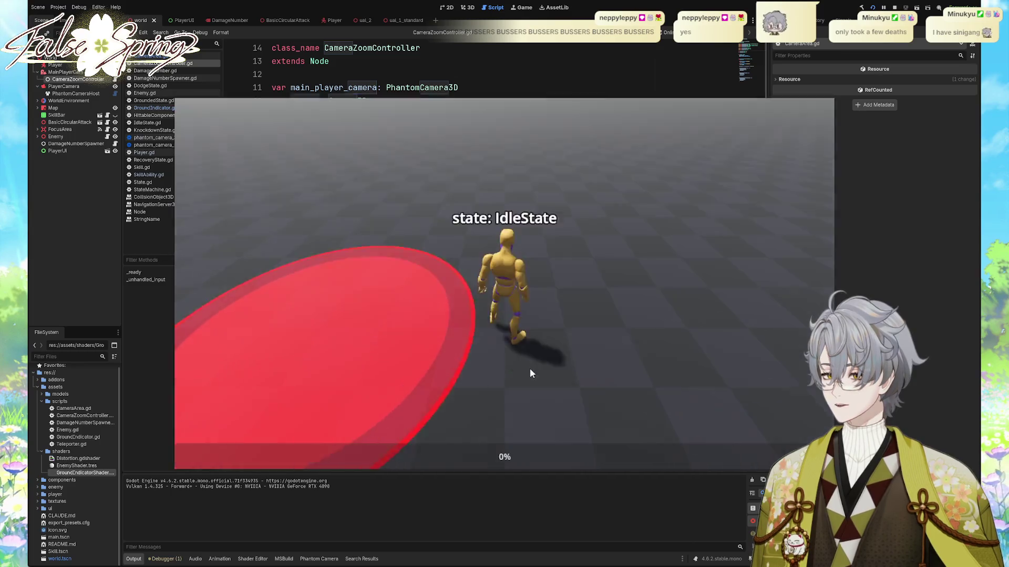
pyautogui.scroll(-3, 530, 371)
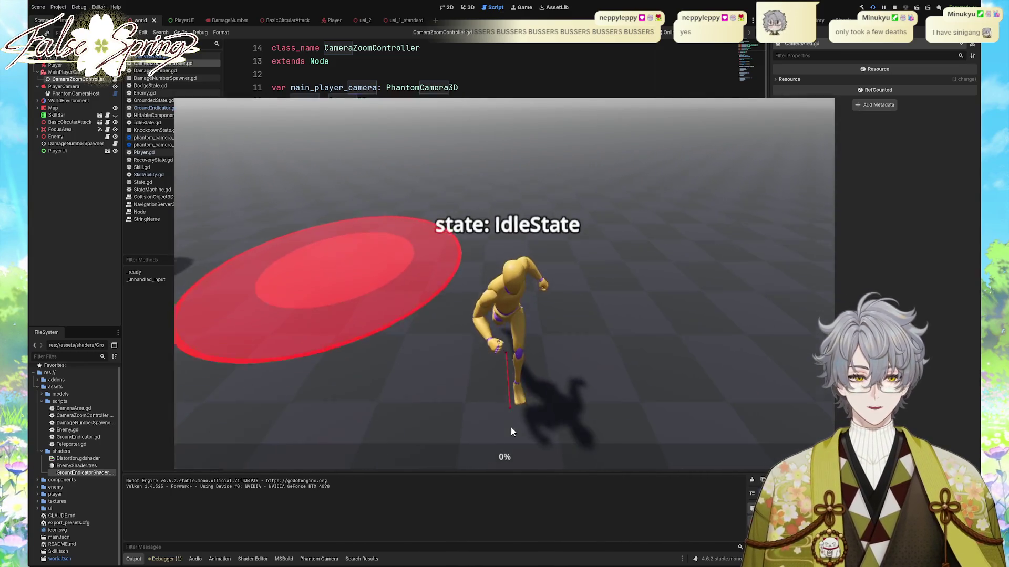
pyautogui.scroll(2, 492, 379)
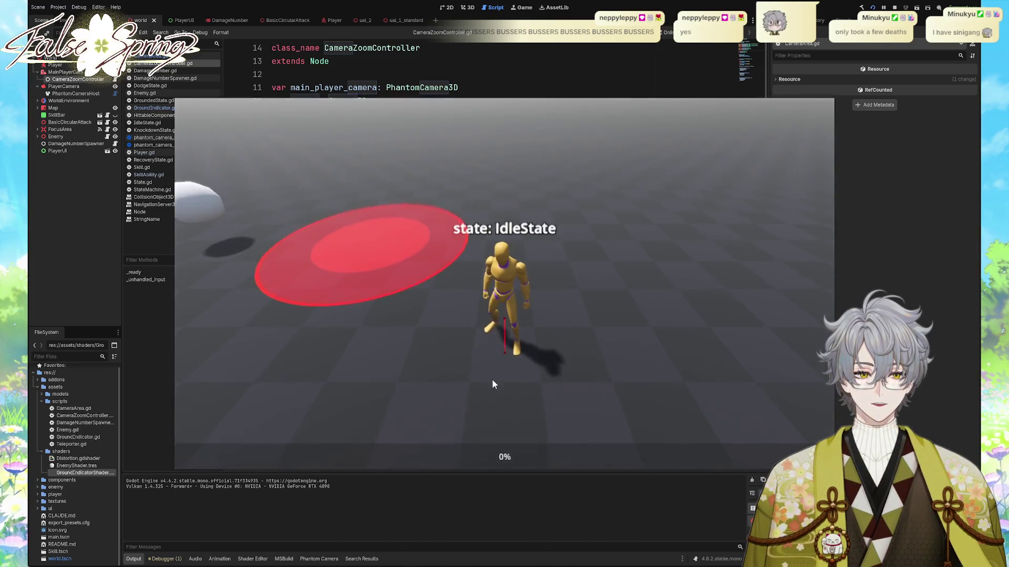
pyautogui.scroll(2, 509, 376)
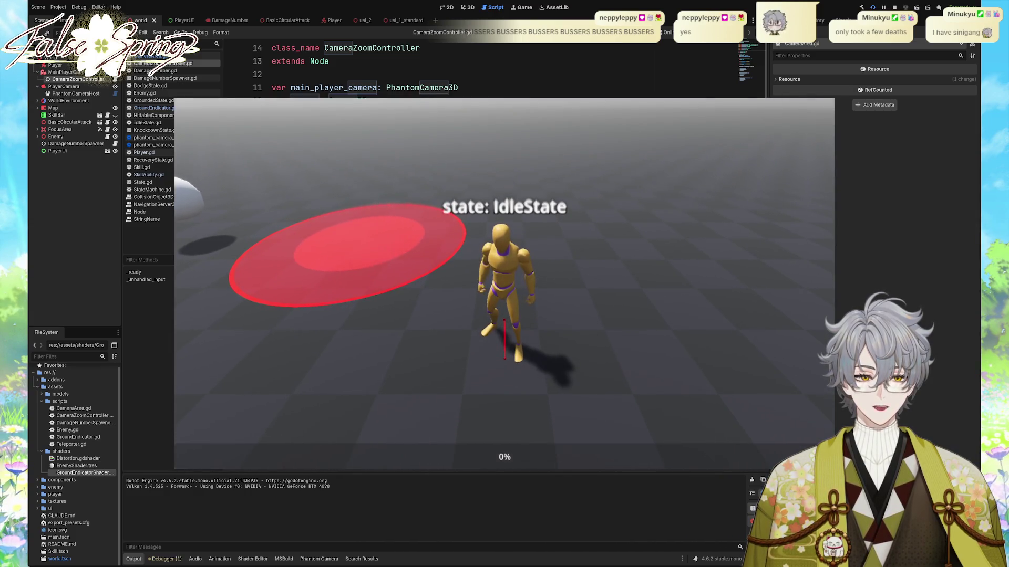
pyautogui.press('F8')
pyautogui.scroll(-3, 462, 236)
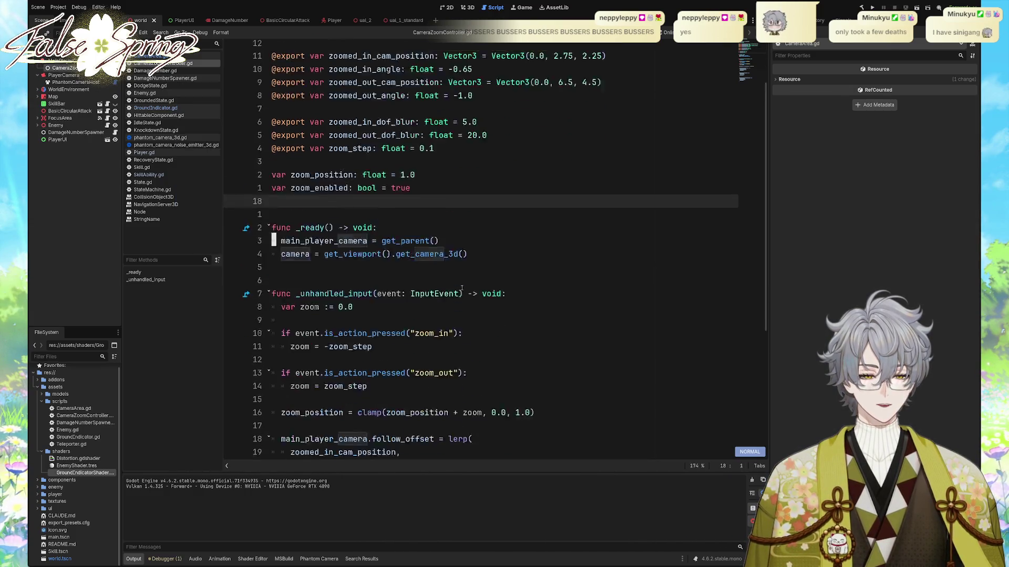
pyautogui.click(462, 283)
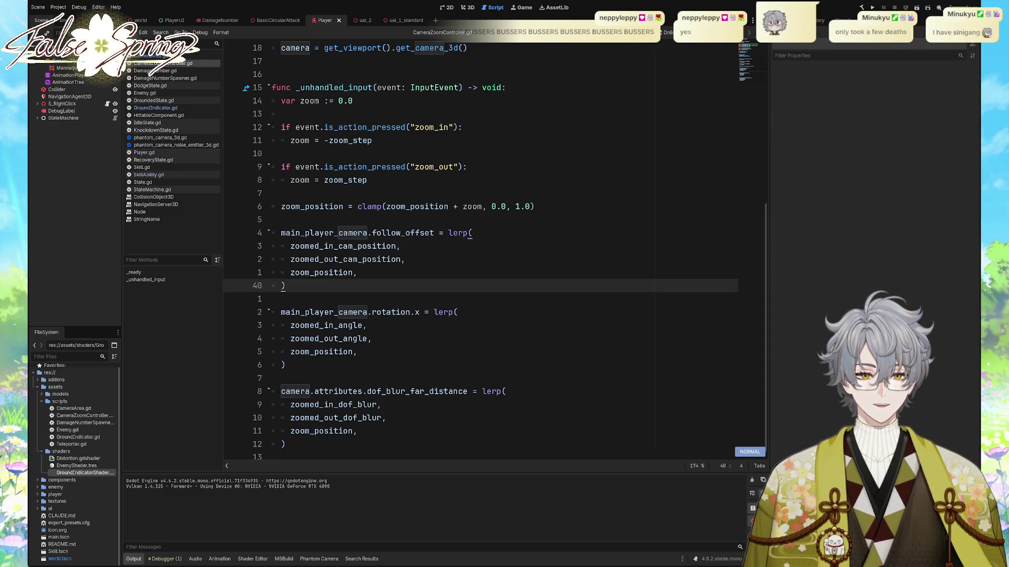
pyautogui.click(461, 7)
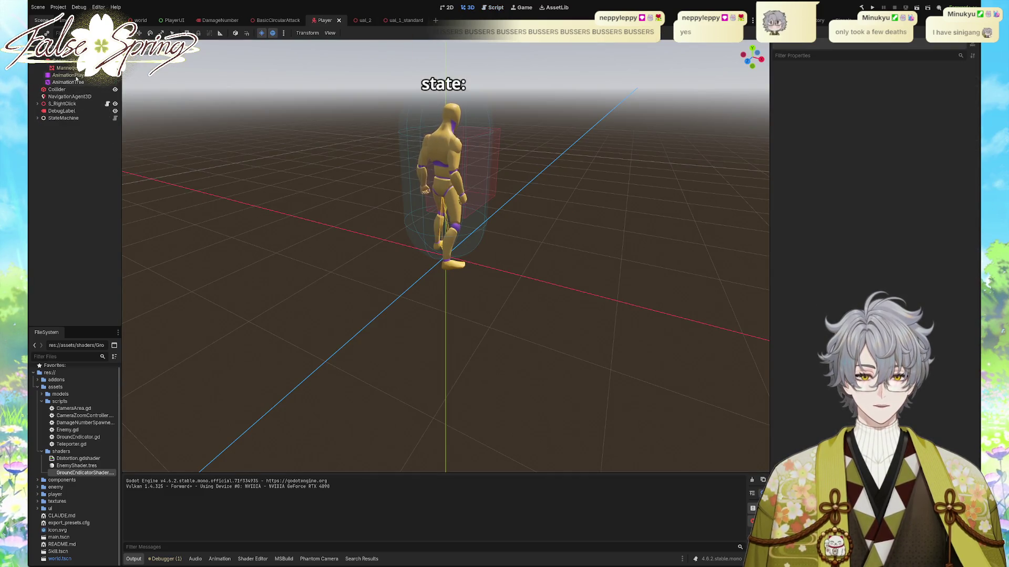
# Inspect the Knockdown state in the AnimationTree state machine.
pyautogui.click(75, 83)
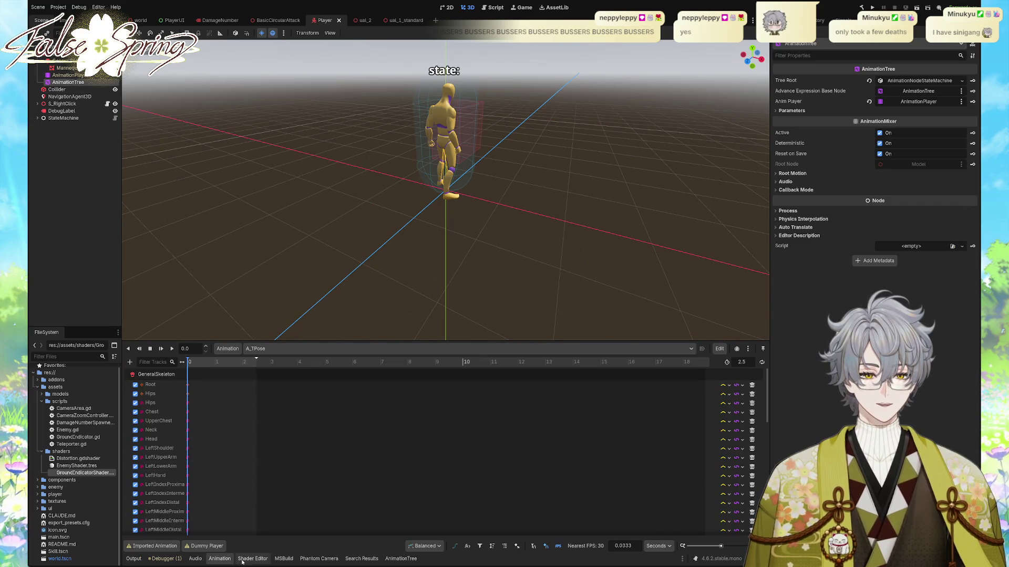
pyautogui.click(401, 559)
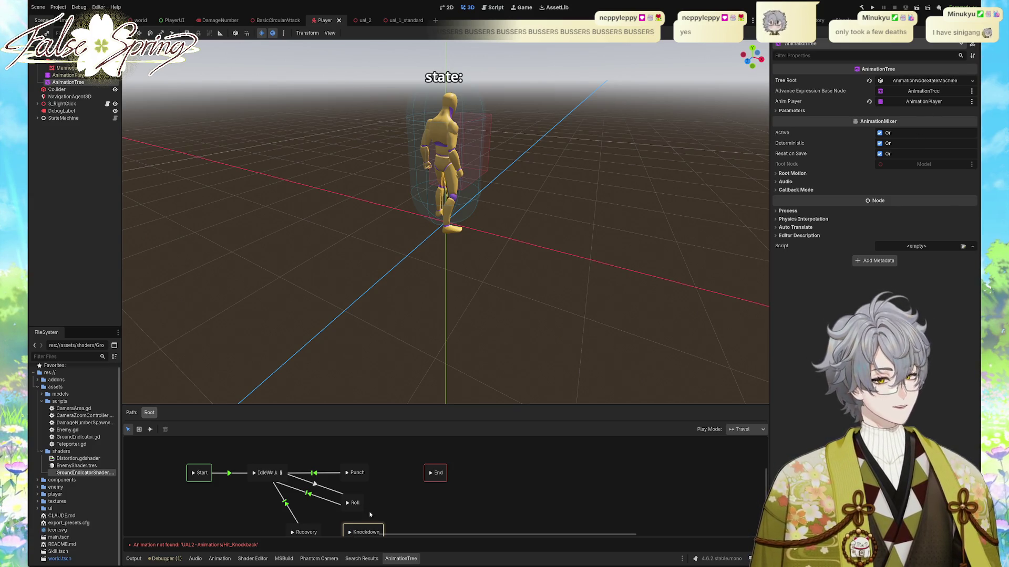
pyautogui.click(367, 531)
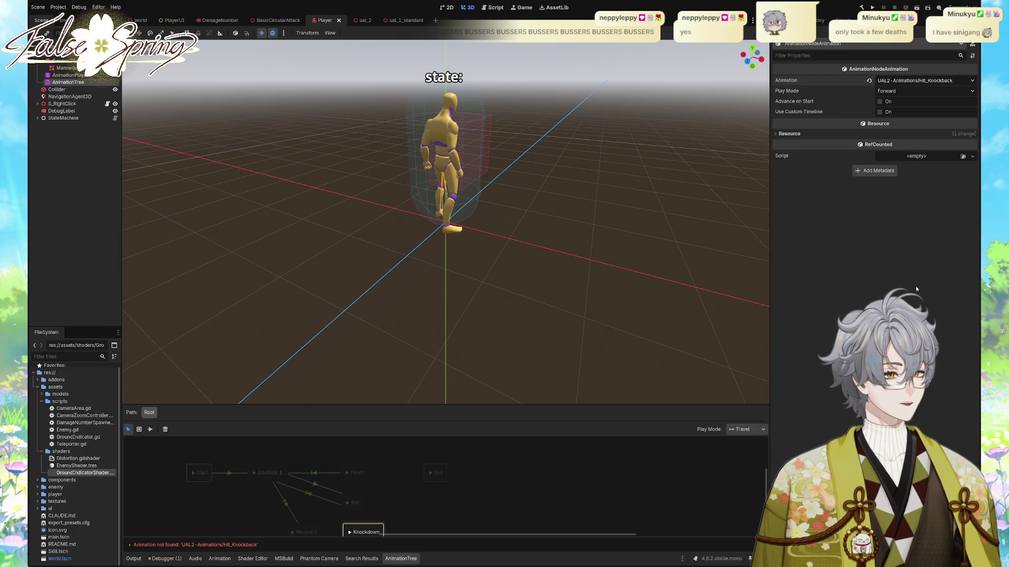
pyautogui.click(696, 502)
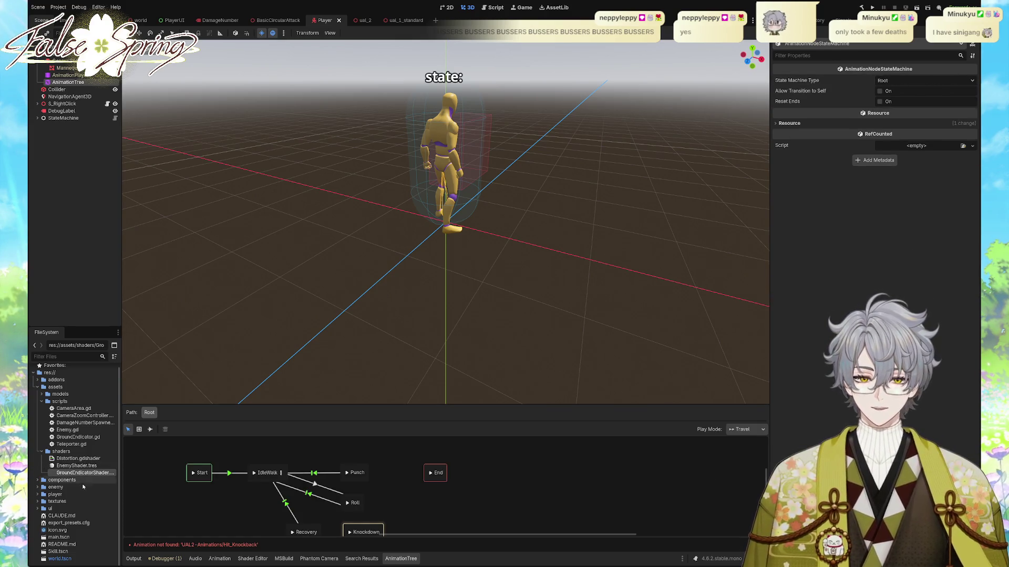
# Open player/ual_2.tscn to review its animation tracks, then reopen Player.tscn.
pyautogui.doubleClick(42, 496)
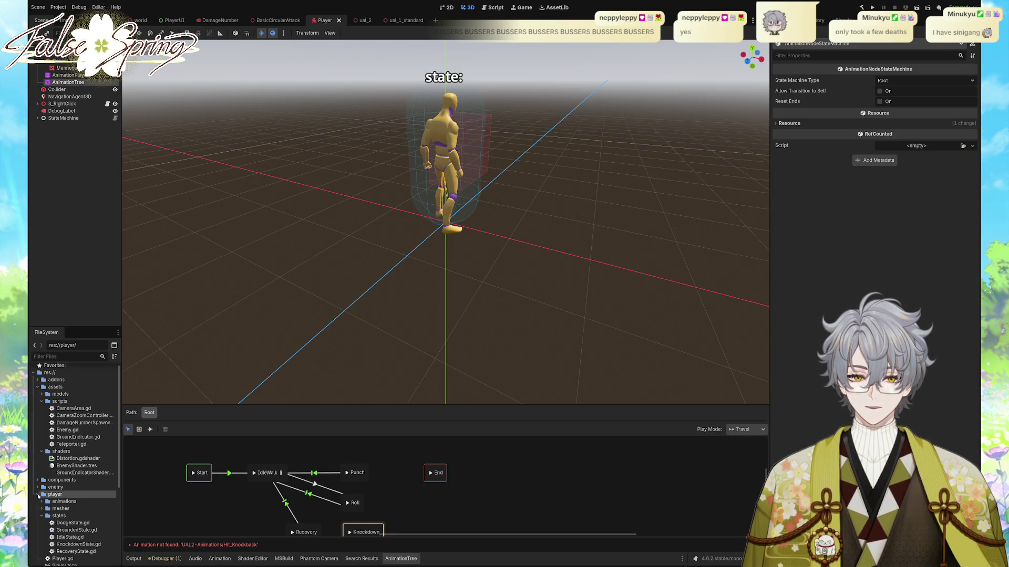
pyautogui.scroll(-3, 77, 545)
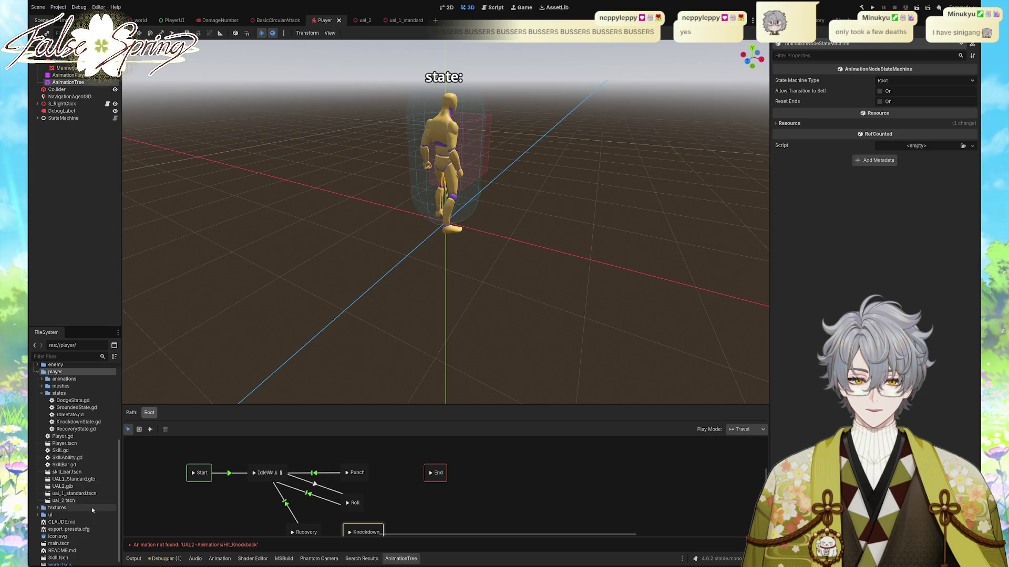
pyautogui.doubleClick(79, 501)
pyautogui.click(93, 487)
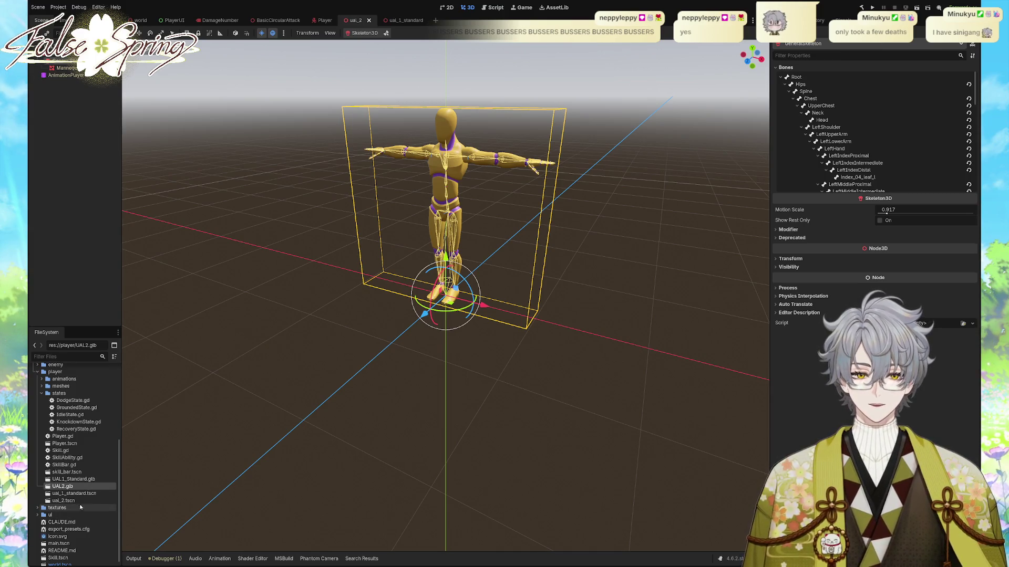
pyautogui.click(79, 502)
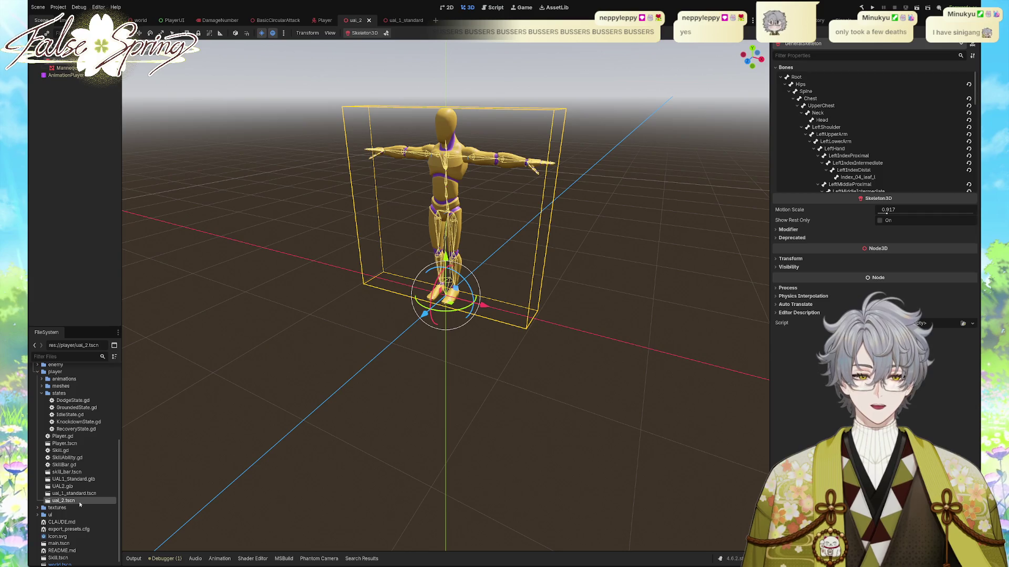
pyautogui.click(217, 559)
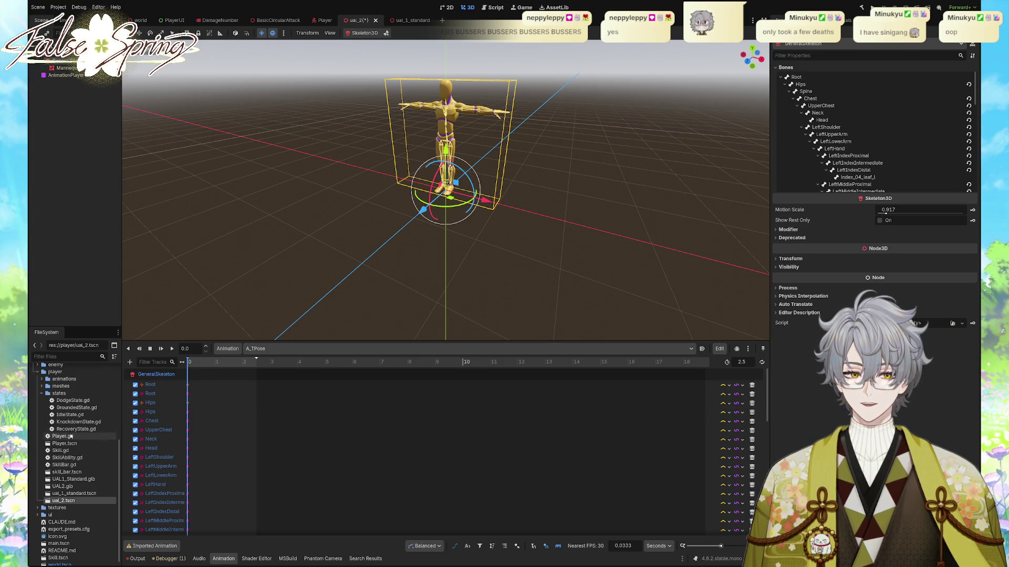
pyautogui.doubleClick(70, 442)
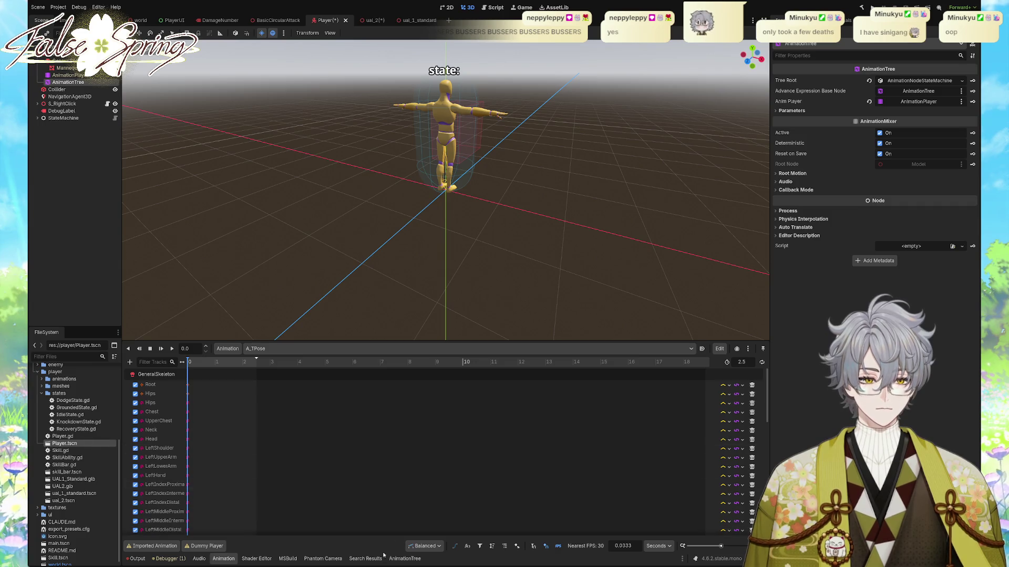
# Preview the Roll animation in the Player's AnimationTree state machine.
pyautogui.click(412, 561)
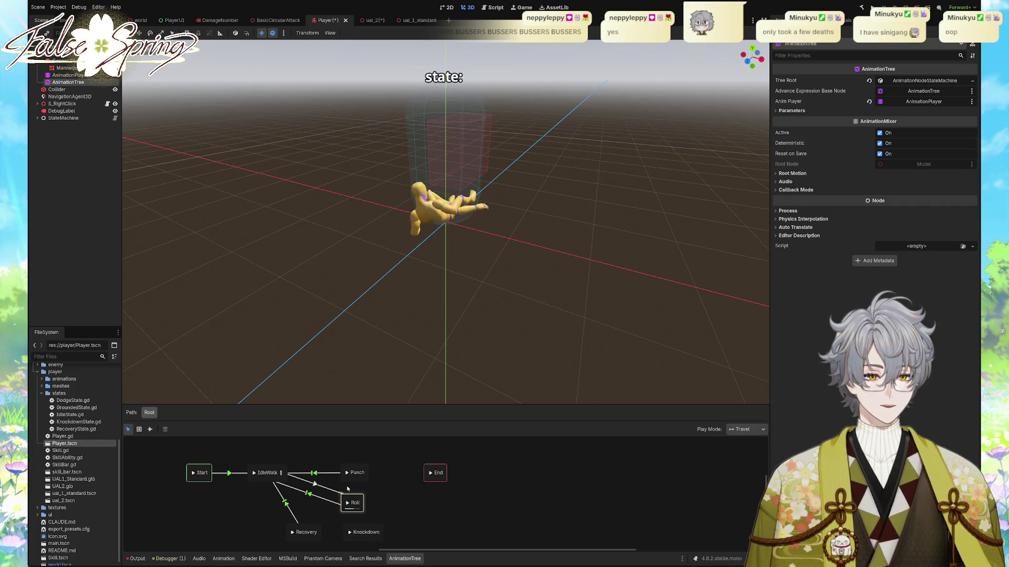
pyautogui.click(348, 503)
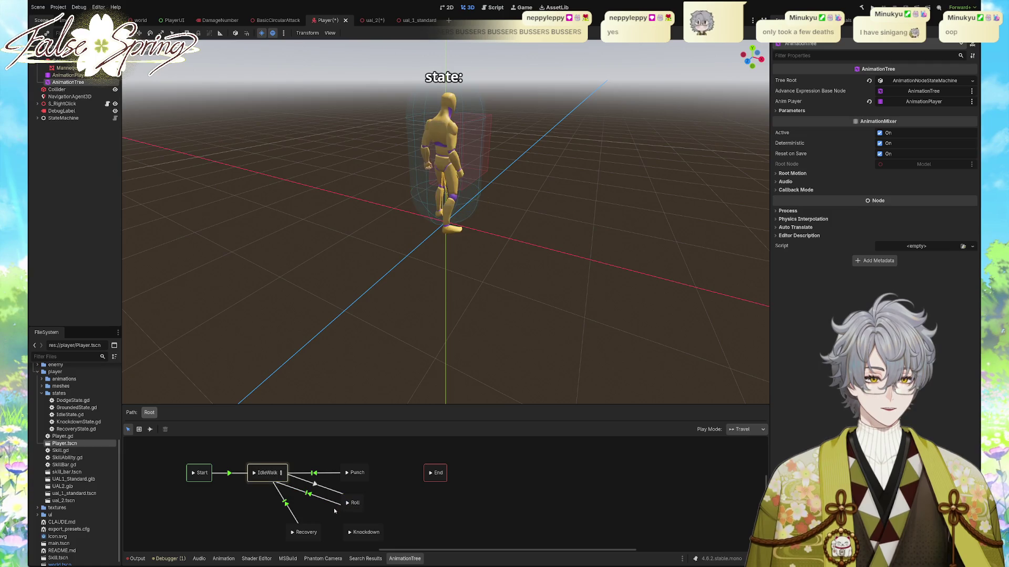
pyautogui.click(535, 422)
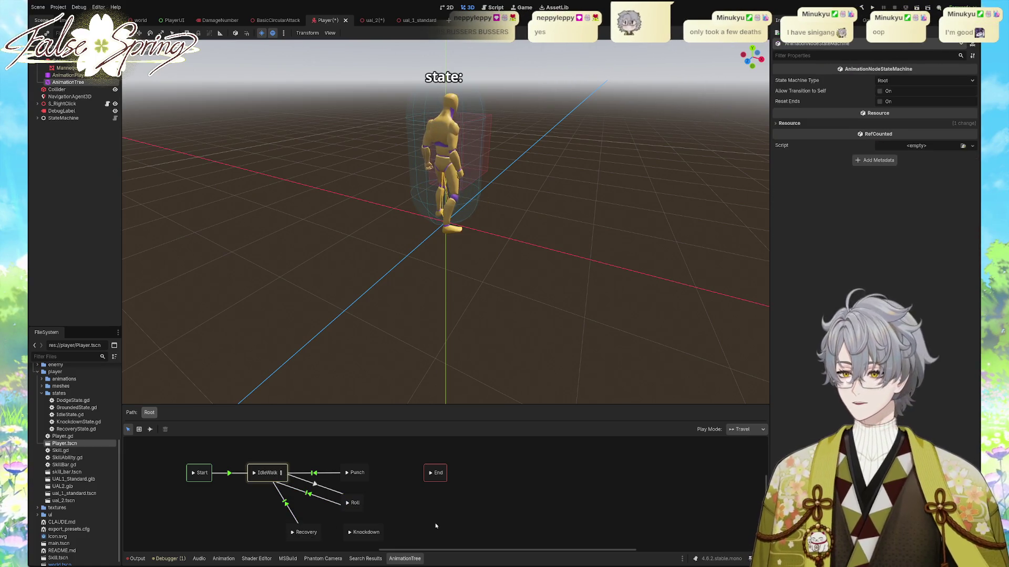
# Save and run the game, testing running, dodging and rolling before stopping it.
pyautogui.press('F5')
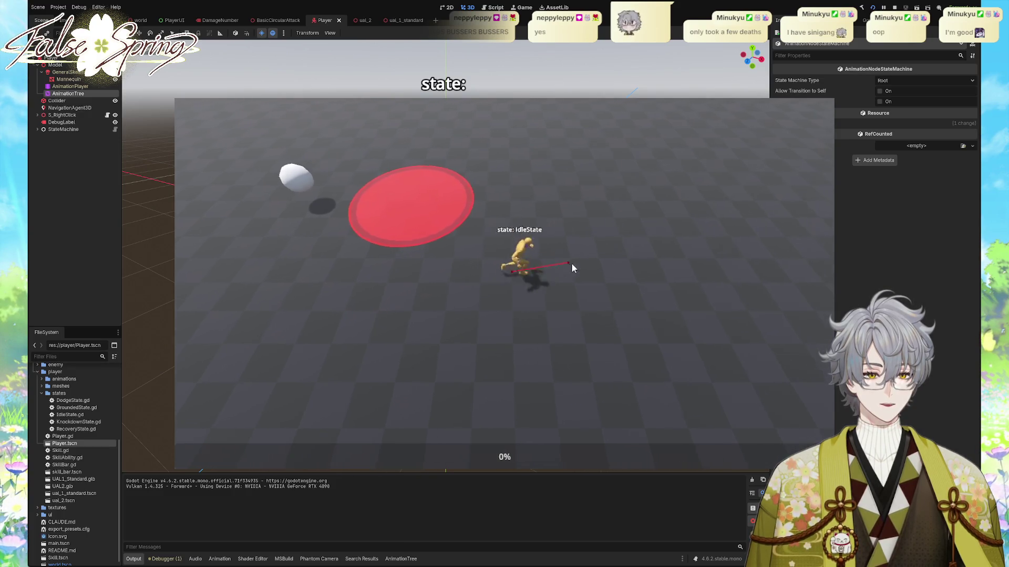
pyautogui.press('space')
pyautogui.rightClick(301, 263)
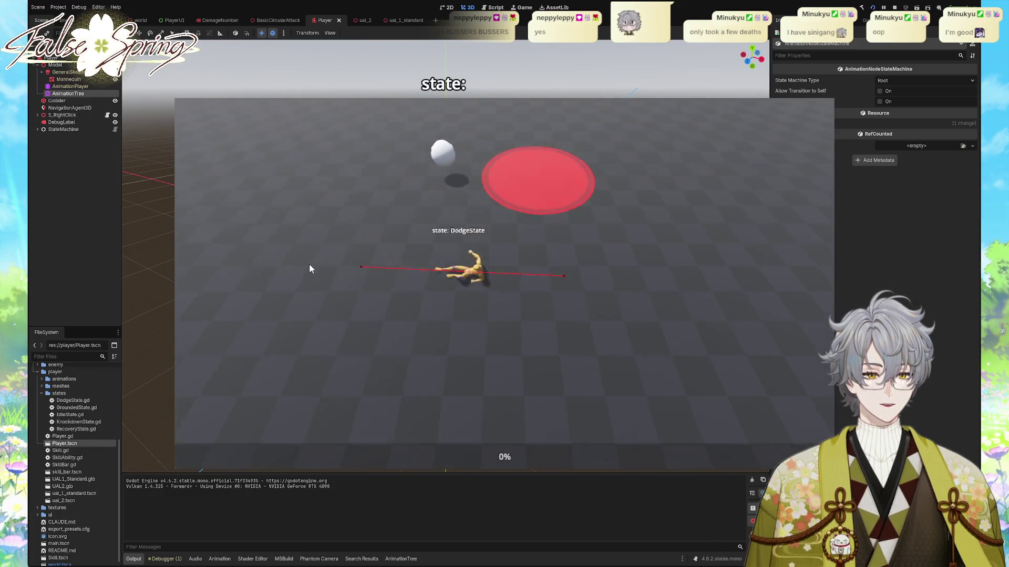
pyautogui.press('space')
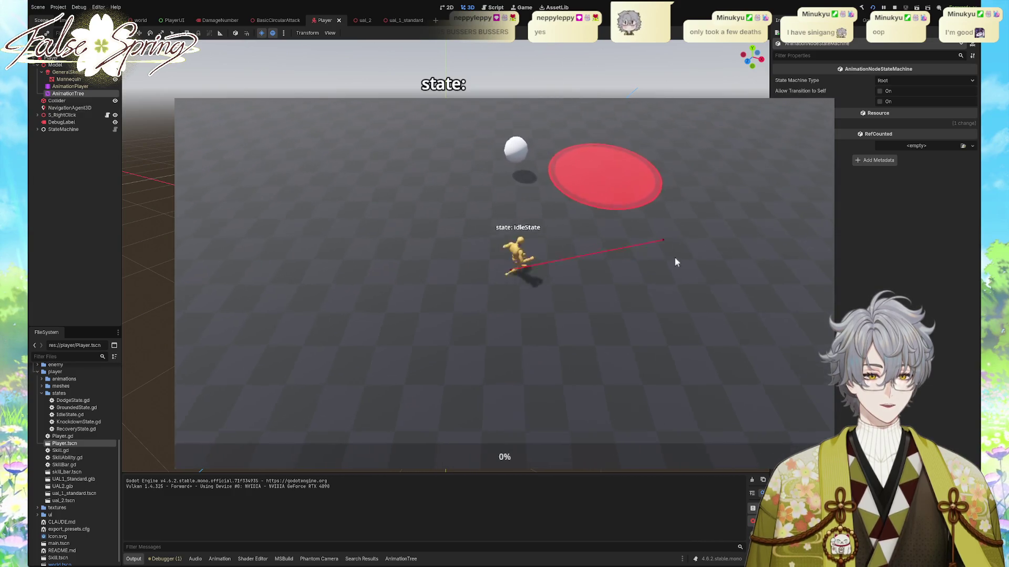
pyautogui.press('F8')
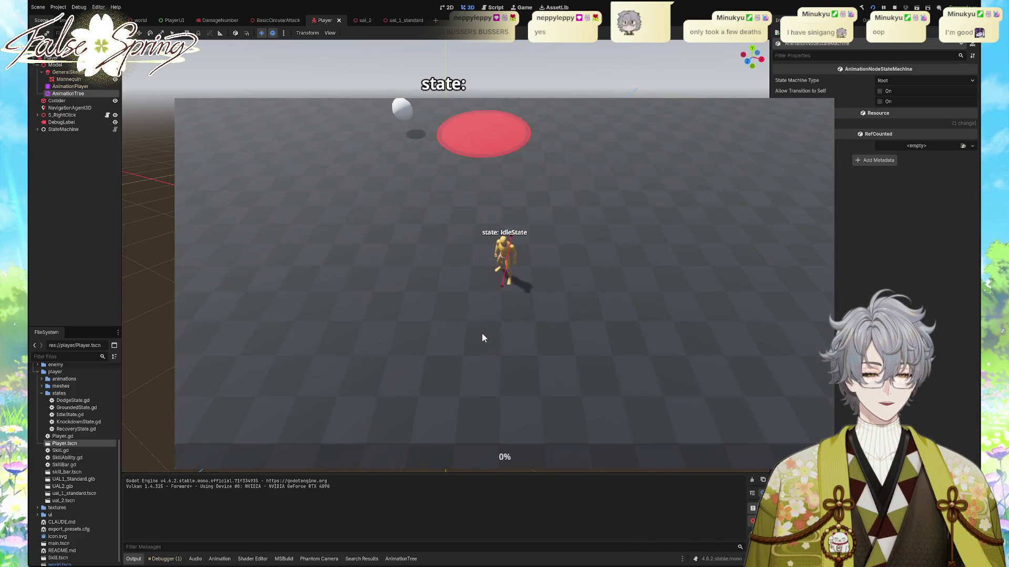
pyautogui.rightClick(600, 197)
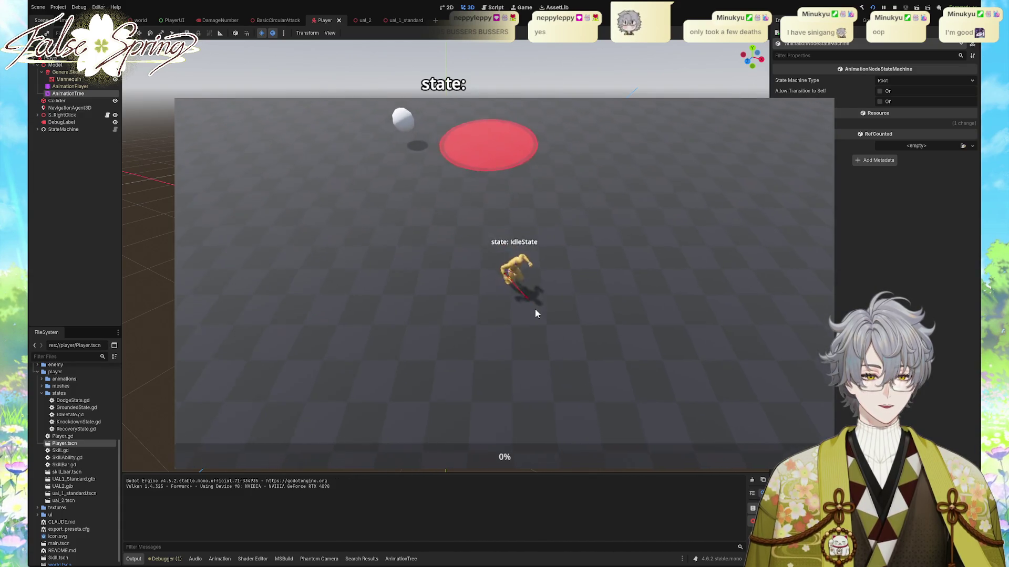
pyautogui.press('space')
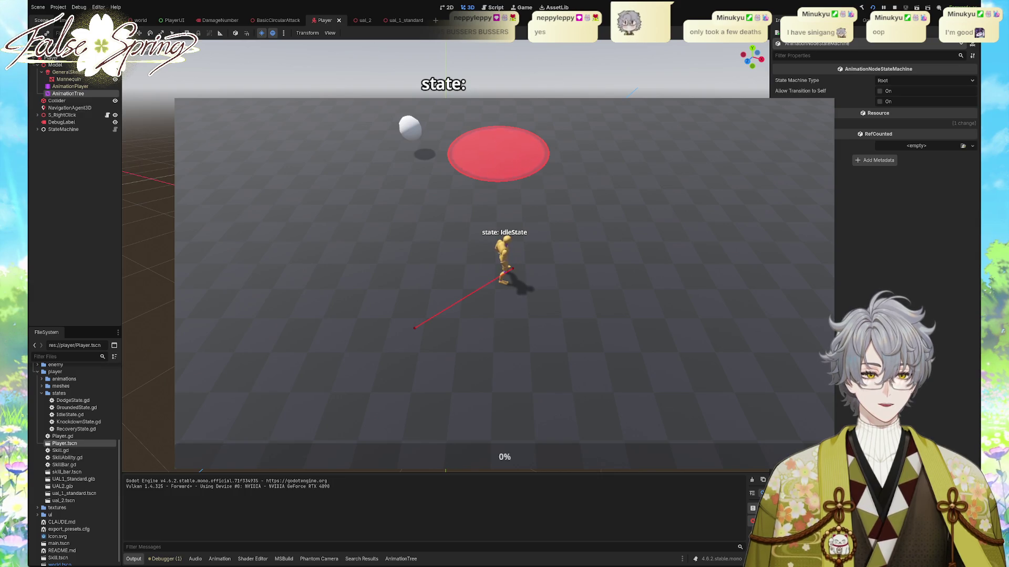
pyautogui.press('F8')
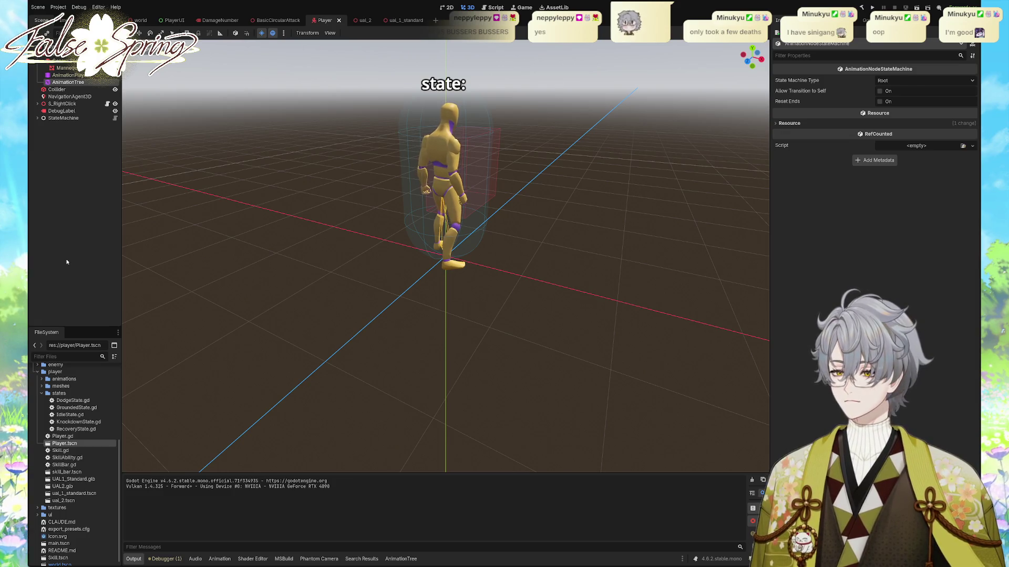
# Open assets/scripts/CameraZoomController.gd from the FileSystem.
pyautogui.scroll(5, 70, 408)
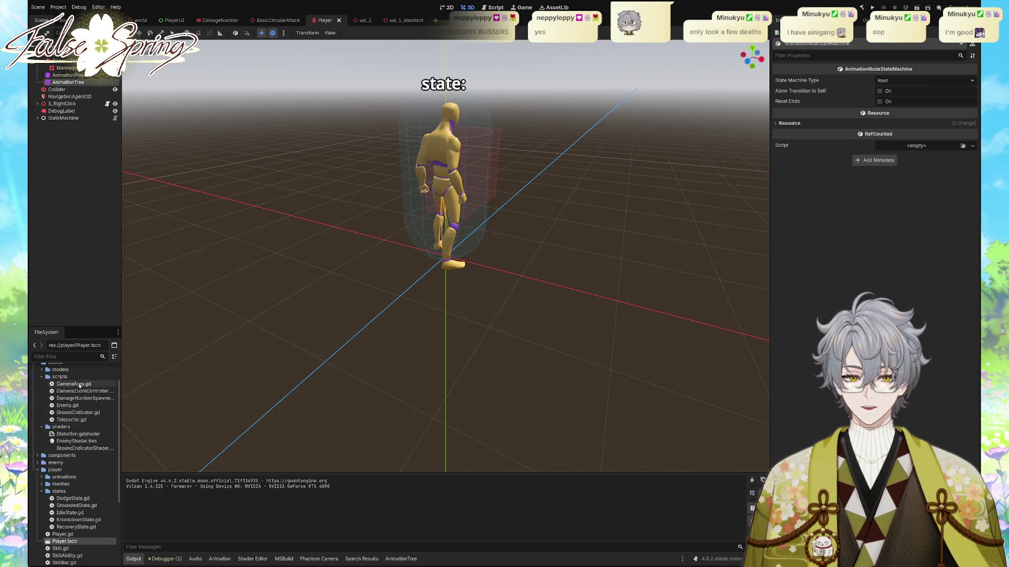
pyautogui.doubleClick(74, 391)
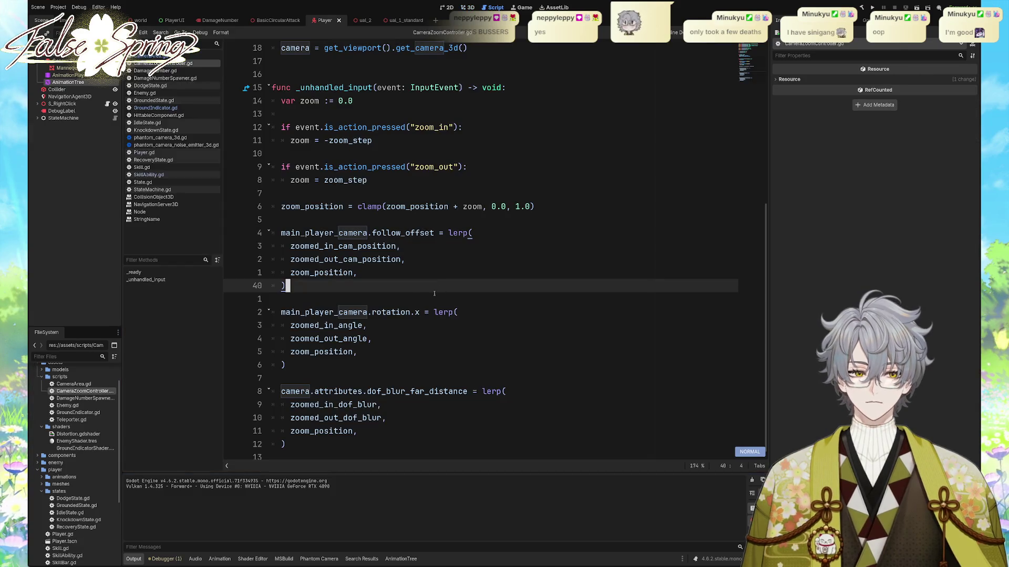
pyautogui.scroll(7, 434, 293)
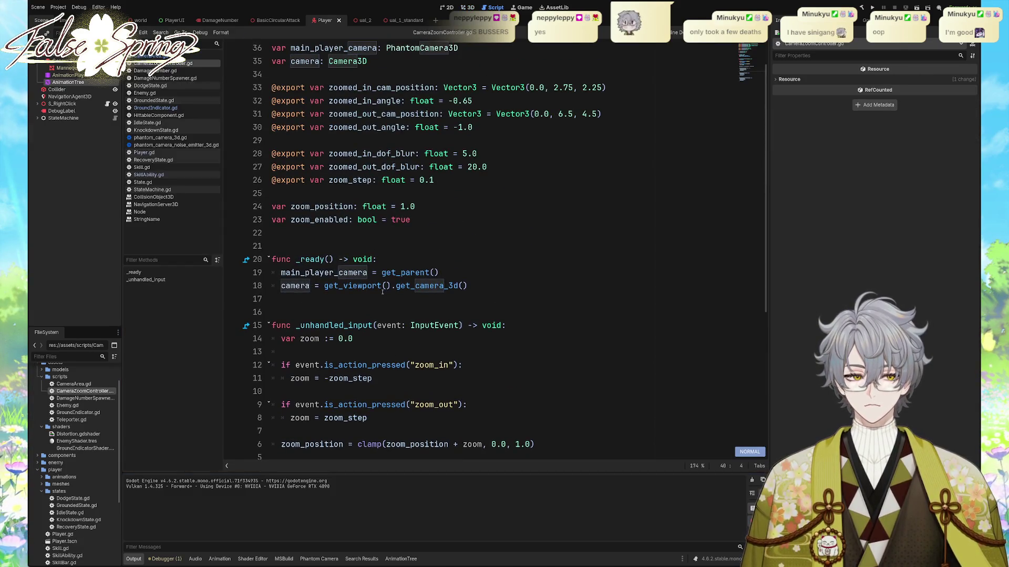
pyautogui.scroll(-7, 380, 306)
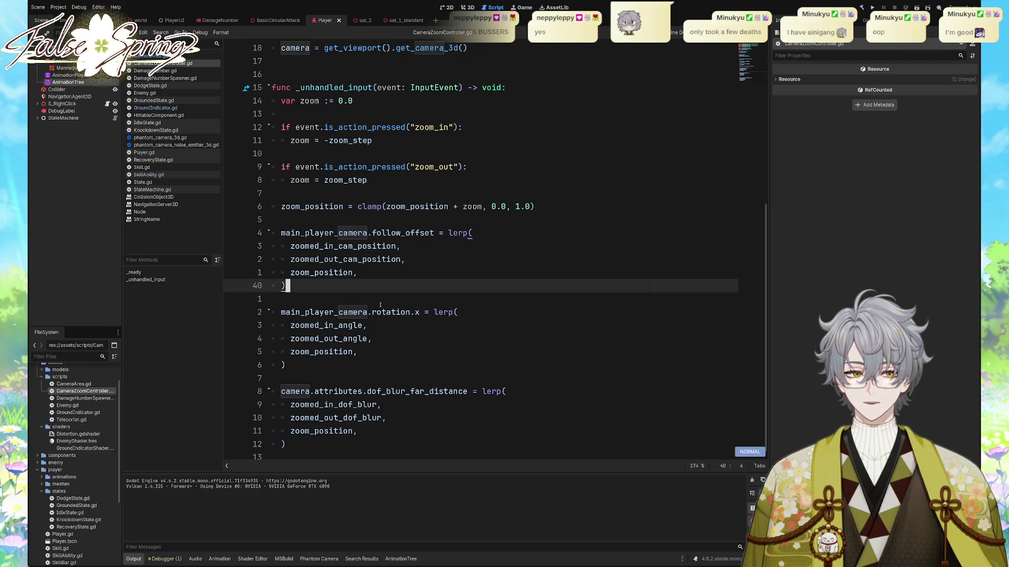
pyautogui.scroll(2, 380, 305)
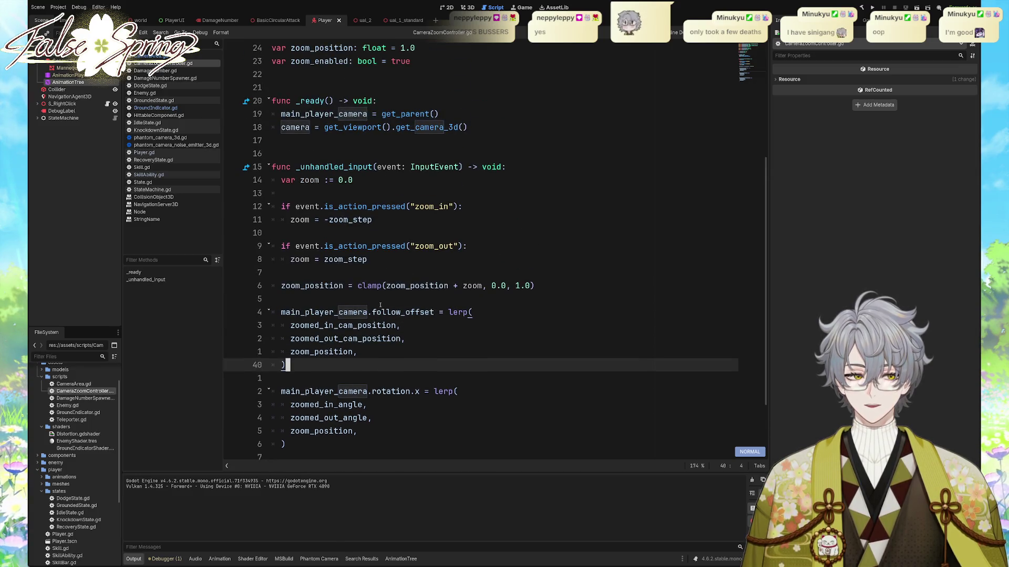
# Insert two blank lines below the zoom_position clamp in _unhandled_input.
pyautogui.click(387, 285)
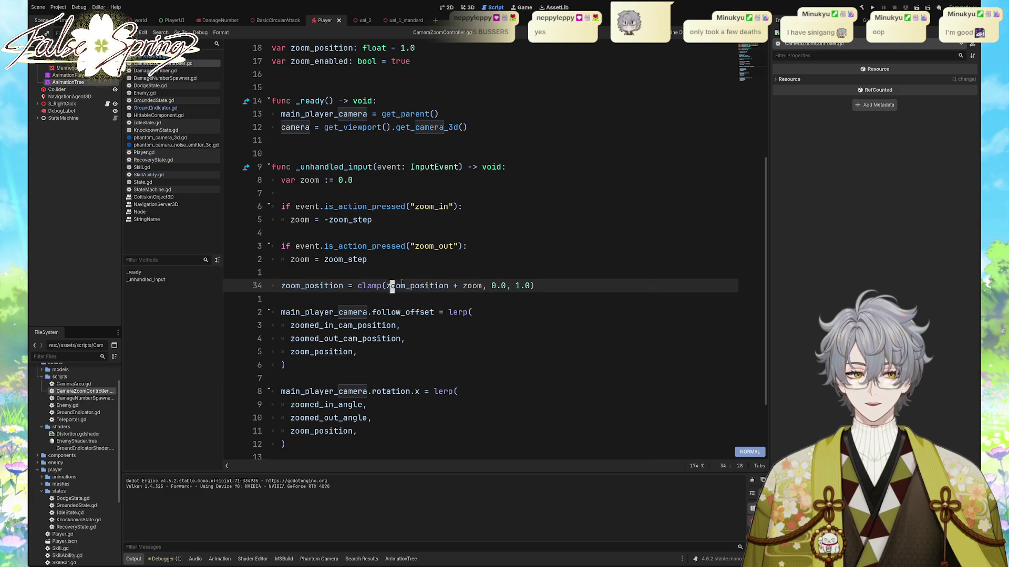
pyautogui.press('o')
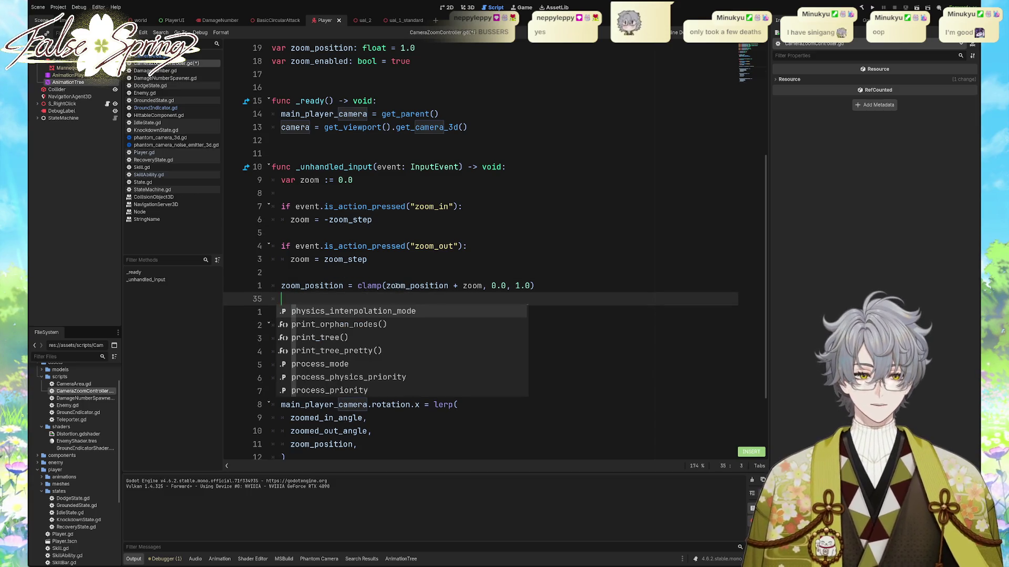
pyautogui.press('Escape')
pyautogui.press('u')
pyautogui.press('o')
pyautogui.press('Return')
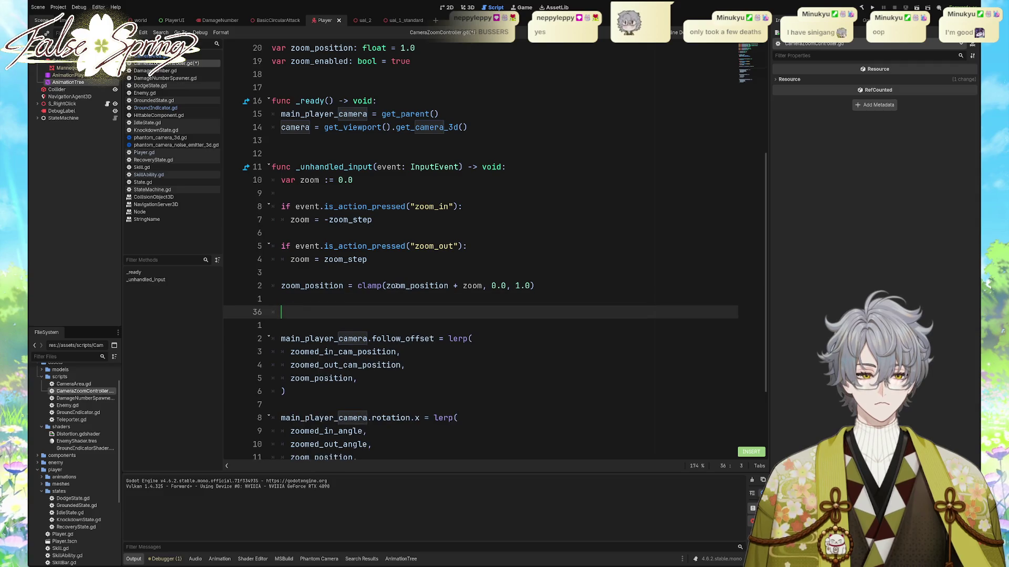